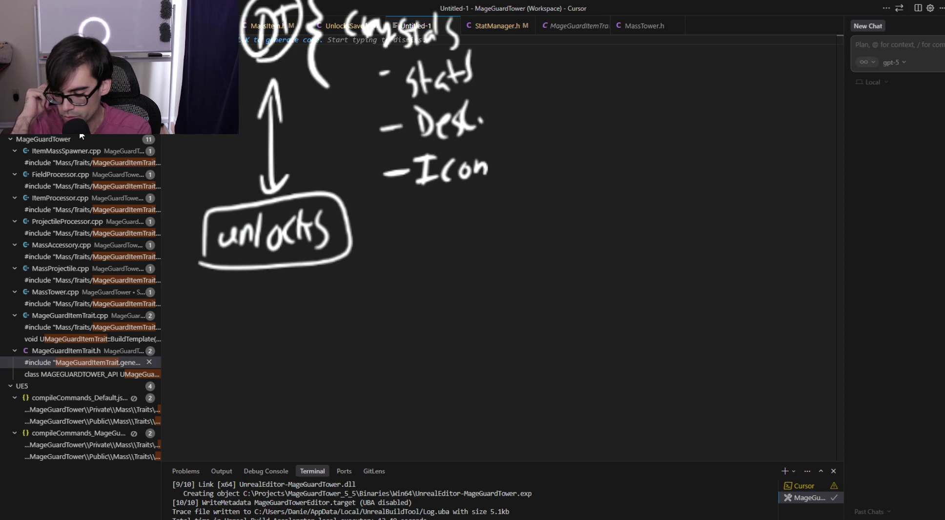
Draw an arrow at the unlocks box and write 'Towers' beneath it
mouse_move(159, 239)
mouse_down()
mouse_move(177, 237)
mouse_move(166, 241)
mouse_move(170, 260)
mouse_up()
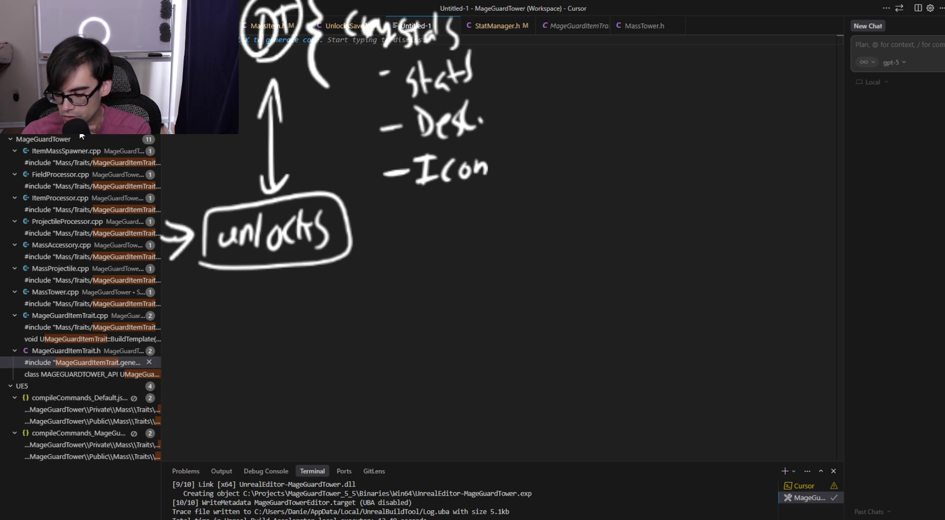
mouse_move(283, 270)
mouse_down()
mouse_move(336, 303)
mouse_move(353, 276)
mouse_up()
mouse_move(351, 281)
mouse_down()
mouse_move(345, 292)
mouse_move(356, 283)
mouse_up()
mouse_move(364, 275)
mouse_down()
mouse_move(367, 286)
mouse_move(405, 268)
mouse_move(427, 300)
mouse_up()
Write 'Crystals' next to 'Towers', add a bracket below, and switch to Unreal Editor
mouse_move(462, 267)
mouse_down()
mouse_move(458, 303)
mouse_move(475, 274)
mouse_move(486, 289)
mouse_move(476, 309)
mouse_up()
mouse_move(512, 260)
mouse_down()
mouse_move(503, 293)
mouse_move(537, 285)
mouse_up()
click(559, 253)
drag(537, 249, 548, 289)
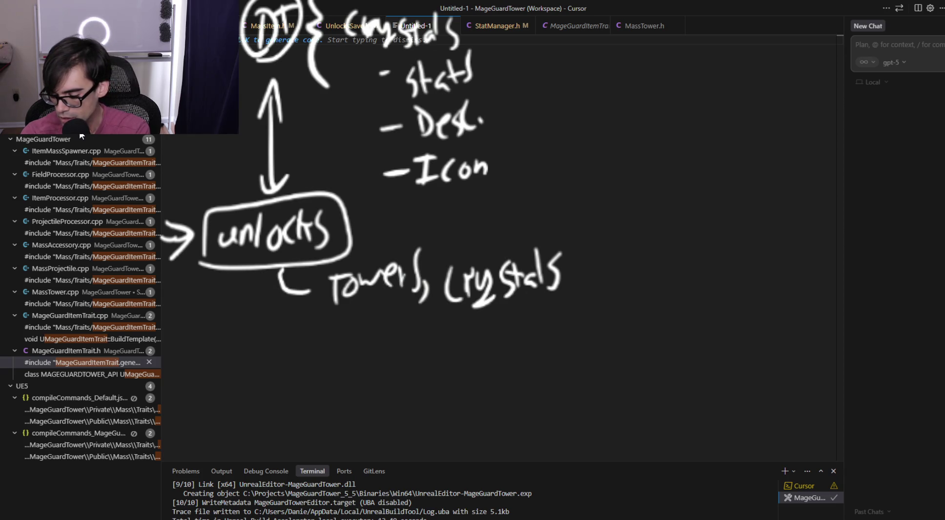
drag(285, 297, 298, 324)
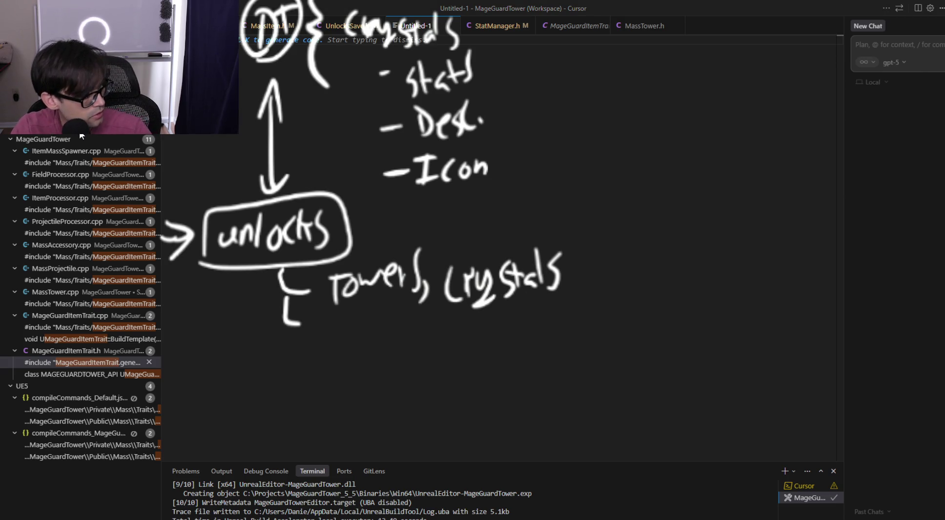
key(alt+Tab)
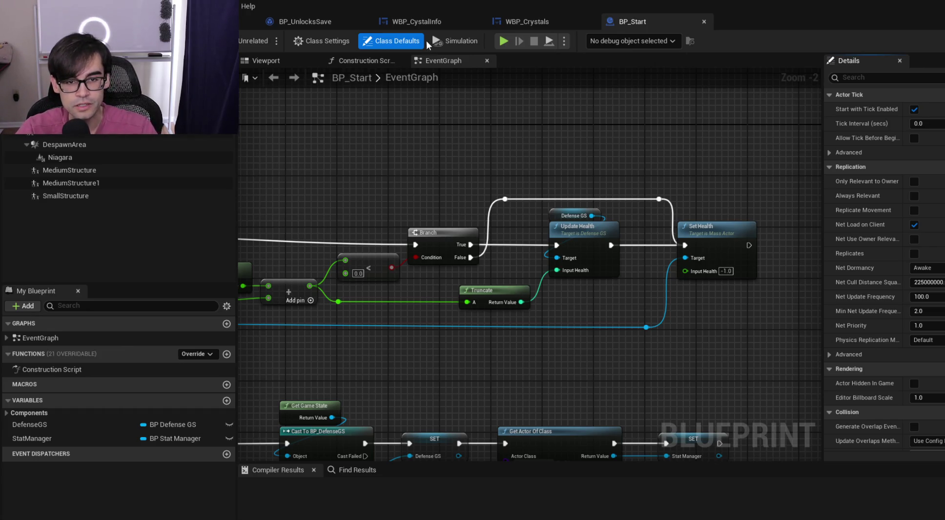
In BP_UnlocksSave, add a Crystals Unlocks entry keyed Crystal1
click(312, 22)
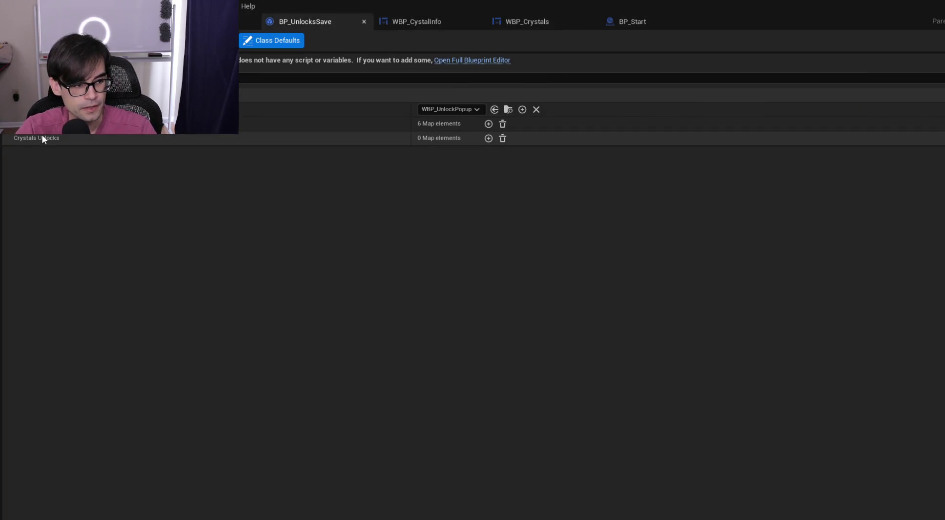
click(488, 138)
click(361, 155)
text(Crystal1)
key(ctrl+a)
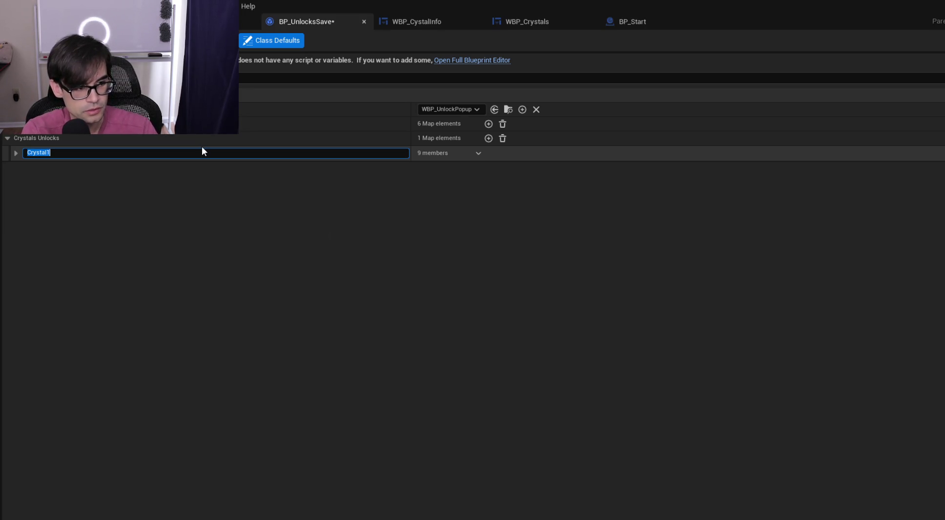
Add a Crystal2 entry, expand both crystal entries, then switch to Cursor
click(489, 138)
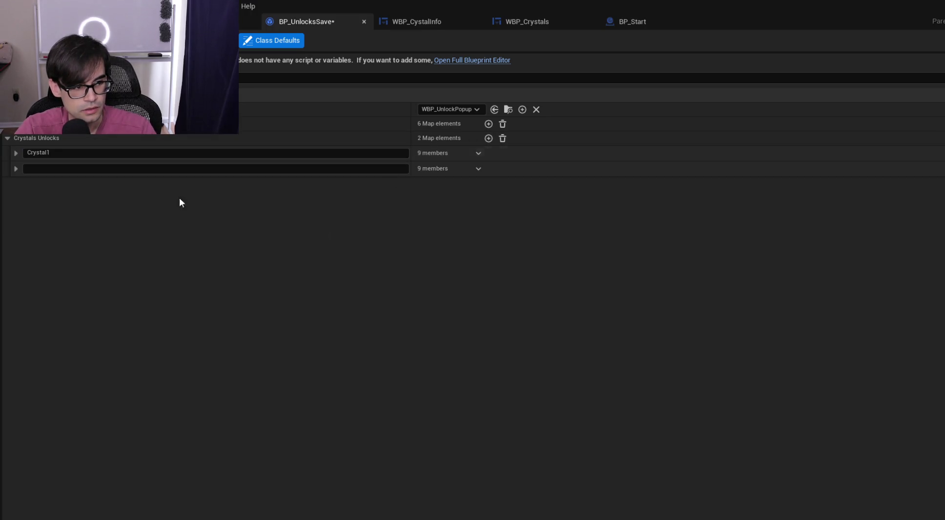
click(251, 169)
text(Crystal)
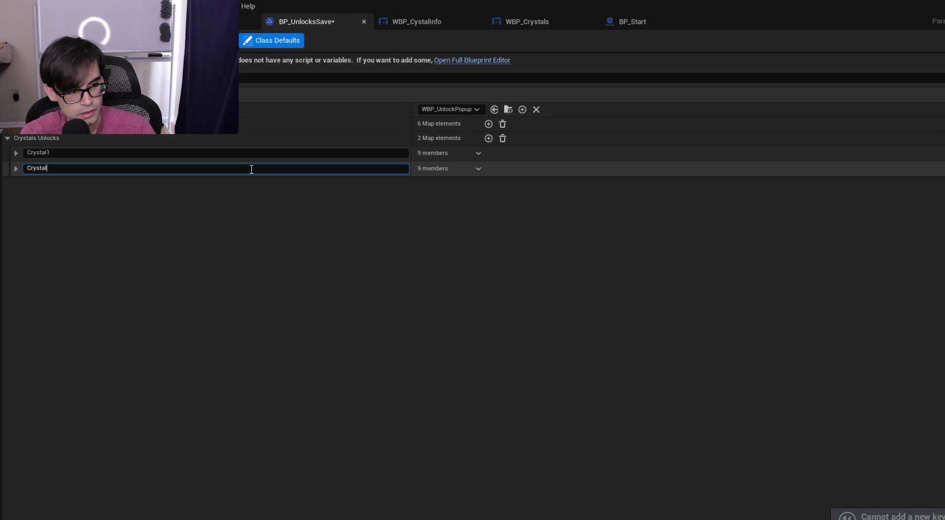
text(2)
key(Return)
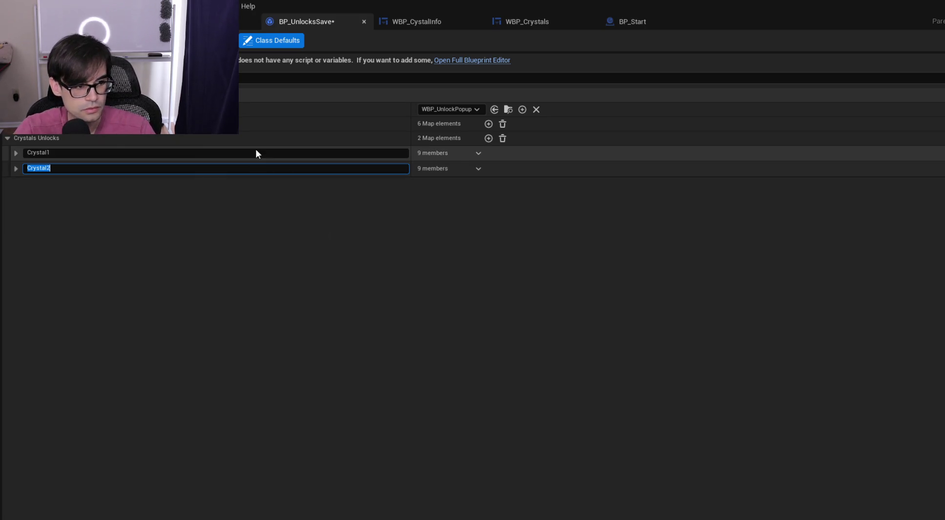
click(16, 153)
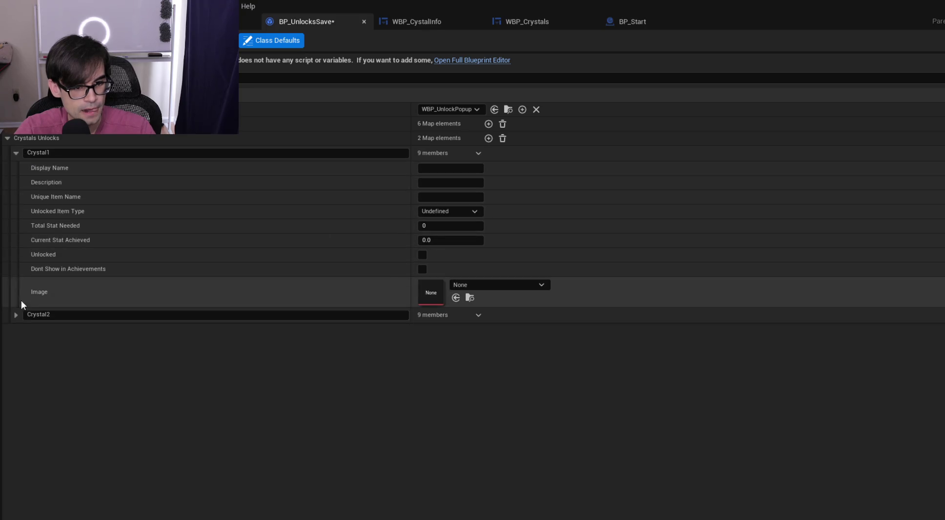
click(17, 315)
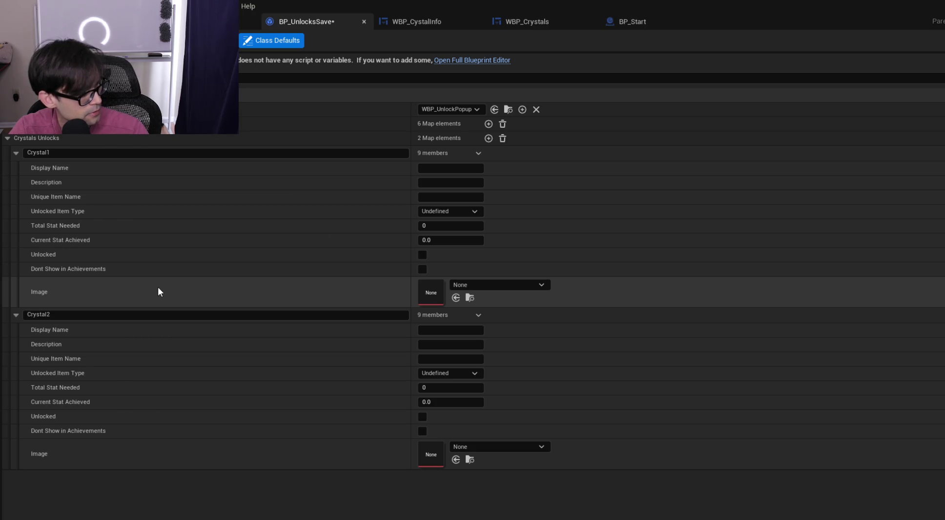
key(alt+Tab)
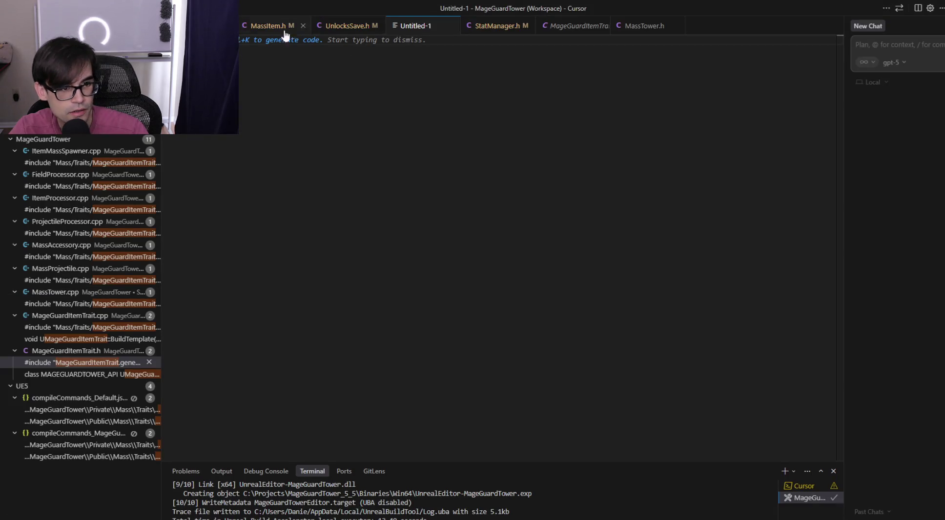
View the CrystalsUnlocks TMap in UnlocksSave.h, then return to Unreal Editor
click(360, 27)
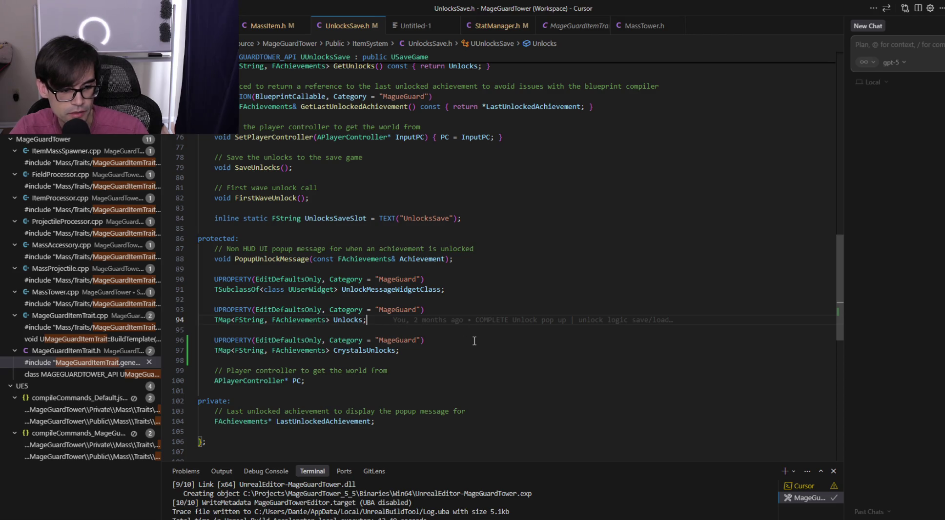
key(alt+Tab)
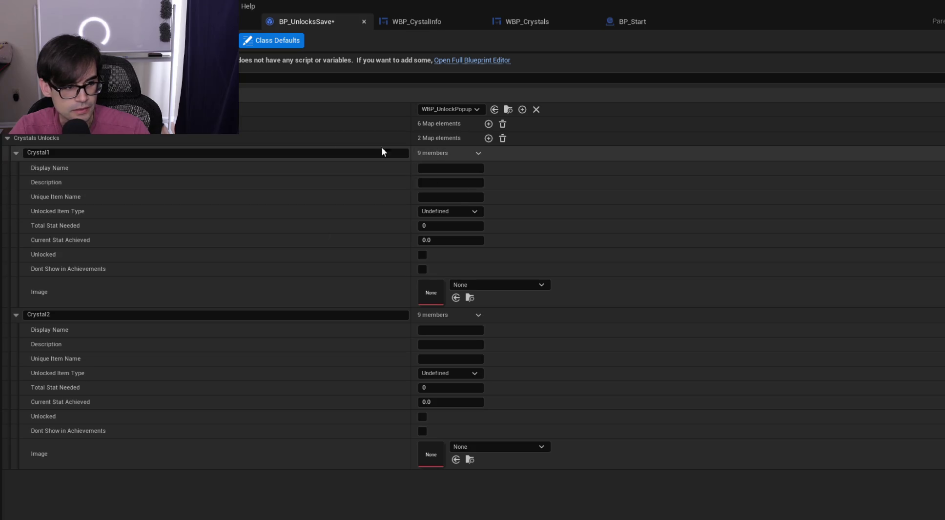
Add a third Crystals Unlocks entry keyed Crystal3
click(489, 138)
click(116, 476)
text(Cr)
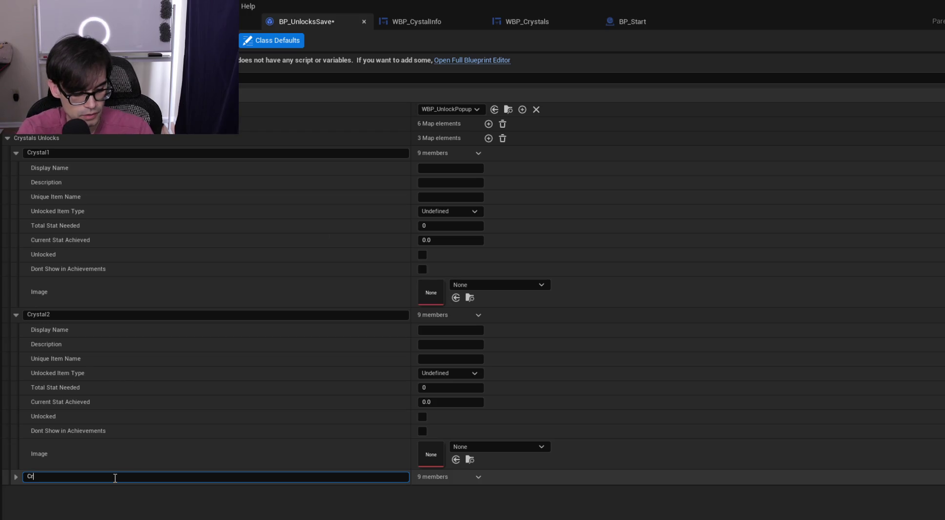
text(ystal3)
key(Return)
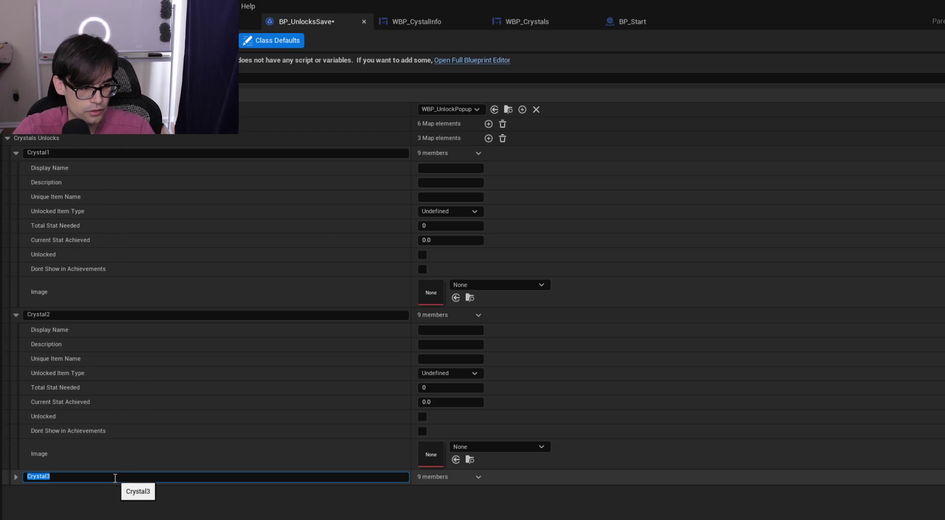
Tick Unlocked and Dont Show in Achievements for Crystal1 and Crystal2
click(423, 255)
click(422, 269)
click(421, 416)
click(422, 432)
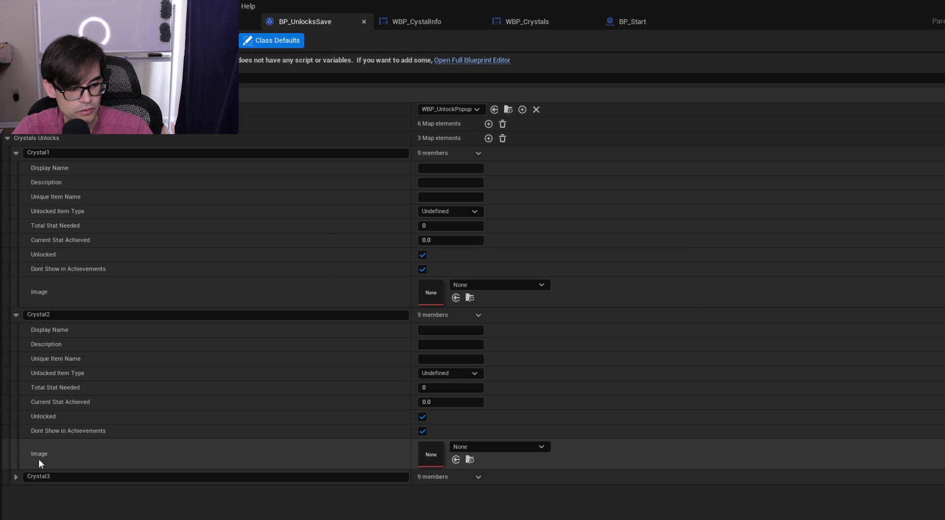
Set Crystal3's Display Name to 'Crystal 3' and paste it into Crystal2 and Crystal1 display names
click(17, 477)
scroll(332, 483, down, 2)
scroll(333, 485, down, 1)
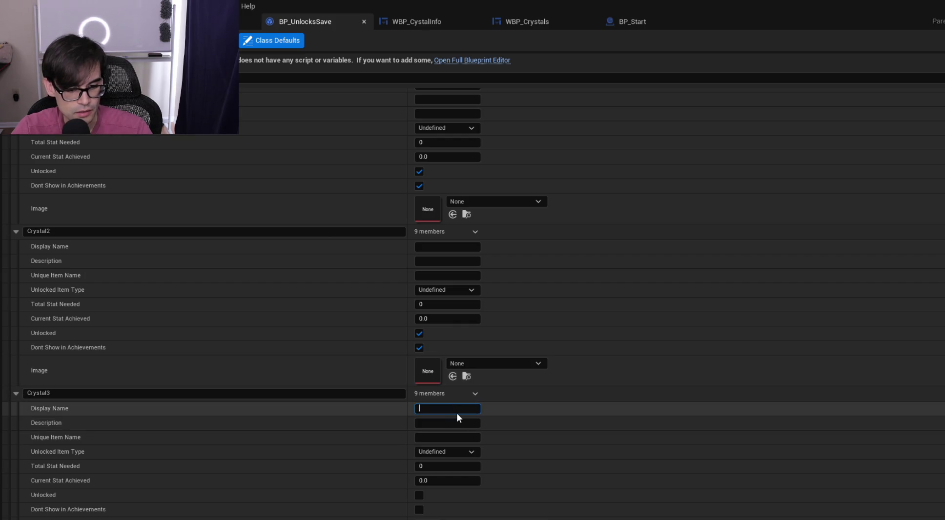
text(Crystal 3)
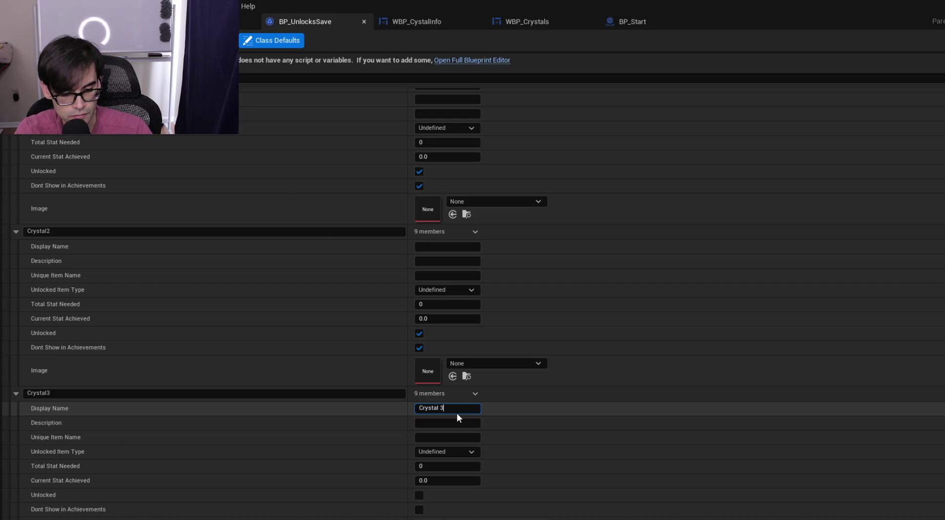
key(Return)
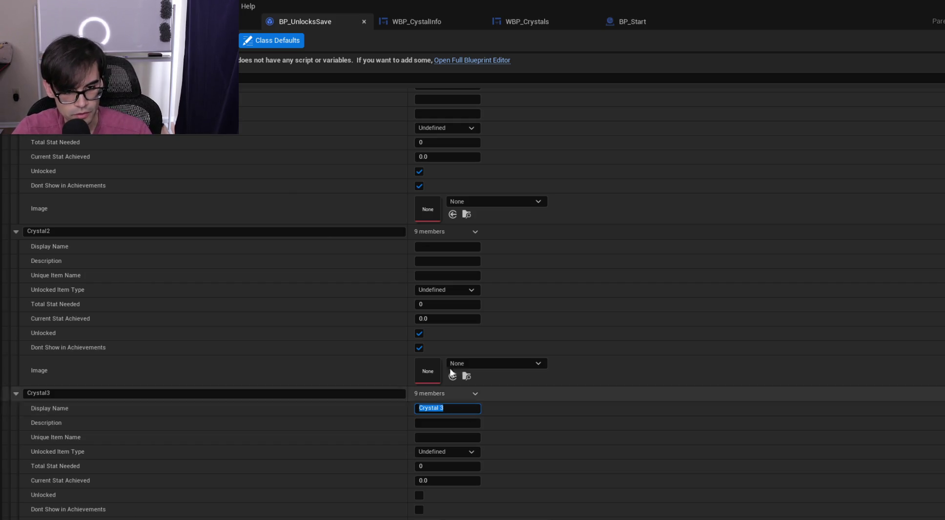
text(Crystal 3)
scroll(427, 244, up, 3)
click(442, 171)
key(ctrl+v)
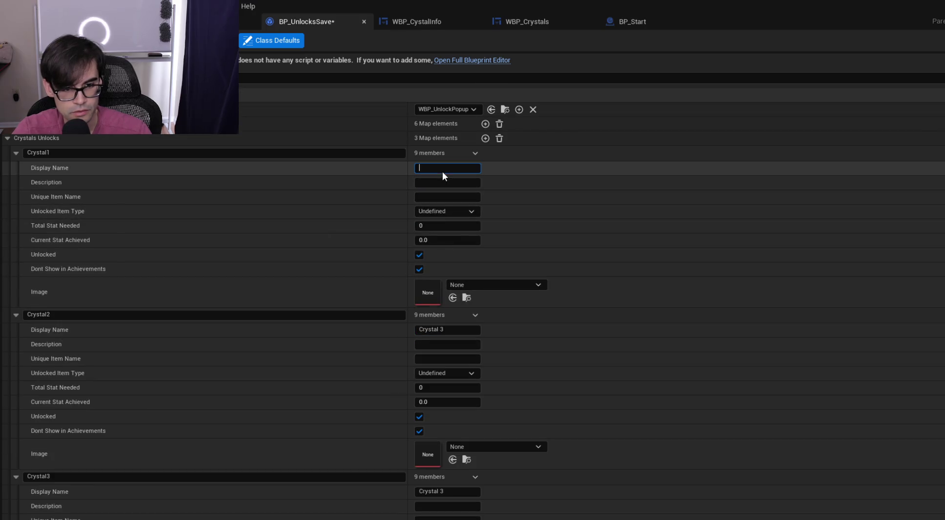
Set display names 'Crystal 1' and 'Crystal 2' and save BP_UnlocksSave
click(462, 331)
click(464, 332)
text(2)
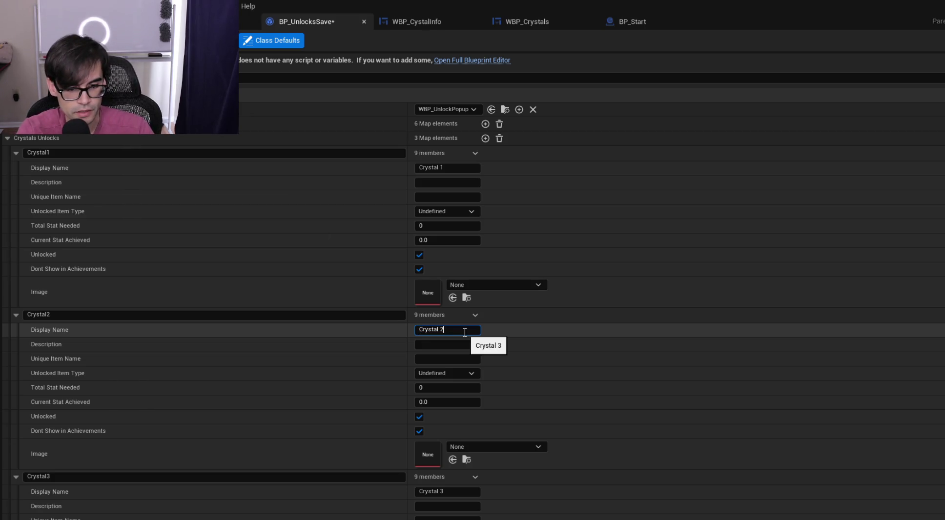
key(Return)
key(ctrl+s)
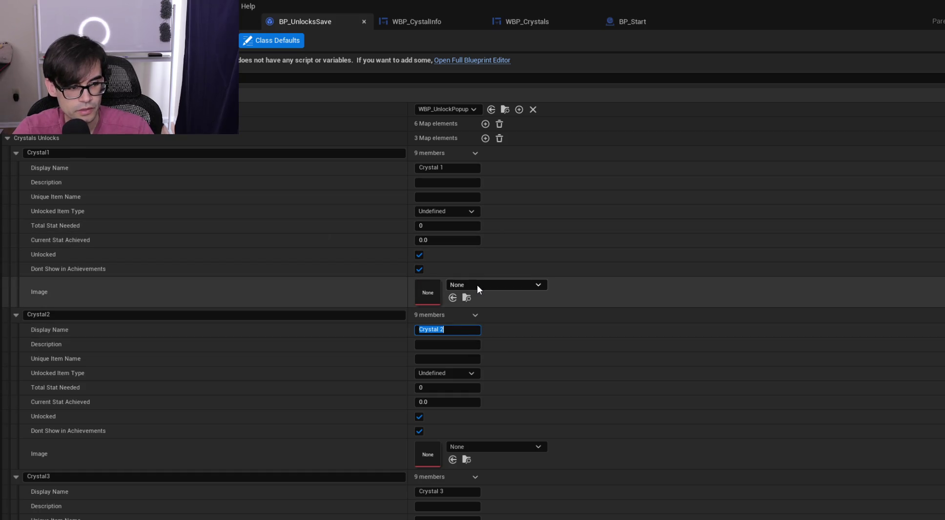
Assign T_FireballIconTransparent to Crystal1's image and T_CurseIconTransparent to Crystal2's
click(477, 285)
text(fireball)
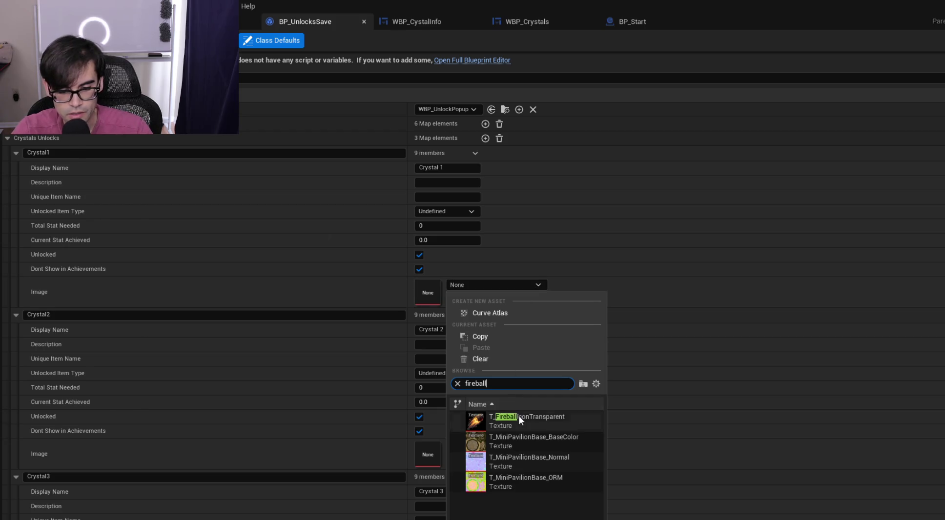
click(518, 416)
click(476, 448)
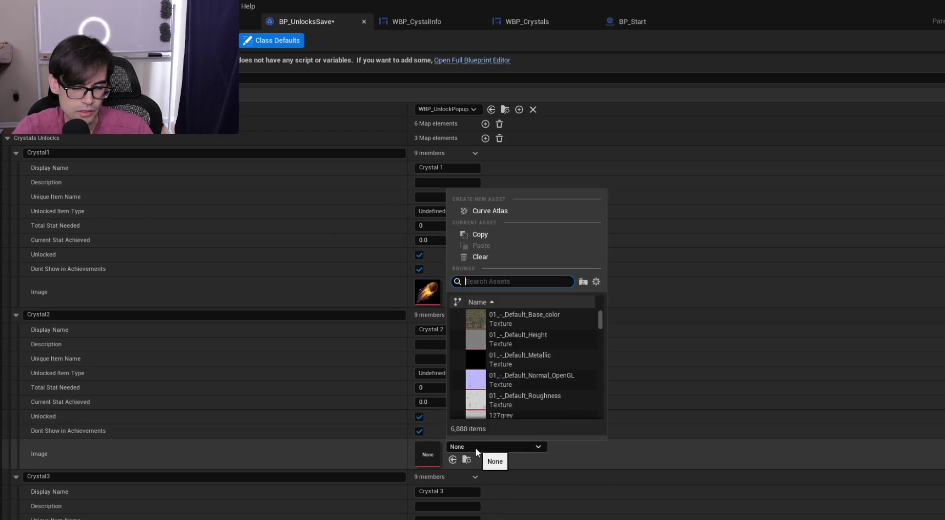
text(curse)
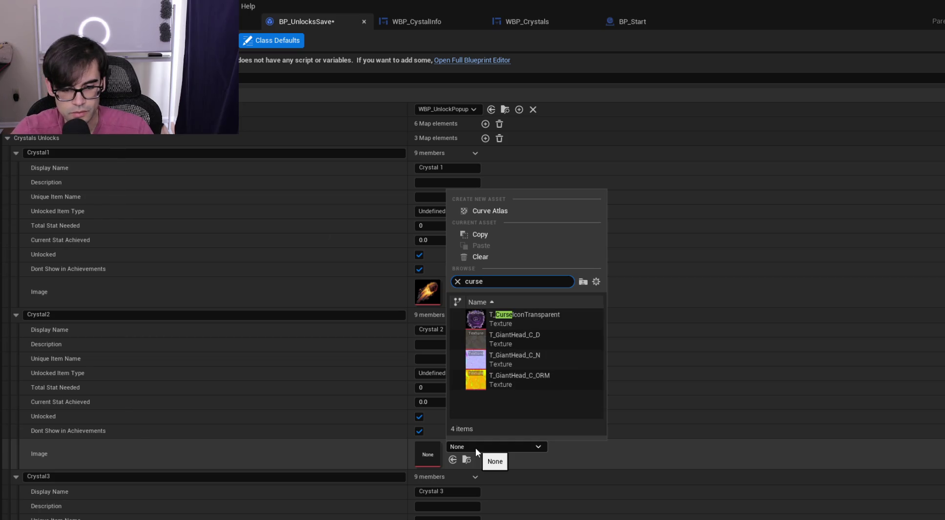
click(548, 323)
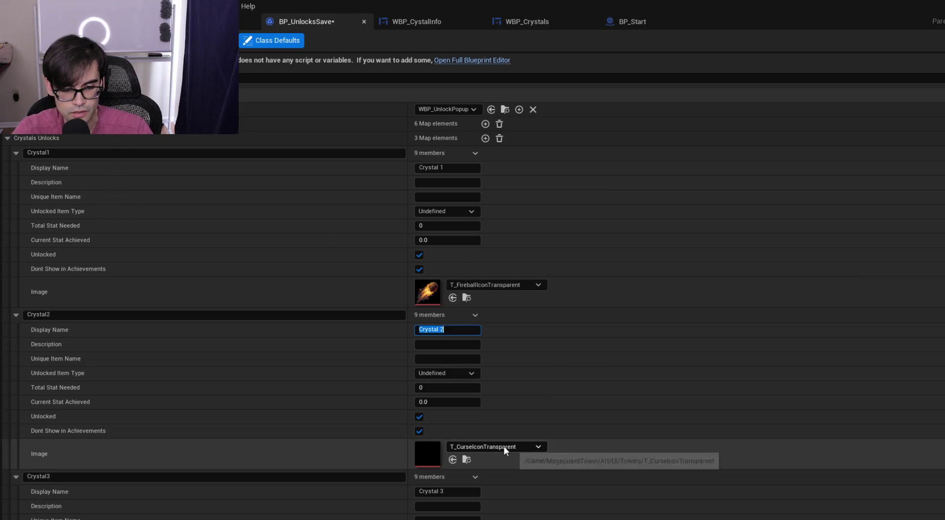
Preview the curse icon texture, return to BP_UnlocksSave, and save it
double_click(438, 455)
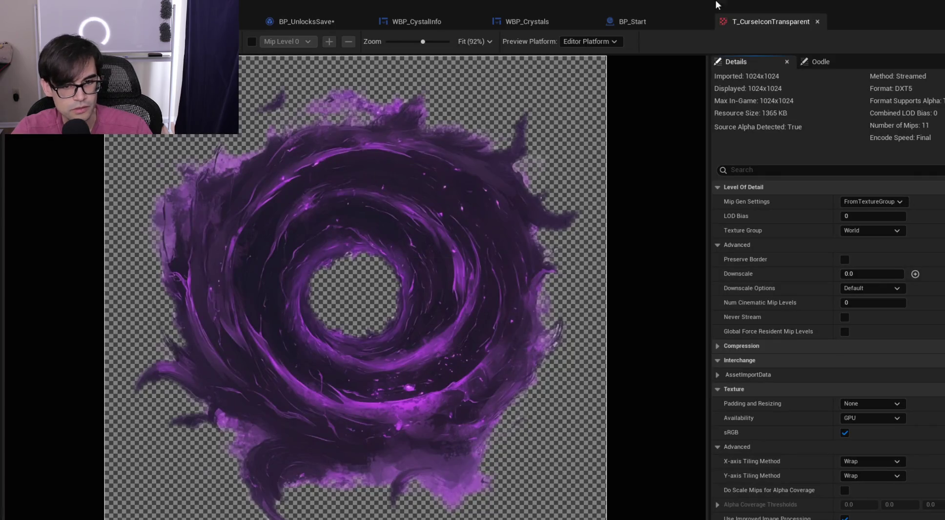
click(817, 22)
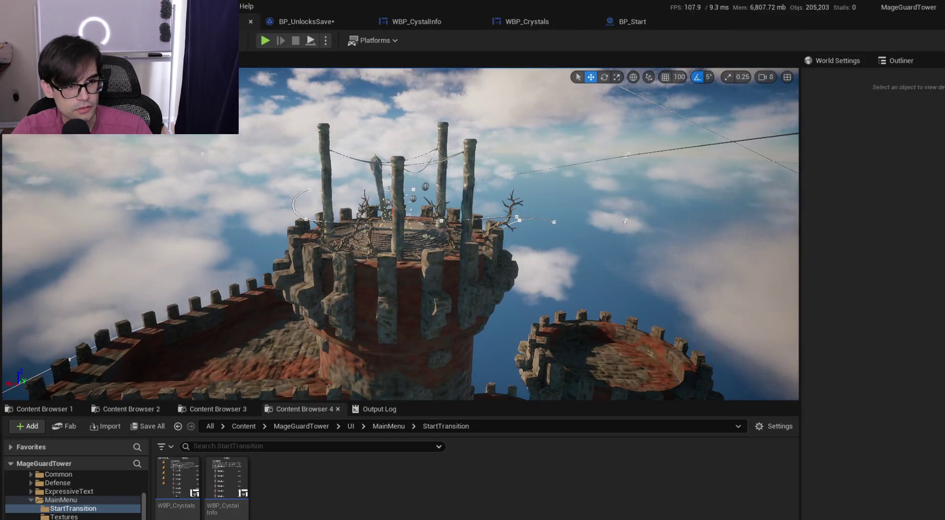
click(242, 25)
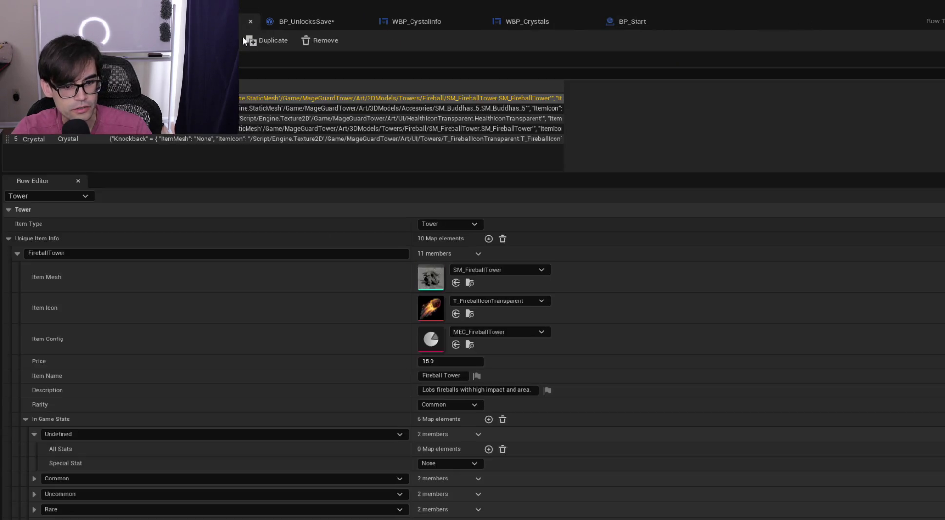
click(310, 23)
key(ctrl+s)
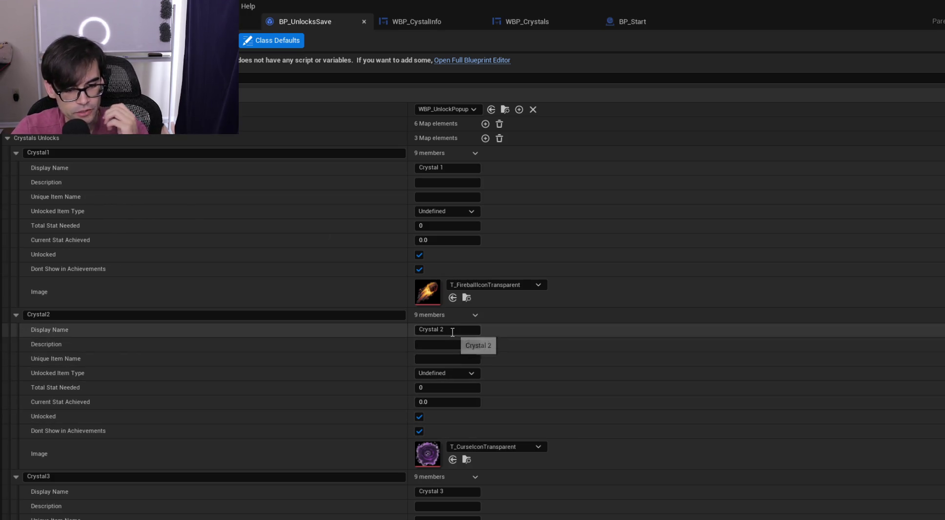
Set the Unique Item Names of the first two entries to Crystal1 and Crystal2
click(451, 169)
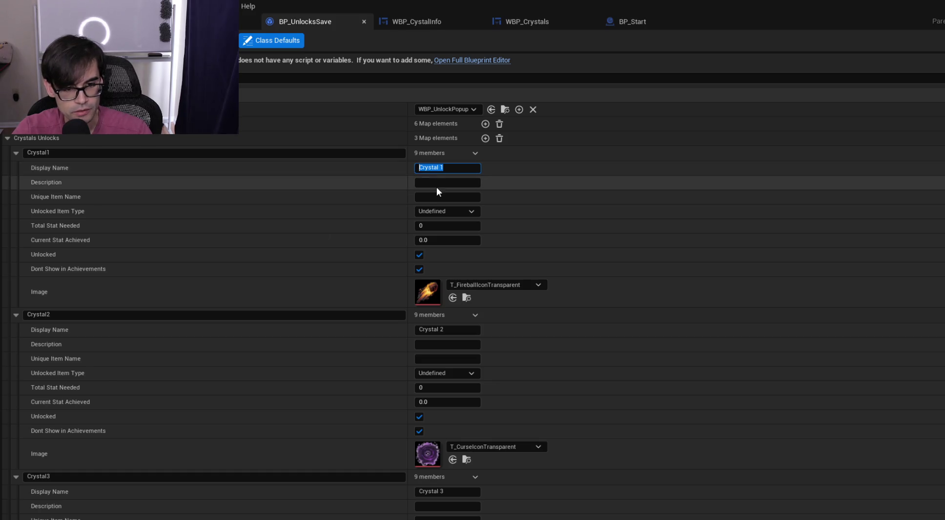
click(454, 197)
key(BackSpace)
key(BackSpace)
text(1)
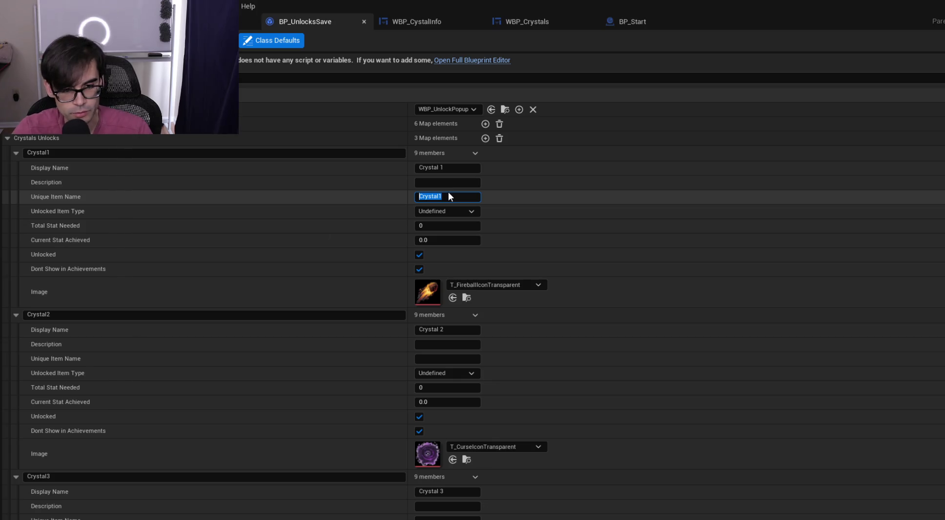
click(457, 360)
text(Crystal1)
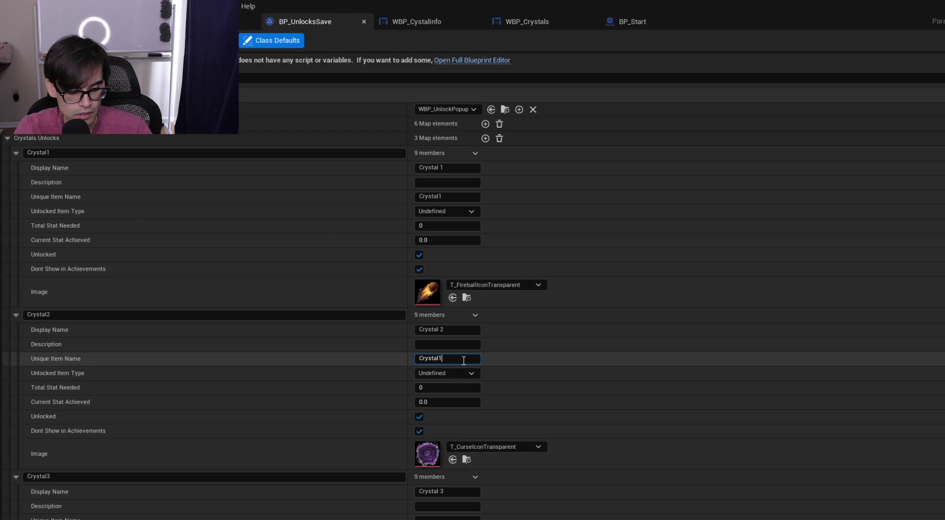
key(BackSpace)
text(2)
key(Return)
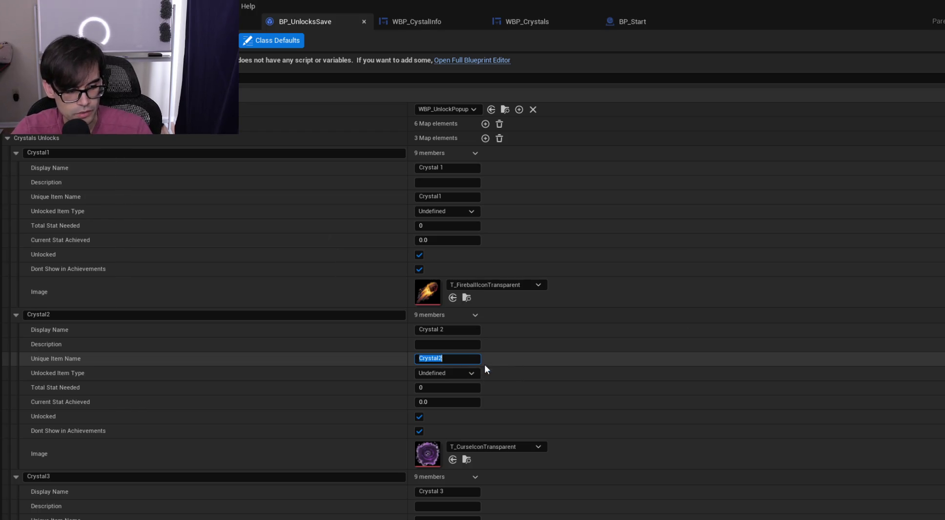
Set Unlocked Item Type to Crystal for Crystal1, Crystal2 and Crystal3
click(472, 376)
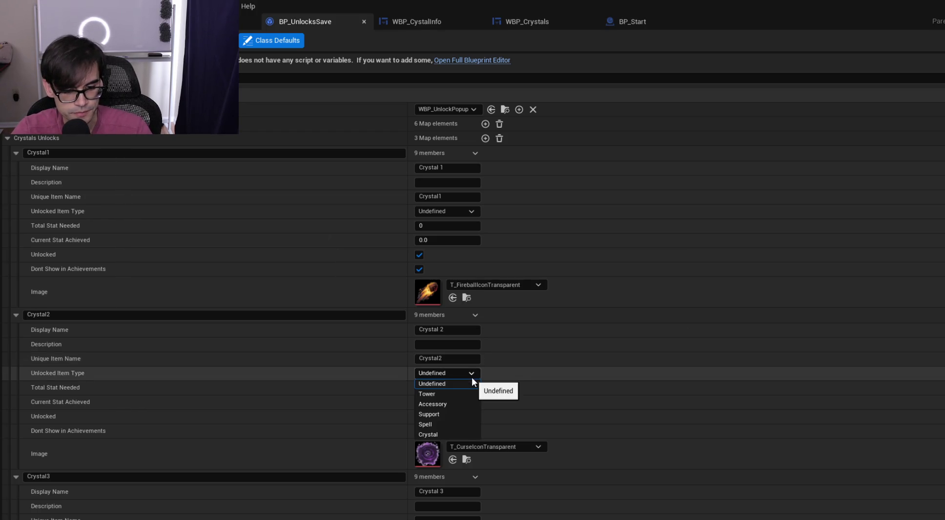
click(450, 434)
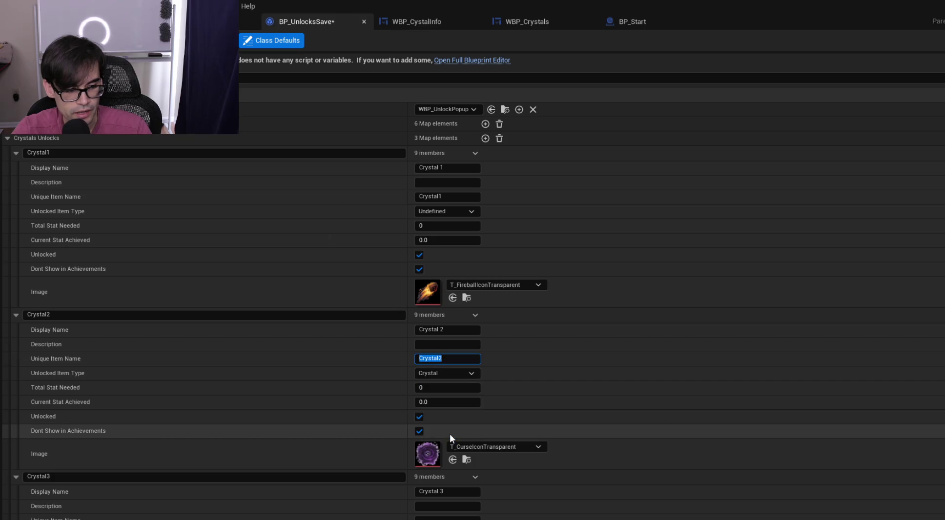
click(472, 209)
click(444, 274)
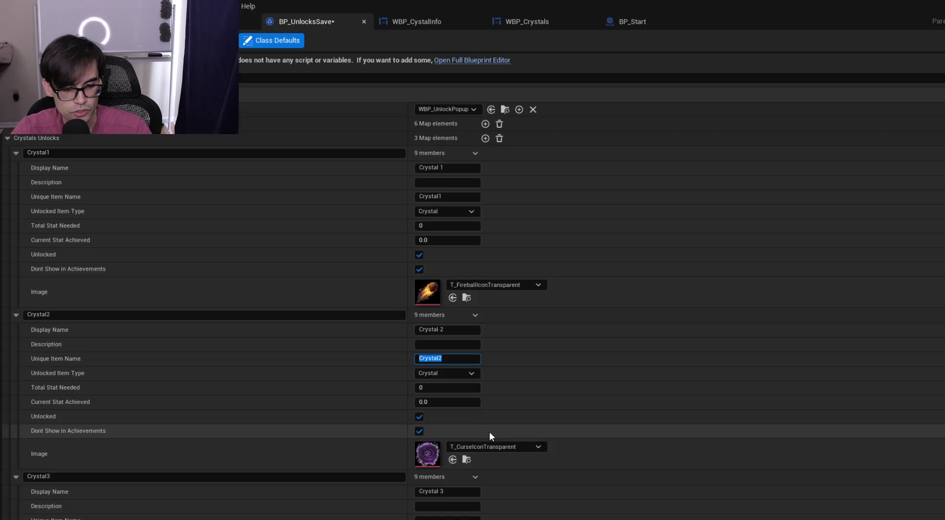
scroll(489, 431, down, 3)
click(464, 451)
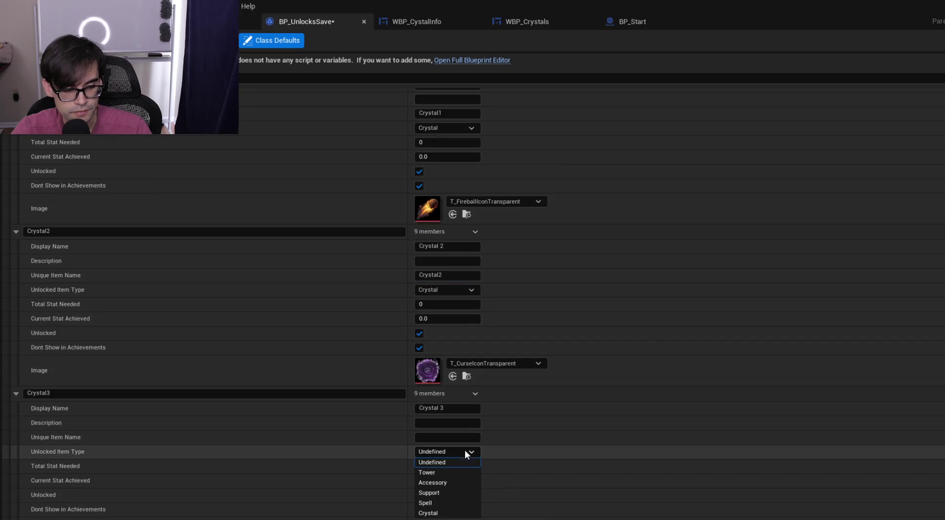
click(442, 513)
Set Crystal3's Unique Item Name to Crystal3, copied from its display name
click(445, 408)
key(ctrl+c)
click(442, 437)
key(ctrl+v)
key(BackSpace)
key(ctrl+a)
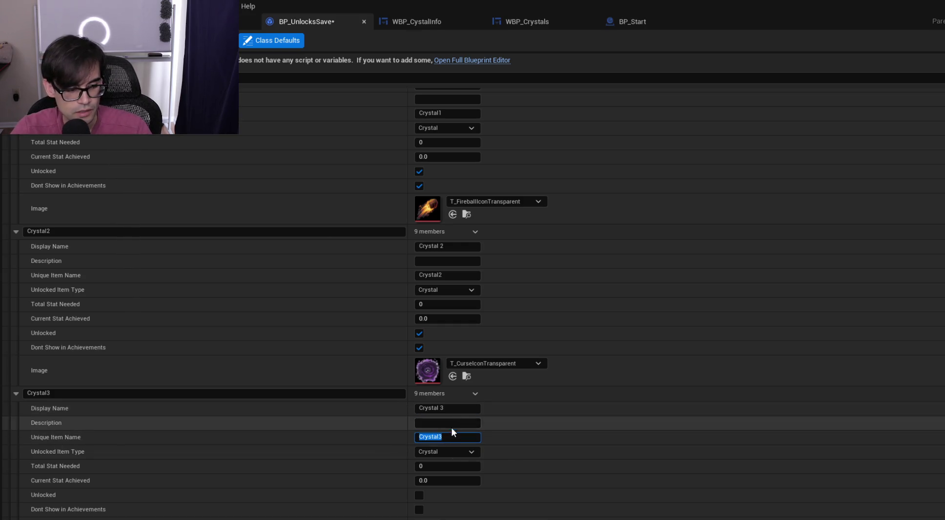
Give Crystal3 the description 'This is a locked crystal to achieve in the future'
click(451, 425)
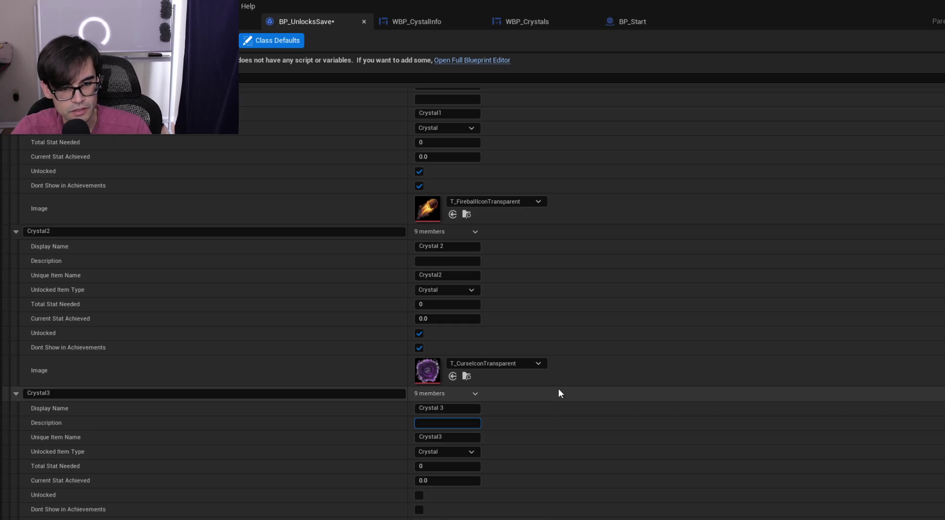
text(This is a locked crystal to a chieve in the future)
key(ctrl+s)
click(559, 421)
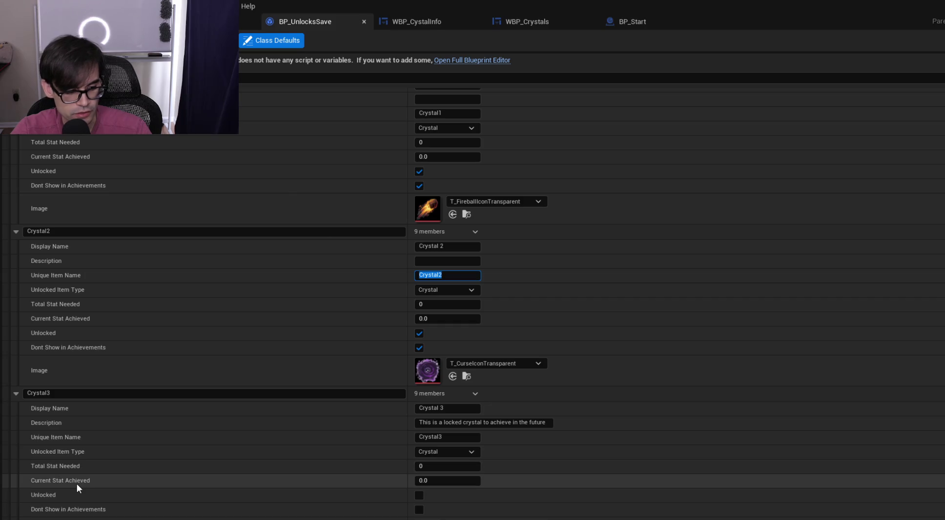
Set Crystal3's Total Stat Needed to 10
click(476, 464)
text(10)
key(Return)
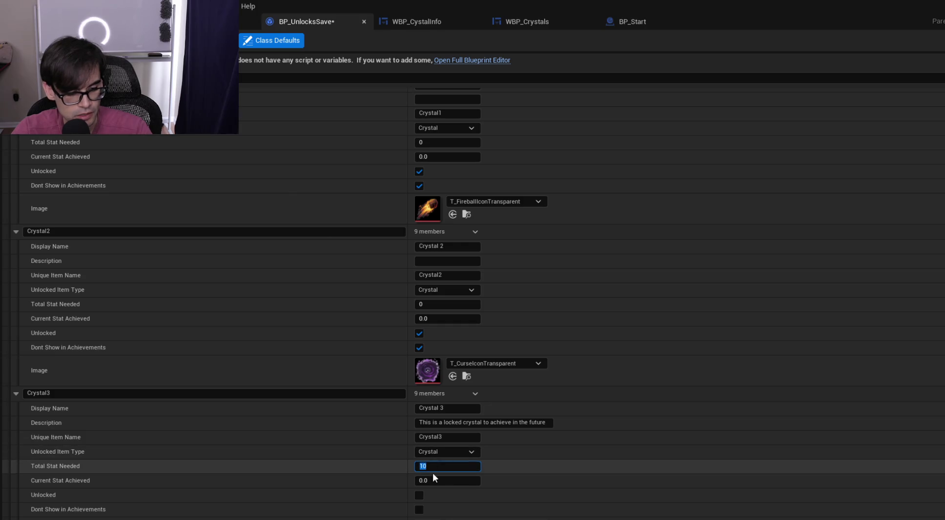
scroll(186, 307, up, 3)
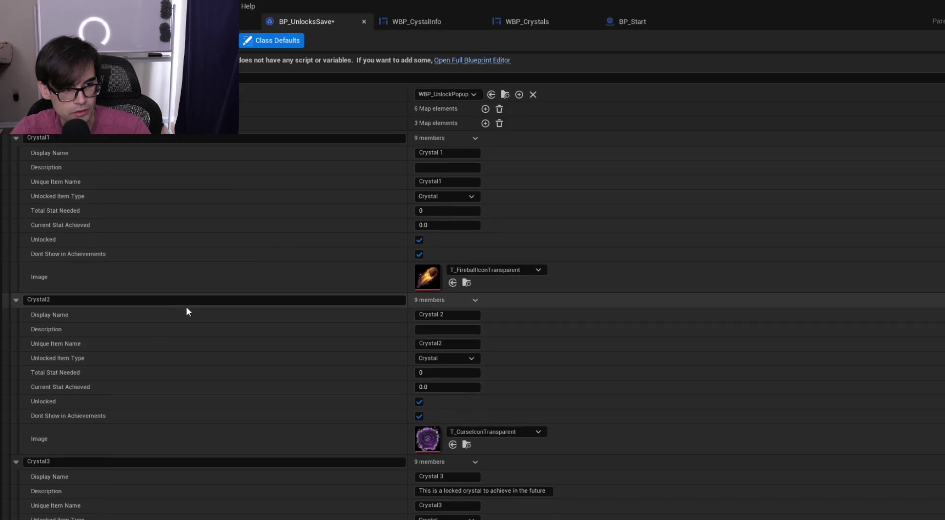
Save BP_UnlocksSave with Ctrl+S and collapse the Crystal3 entry
key(ctrl+s)
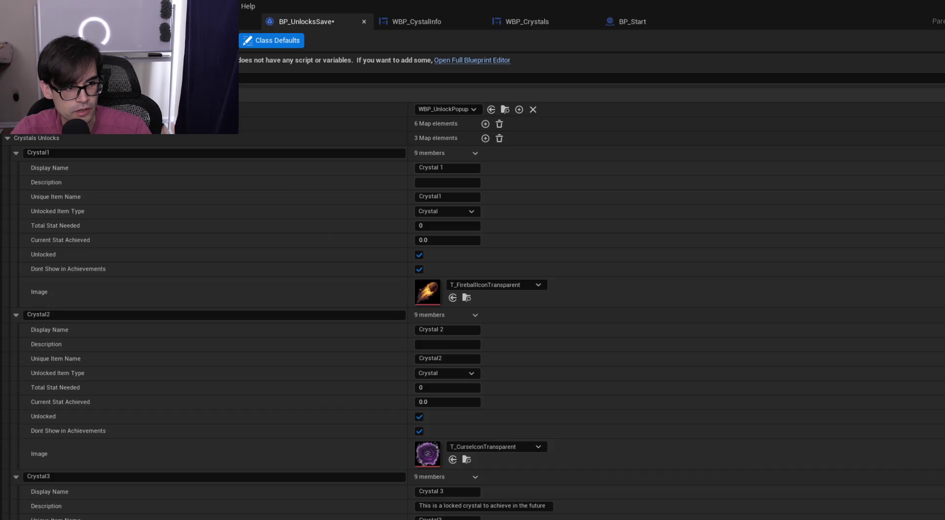
scroll(505, 288, down, 3)
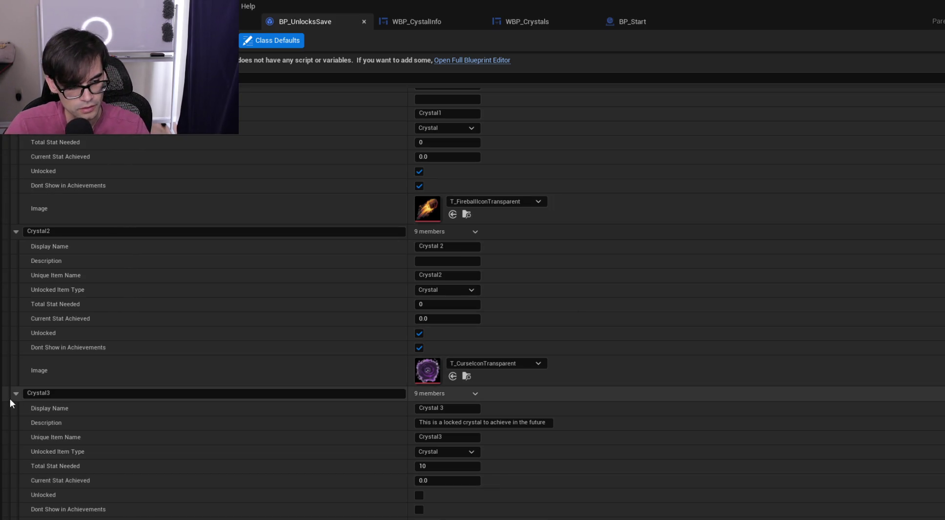
click(15, 393)
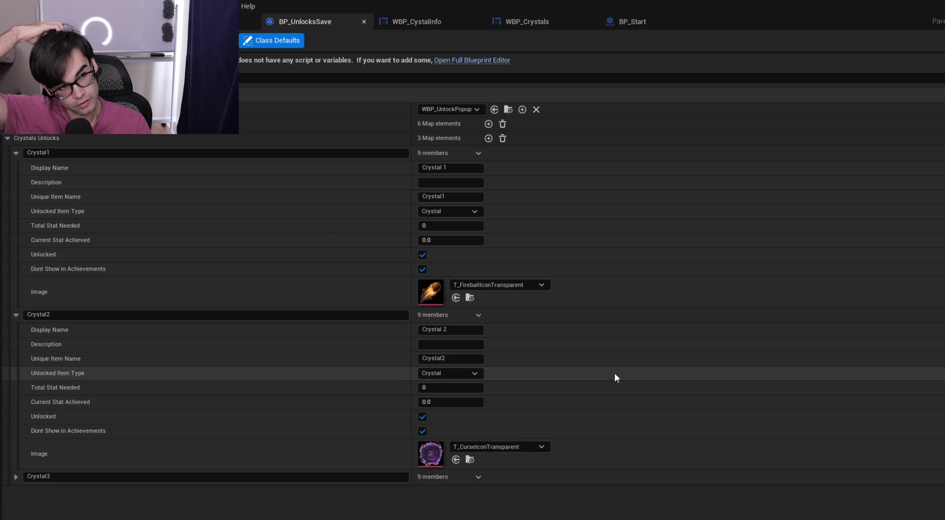
Open WBP_Crystals and select the info panel and fireball crystal images to inspect them
click(638, 22)
click(546, 20)
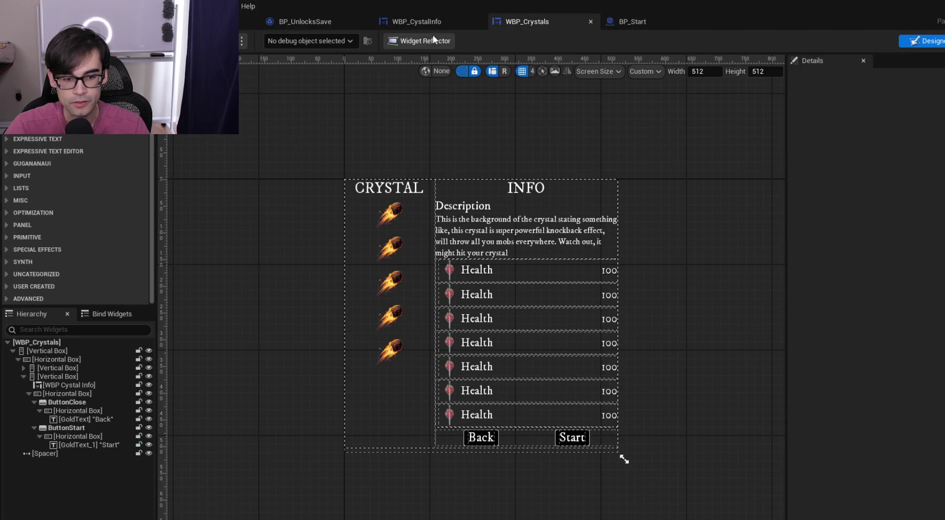
click(515, 264)
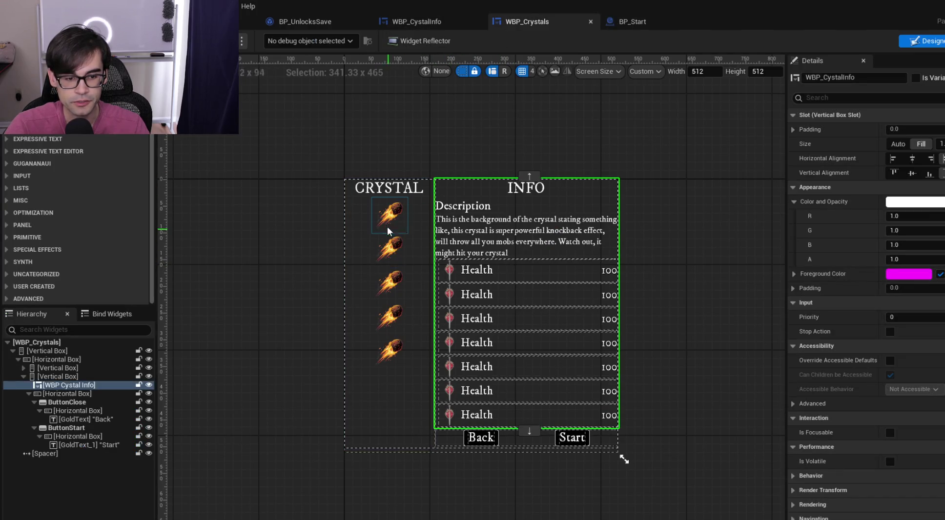
click(385, 218)
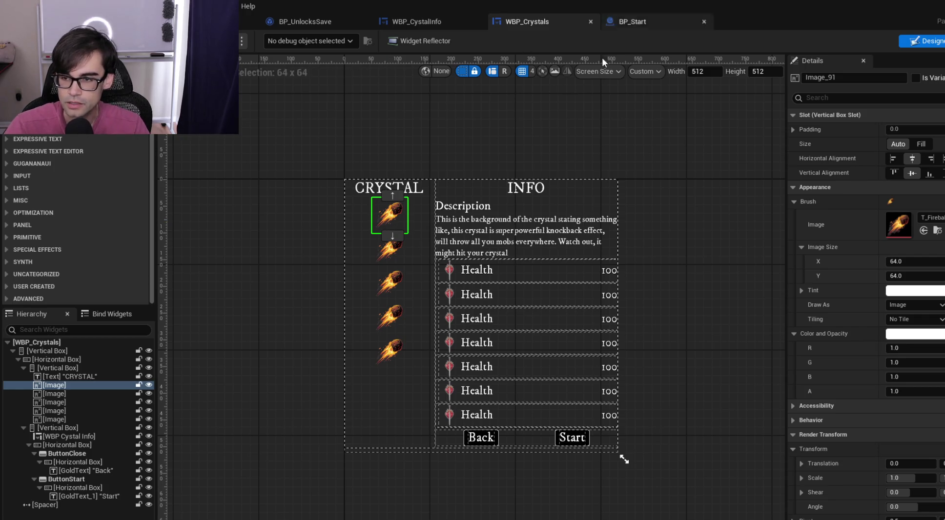
click(390, 317)
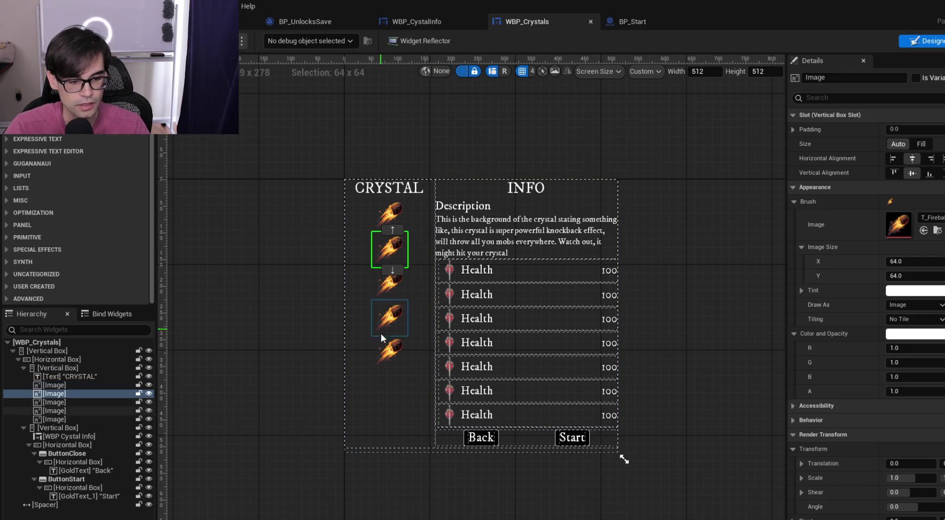
Delete the extra crystal images so one fireball image remains, and save WBP_Crystals
click(390, 351)
ctrl+click(391, 242)
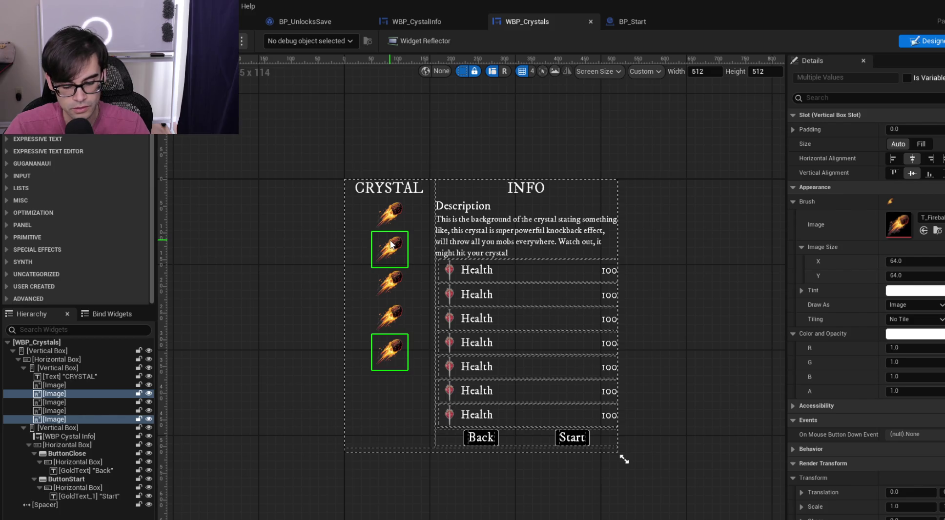
key(Delete)
click(390, 283)
ctrl+click(391, 248)
key(Delete)
click(390, 222)
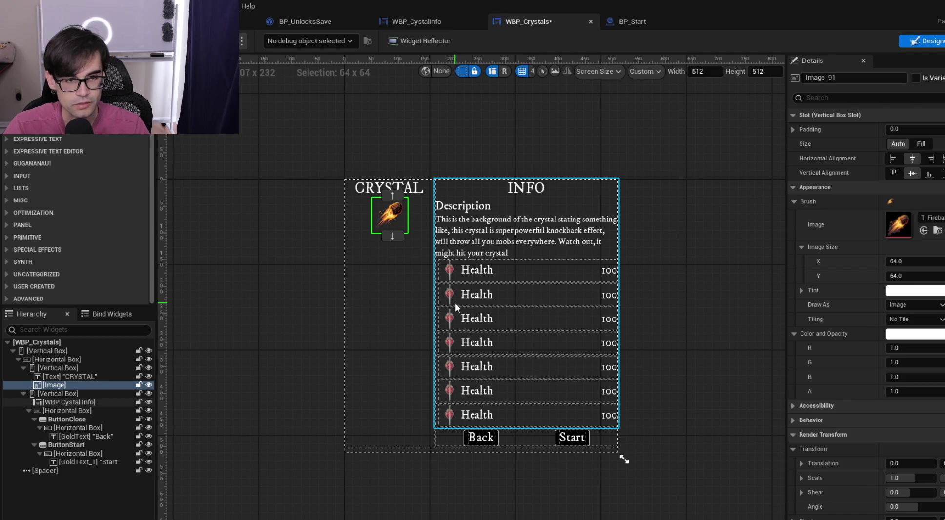
key(ctrl+s)
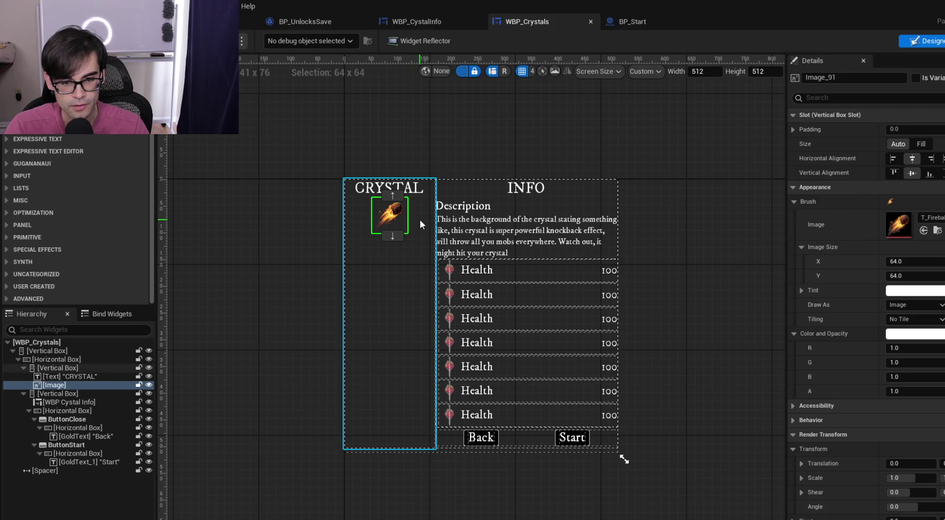
click(521, 190)
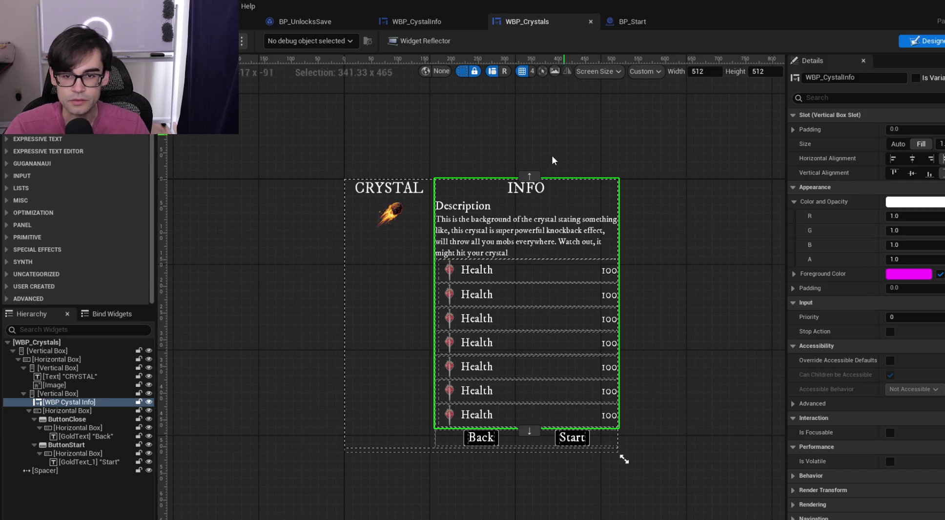
In WBP_CystalInfo, make the INFO title a variable named CrystalName with text CrystalName
drag(527, 22, 433, 28)
click(529, 21)
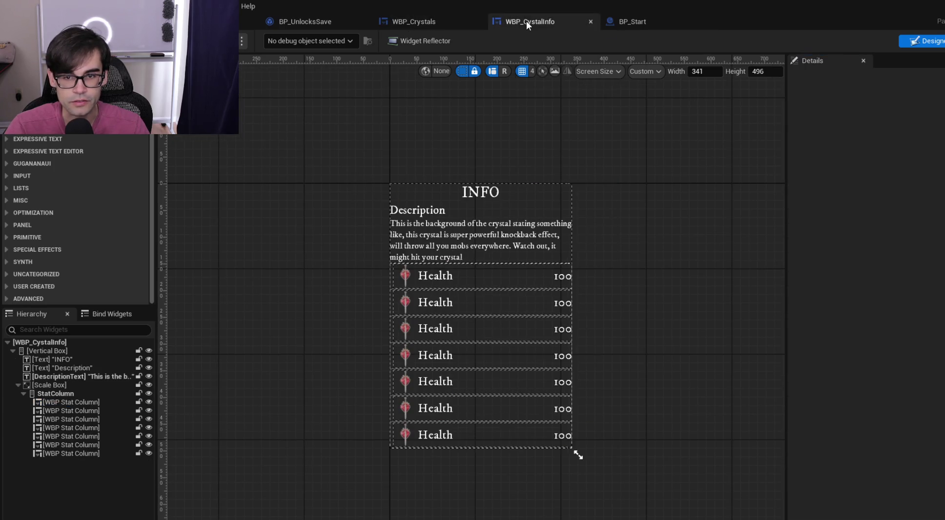
click(481, 192)
click(917, 78)
click(891, 78)
text(CrystalName)
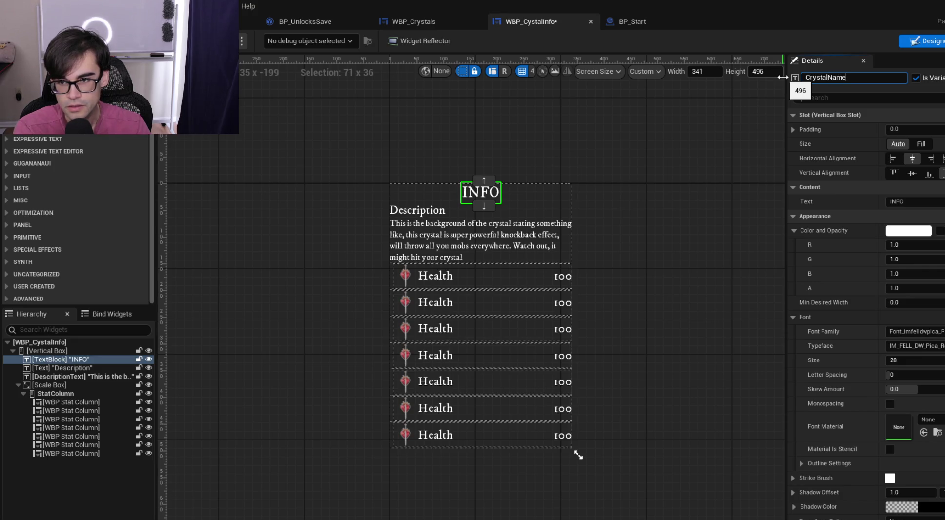
key(Return)
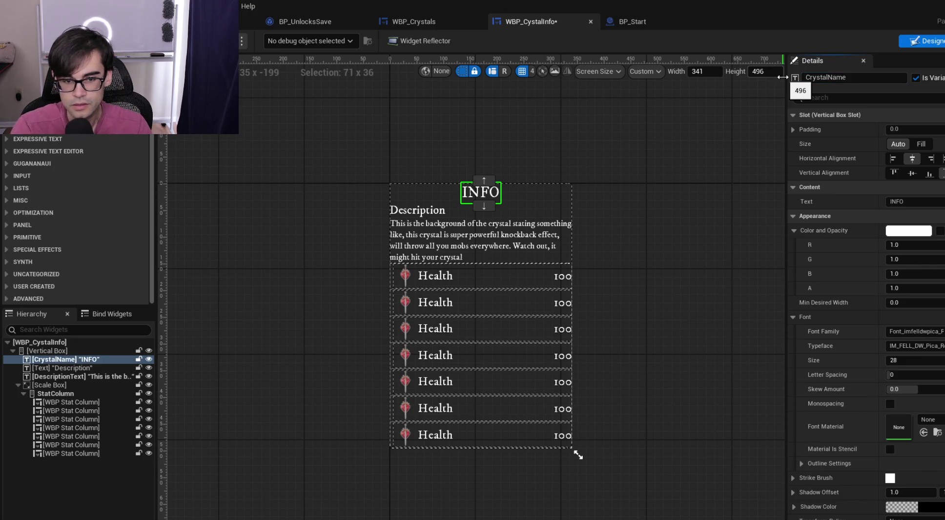
click(903, 202)
text(CrystalName)
key(Return)
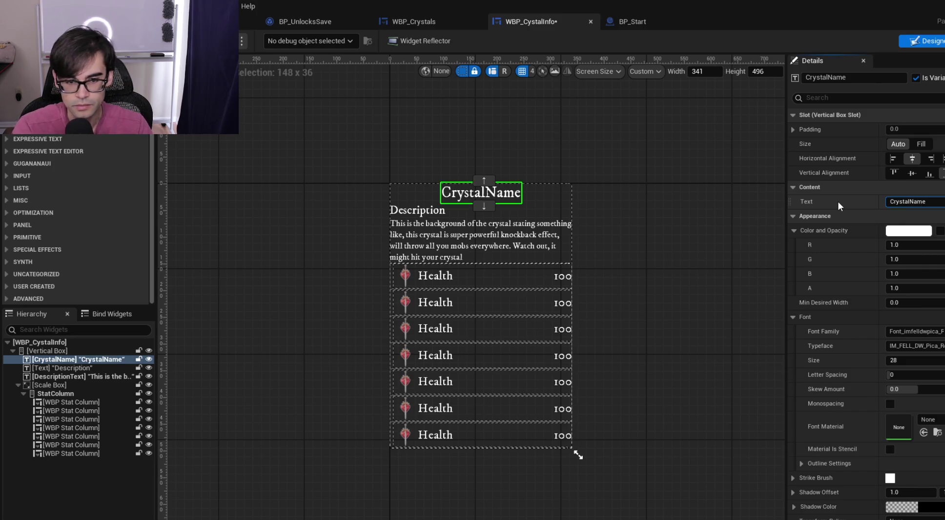
click(574, 129)
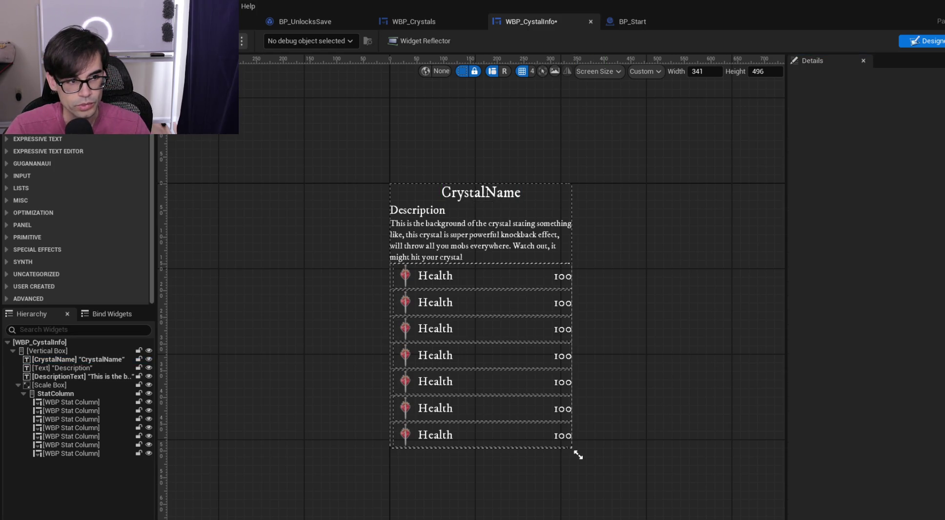
Change the Description heading text to DESCRIPTION and return to WBP_Crystals
click(419, 211)
click(903, 202)
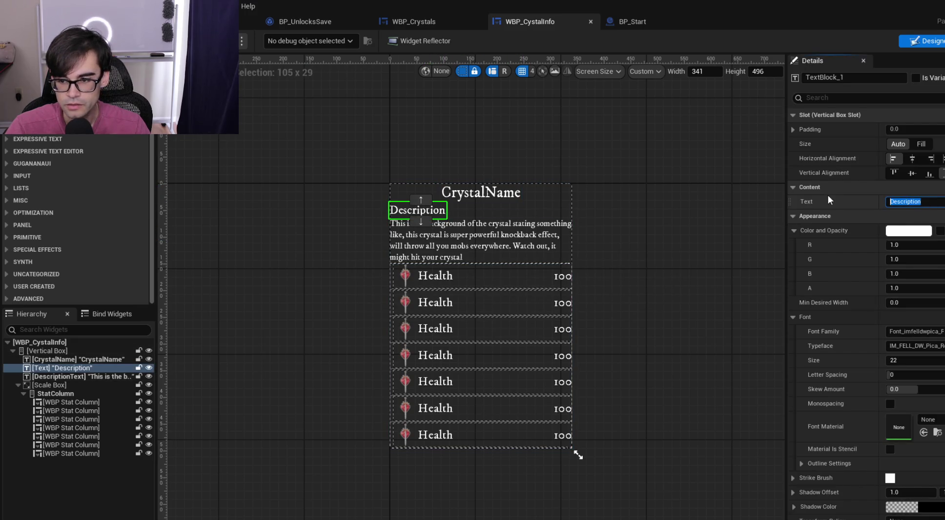
text(DESCRIPTION)
key(Return)
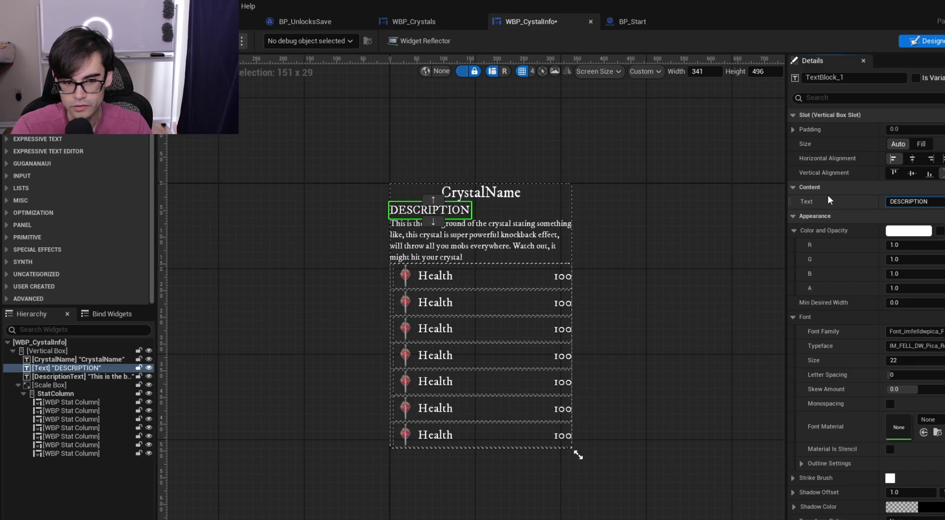
click(497, 197)
click(644, 170)
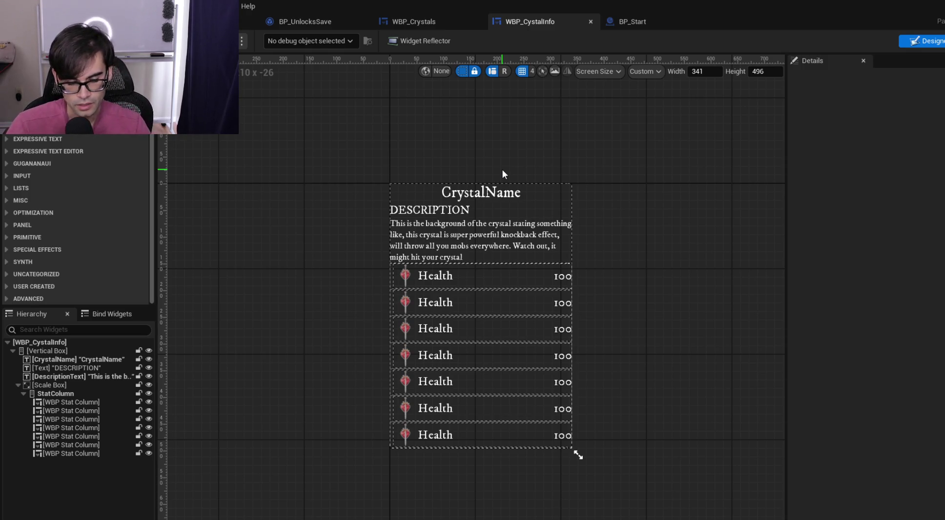
click(430, 20)
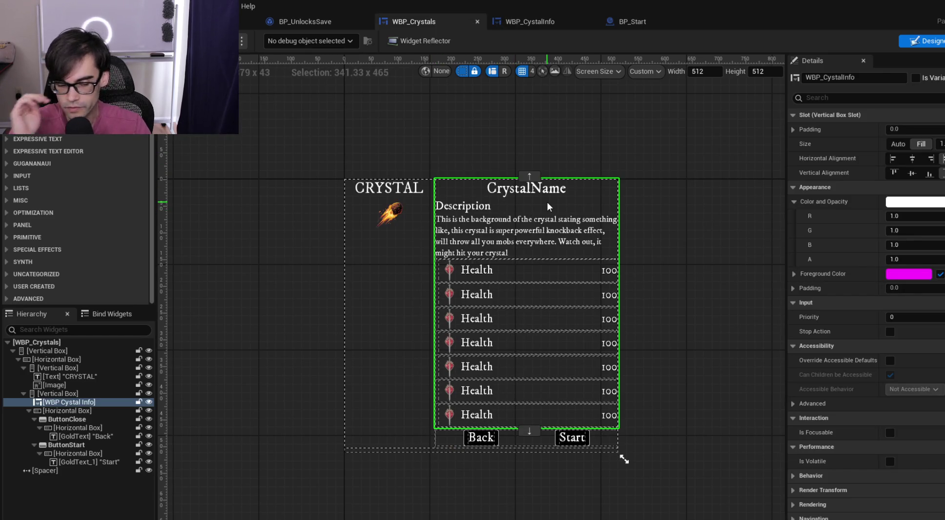
Select the fireball image in the CRYSTAL column of WBP_Crystals
click(390, 220)
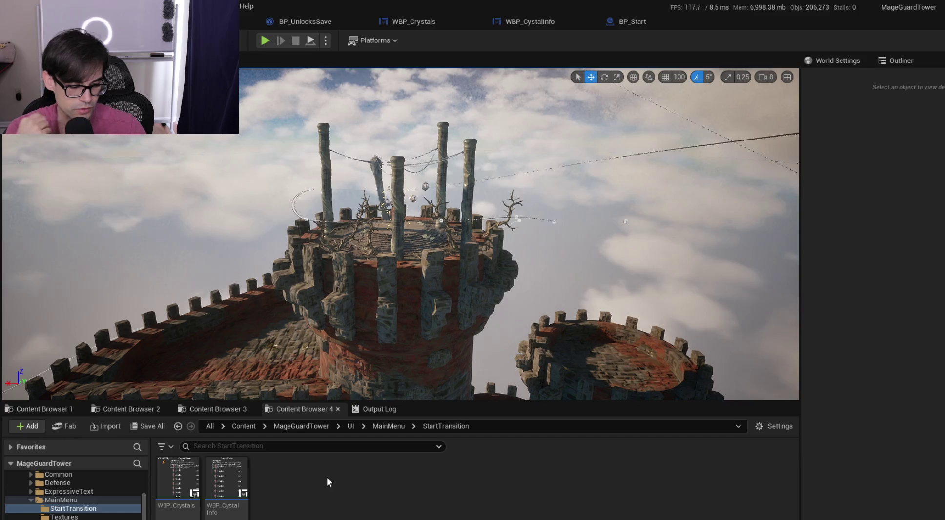
In the Content Browser, create a new Widget Blueprint based on User Widget
right_click(327, 478)
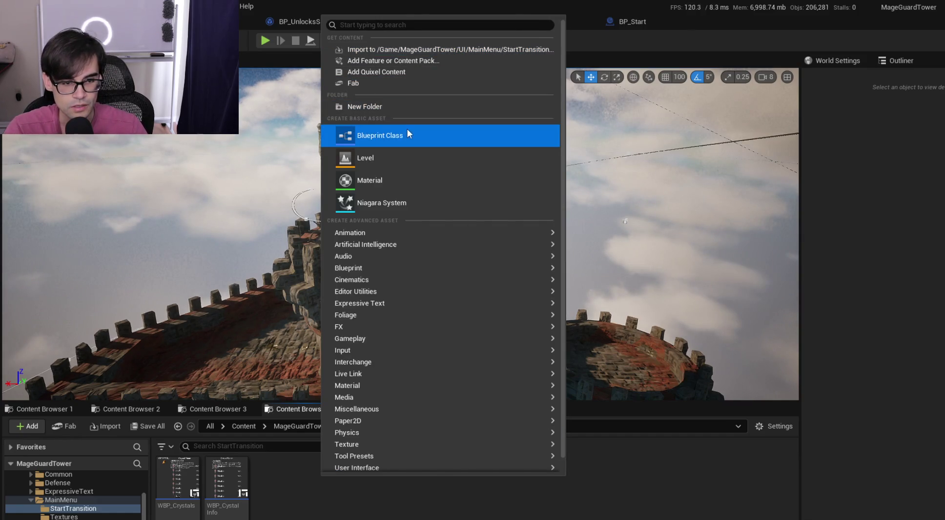
click(406, 131)
click(666, 163)
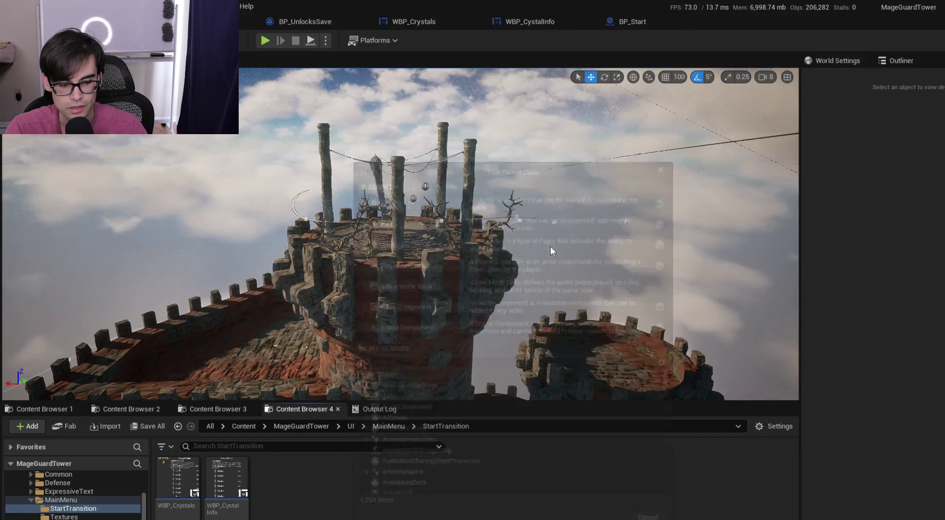
right_click(347, 481)
click(455, 30)
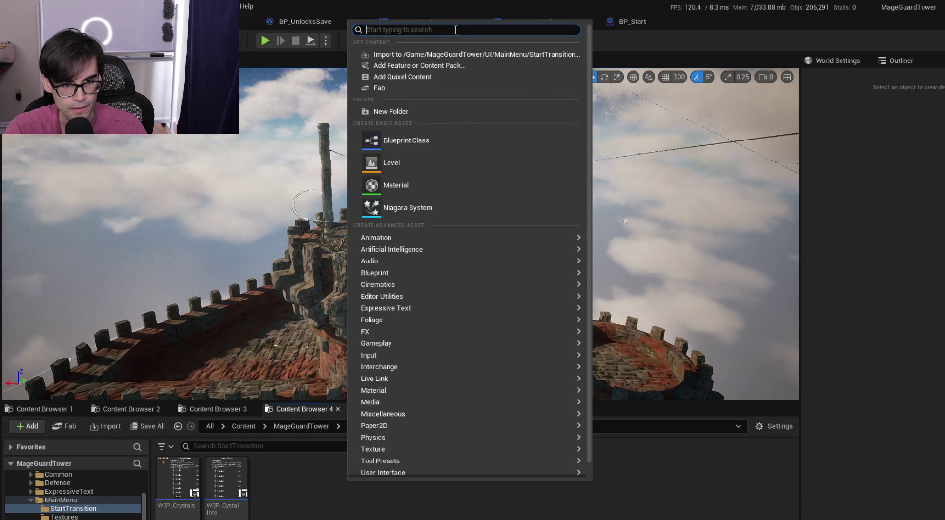
text(WIDGET)
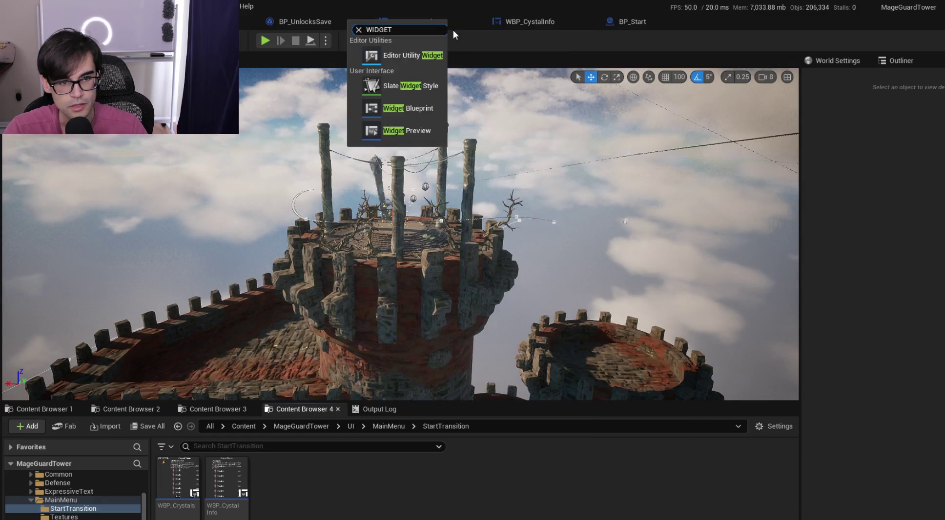
click(401, 109)
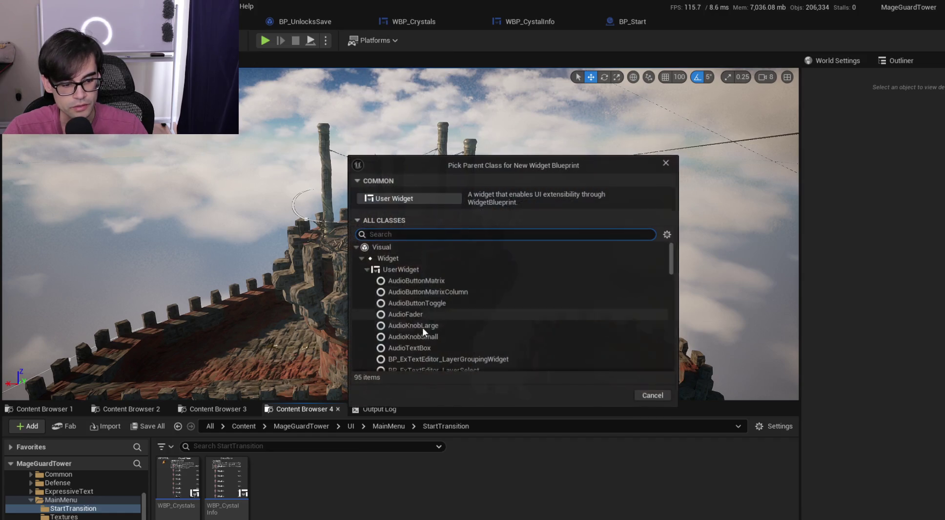
click(422, 198)
Name the new widget WBP_CrystalButton and open it for editing
text(W)
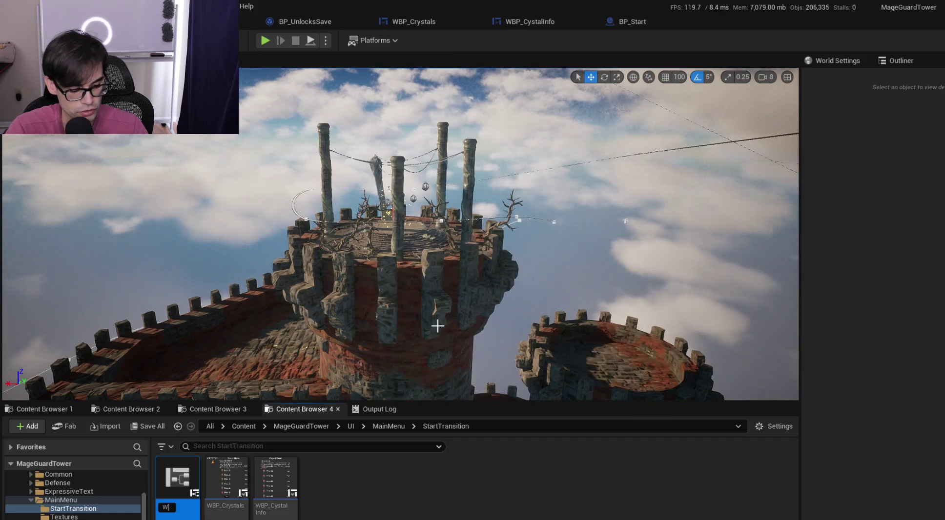
text(BP_Cy)
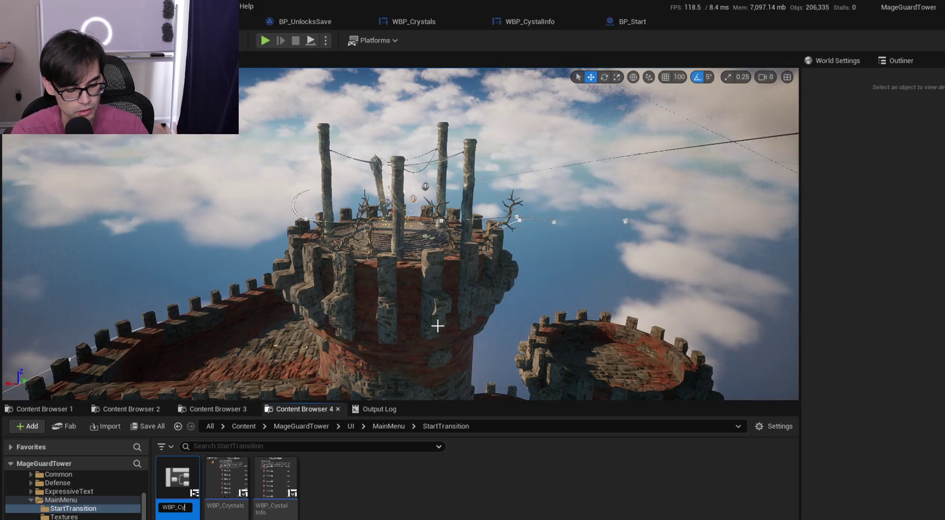
key(ctrl+a)
text(BP_Cryst)
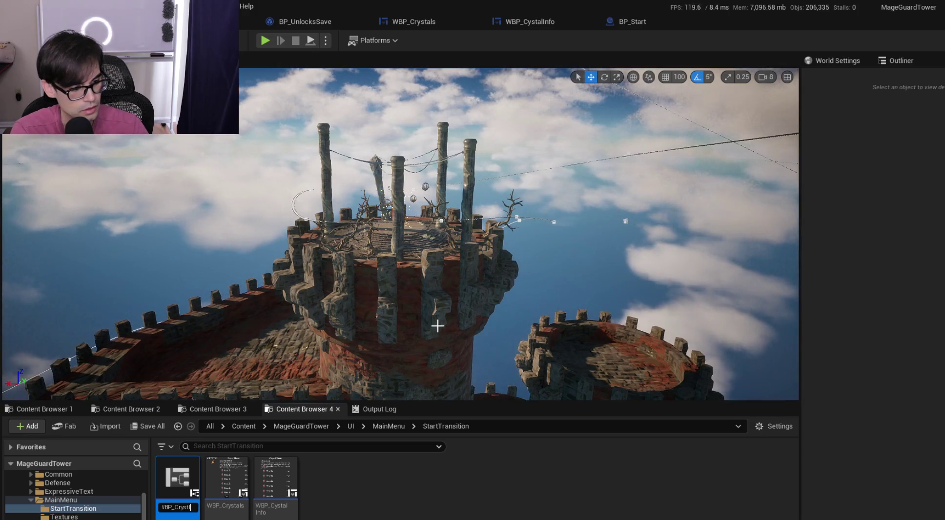
text(alButton)
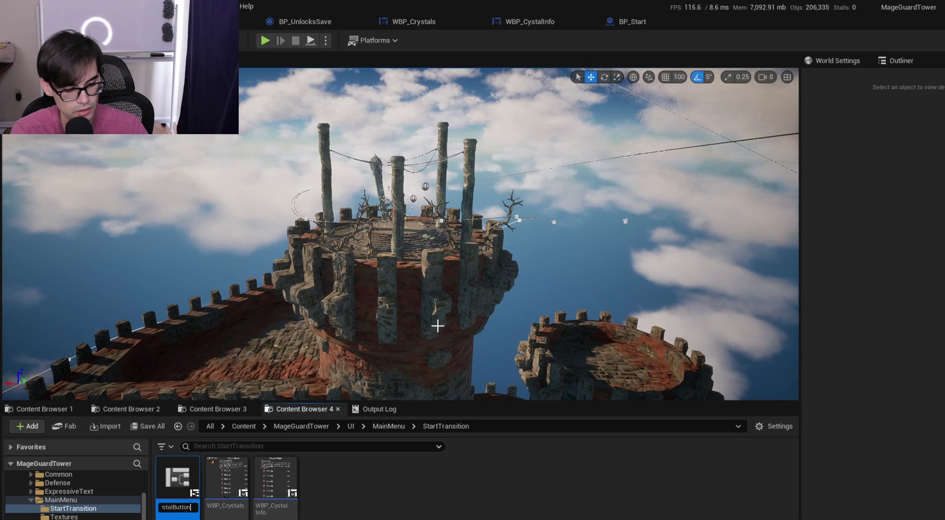
key(Return)
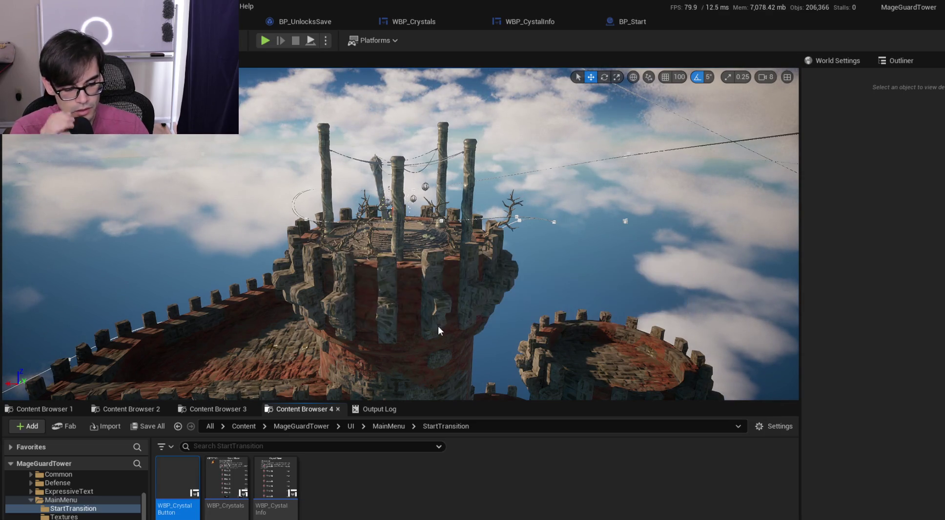
key(Return)
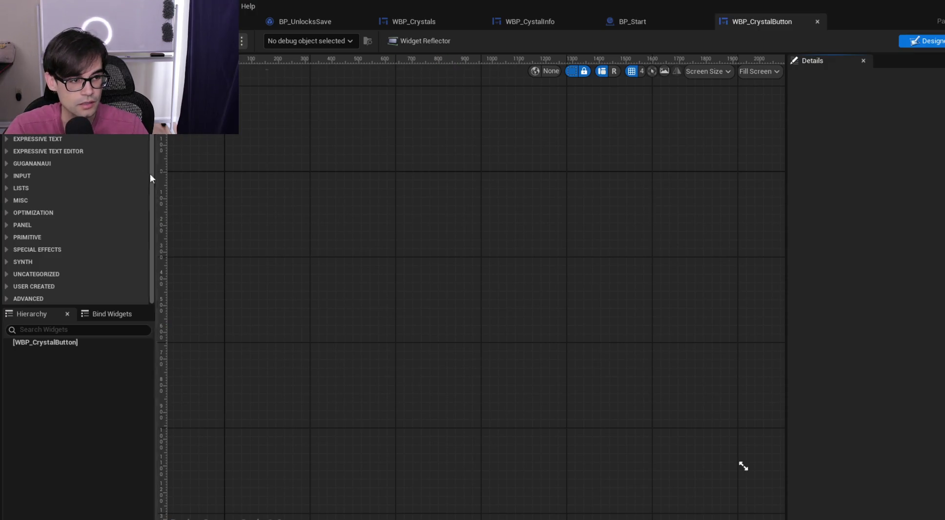
Add a Button widget from the Palette to the empty canvas
click(82, 344)
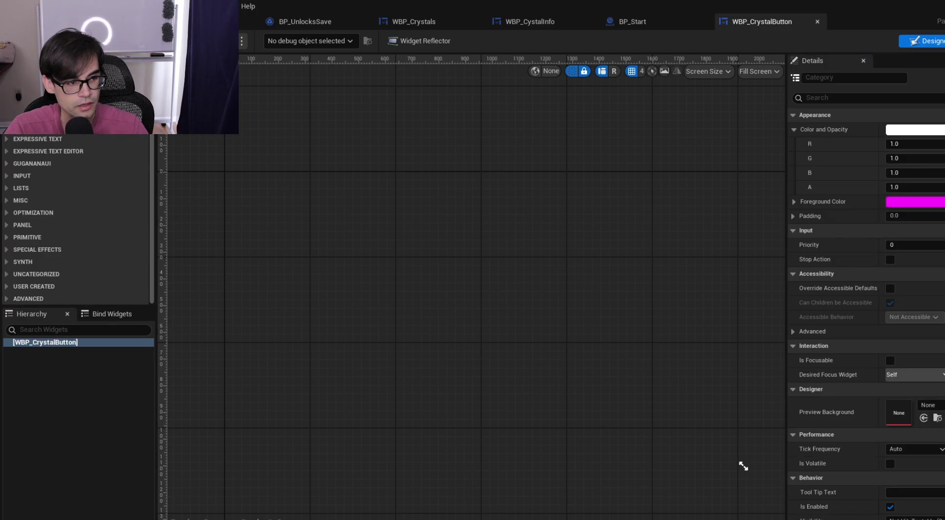
text(button)
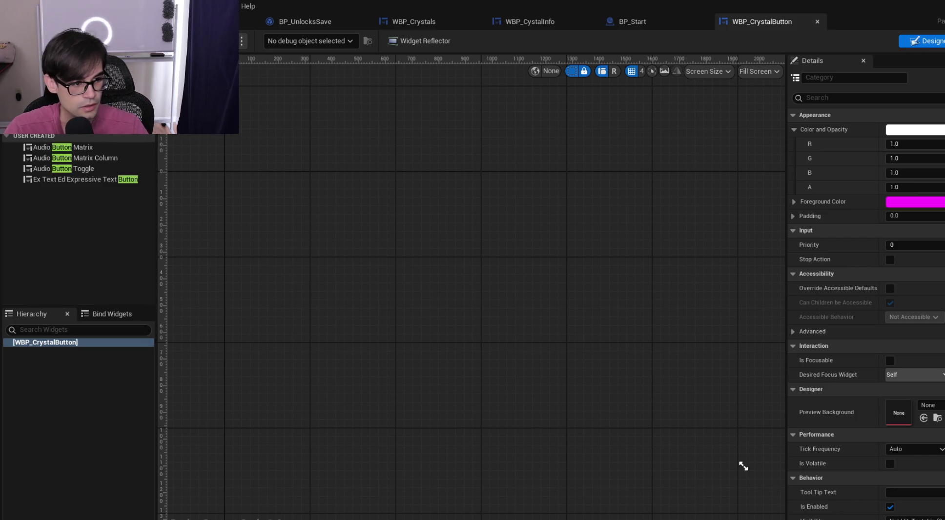
mouse_move(59, 117)
mouse_down()
mouse_move(104, 337)
mouse_move(68, 344)
mouse_up()
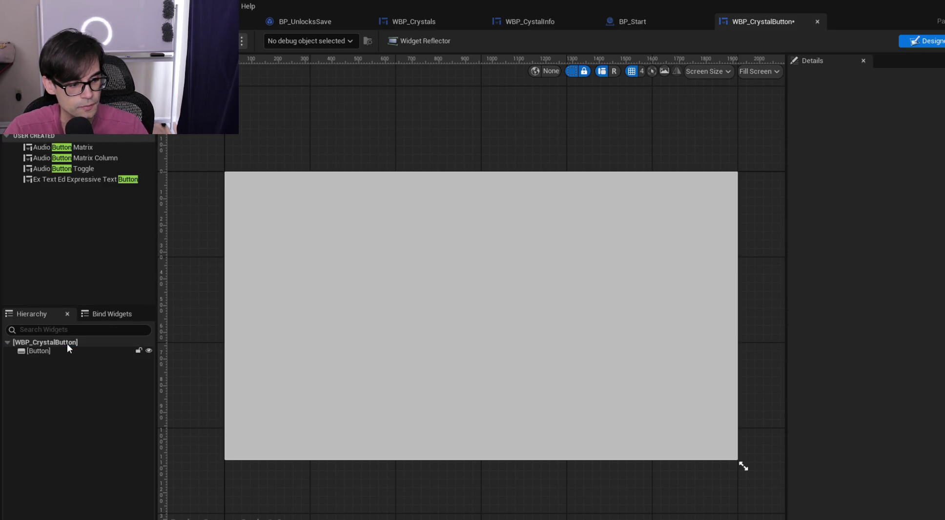
key(Escape)
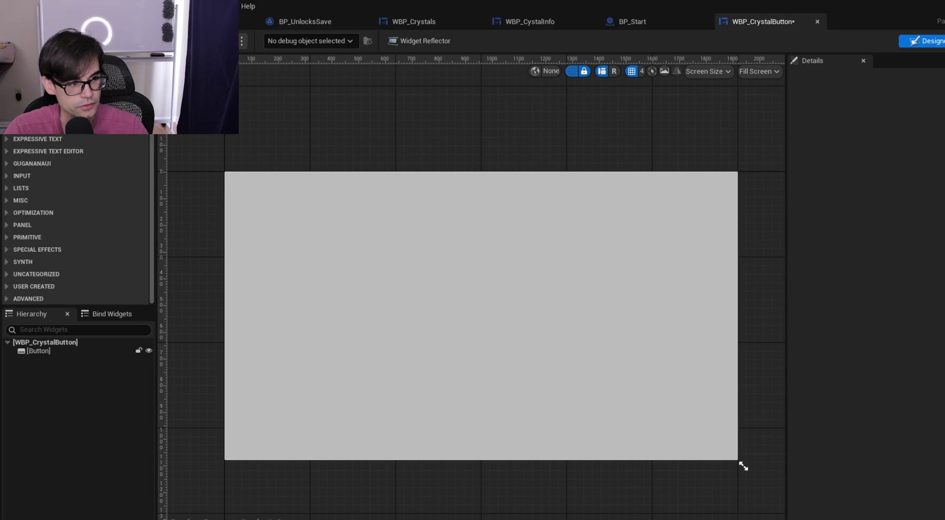
Place an Image inside the Button and set its horizontal and vertical alignment to Fill
text(i)
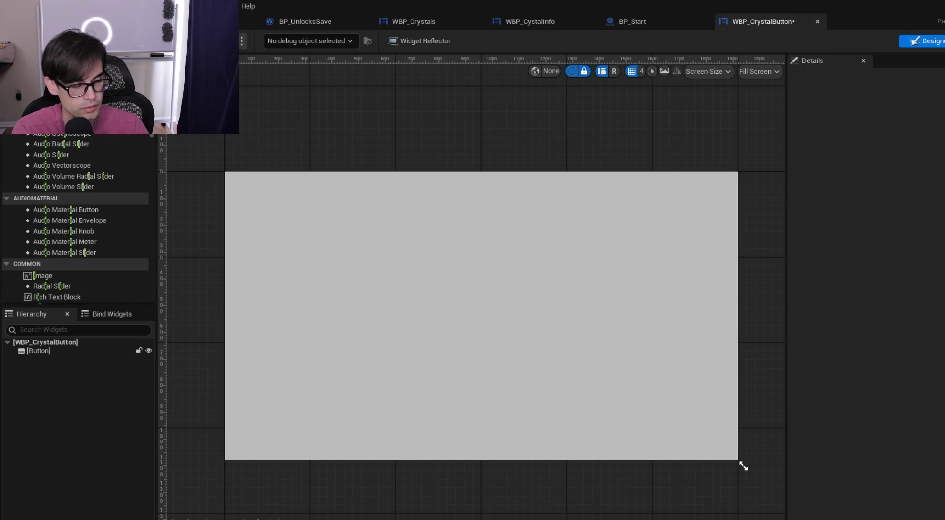
text(m)
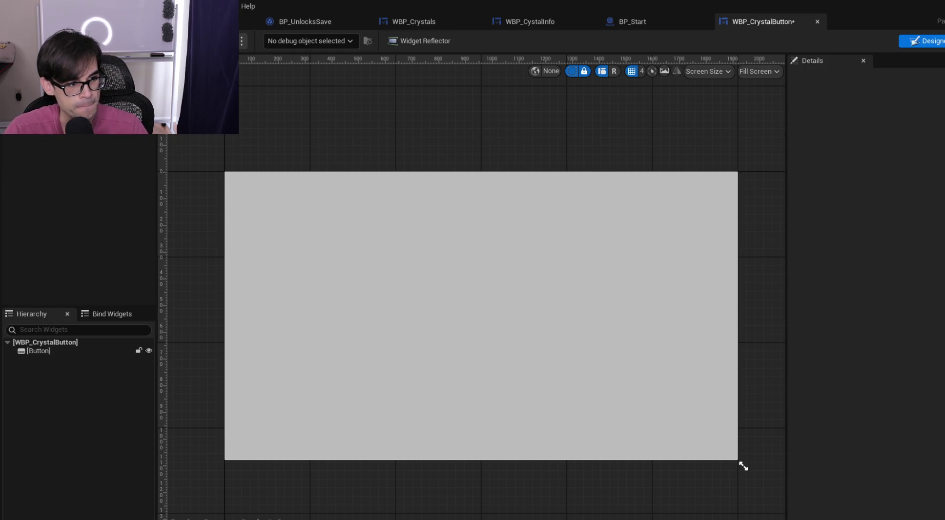
drag(49, 340, 46, 353)
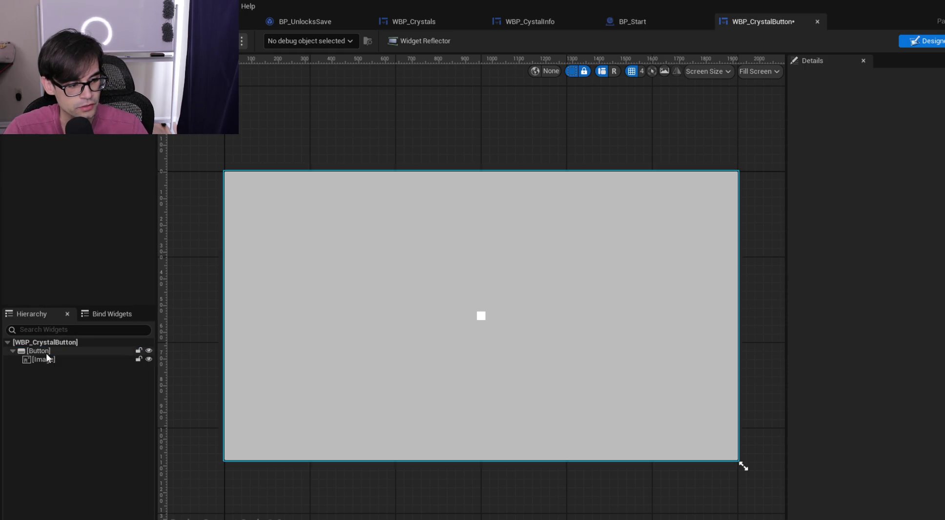
click(34, 349)
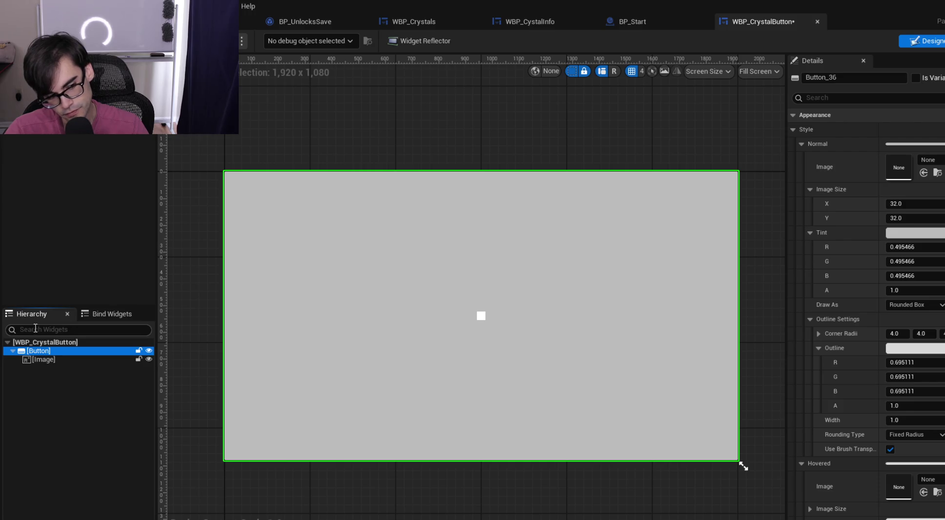
click(44, 359)
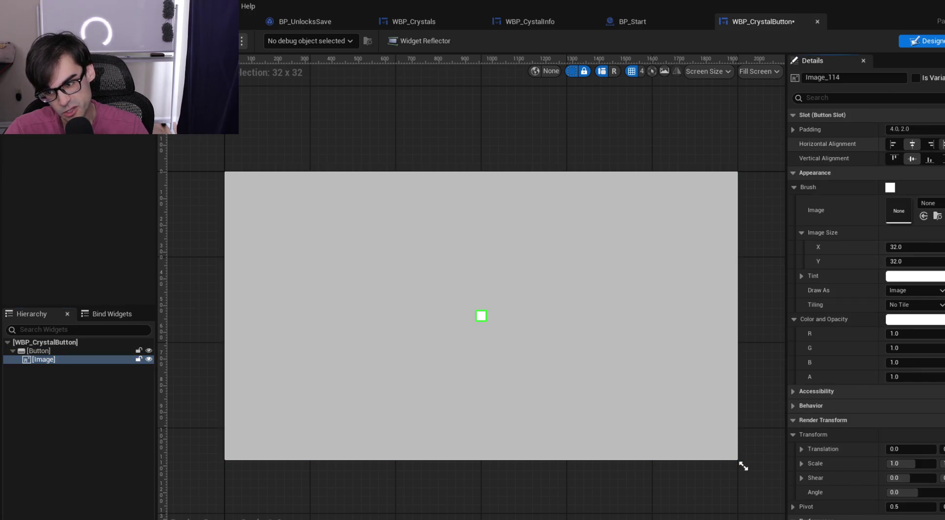
click(943, 144)
click(943, 158)
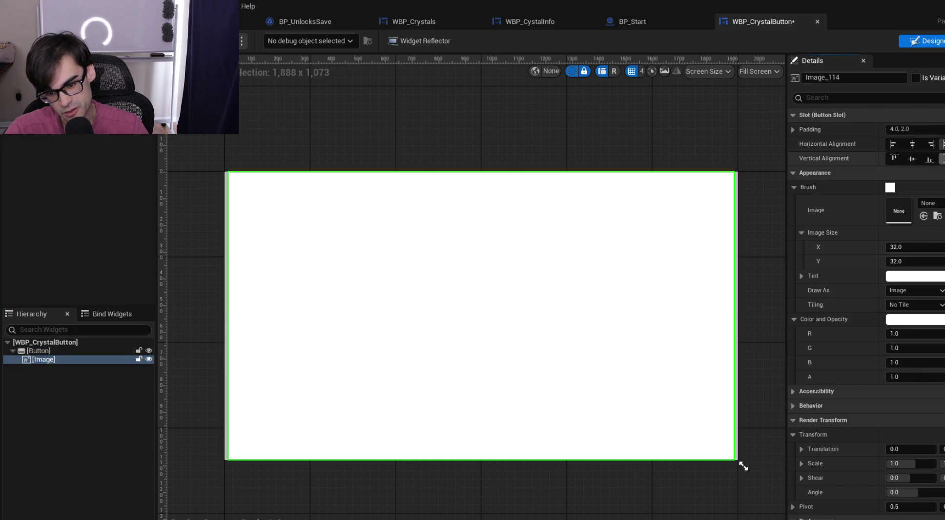
click(67, 351)
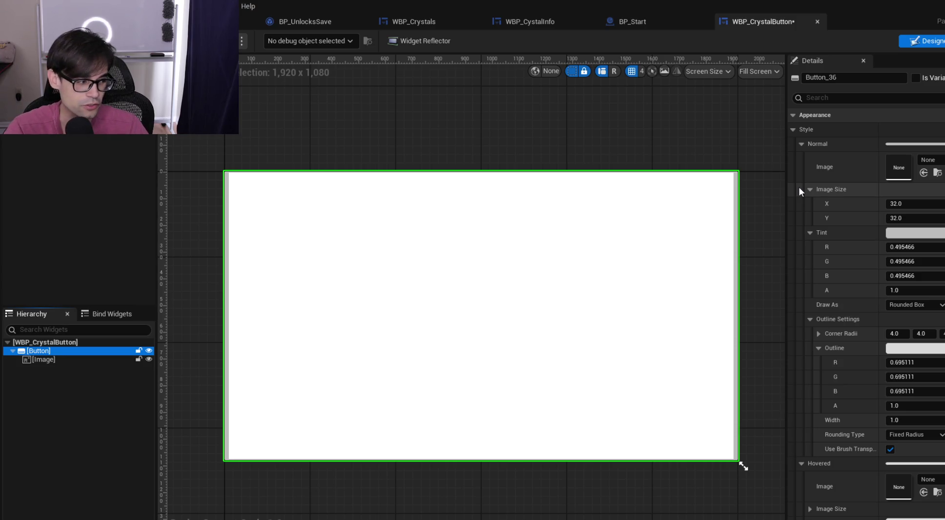
Delete the Image from the Button and collapse the Button's style and foreground colour sections
click(101, 362)
key(Delete)
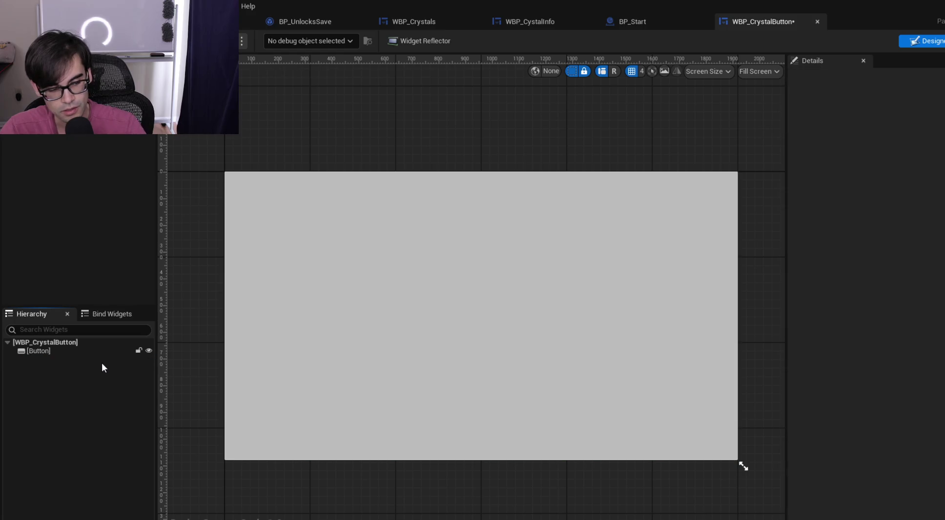
click(79, 352)
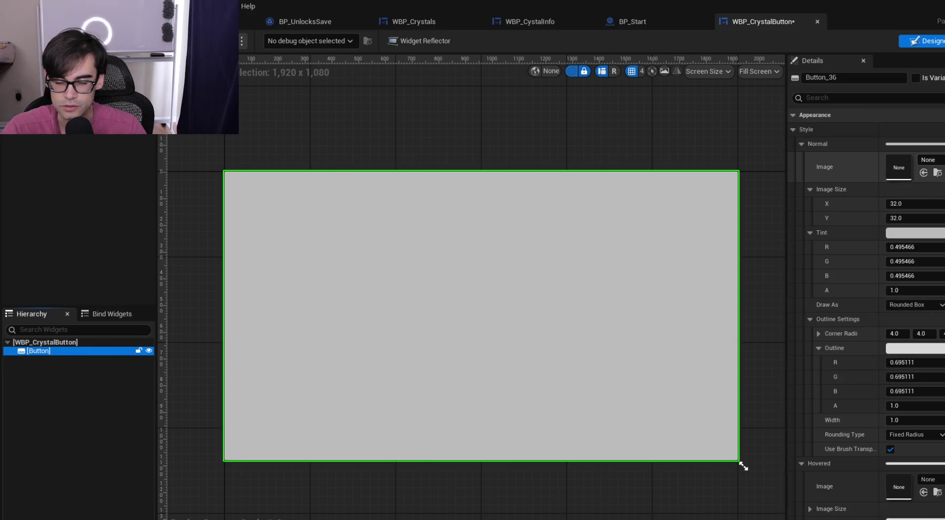
click(801, 144)
click(801, 158)
click(798, 173)
click(803, 187)
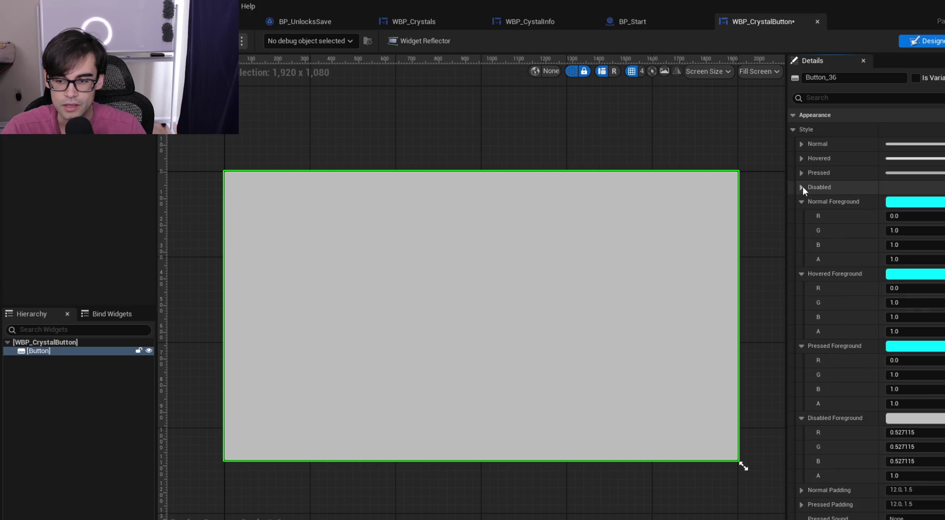
click(800, 202)
click(802, 216)
click(803, 230)
click(803, 245)
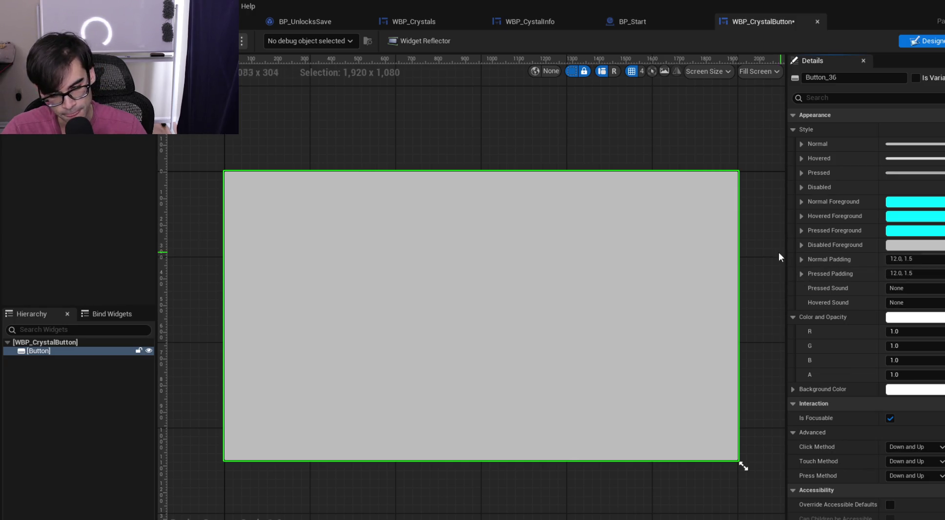
Give the Normal style a white tint and the T_FireballIcon texture
click(802, 145)
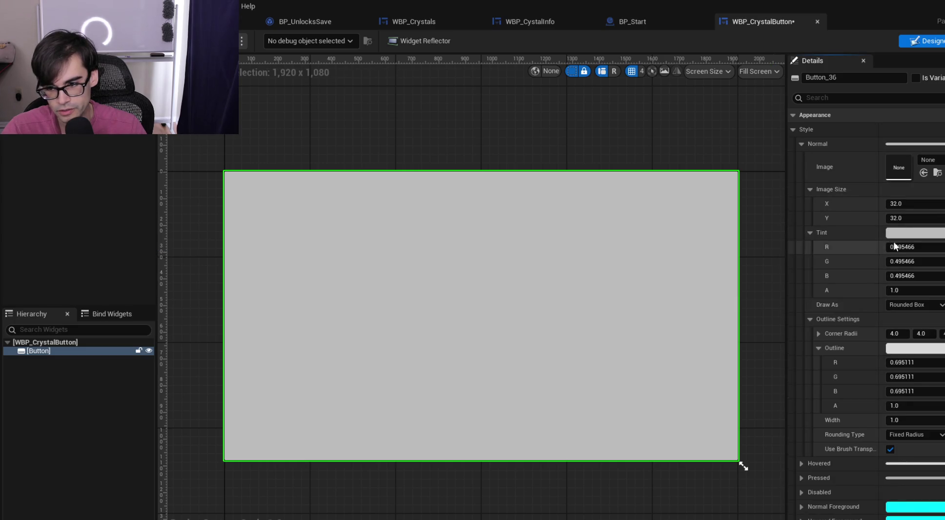
click(921, 235)
drag(845, 293, 844, 245)
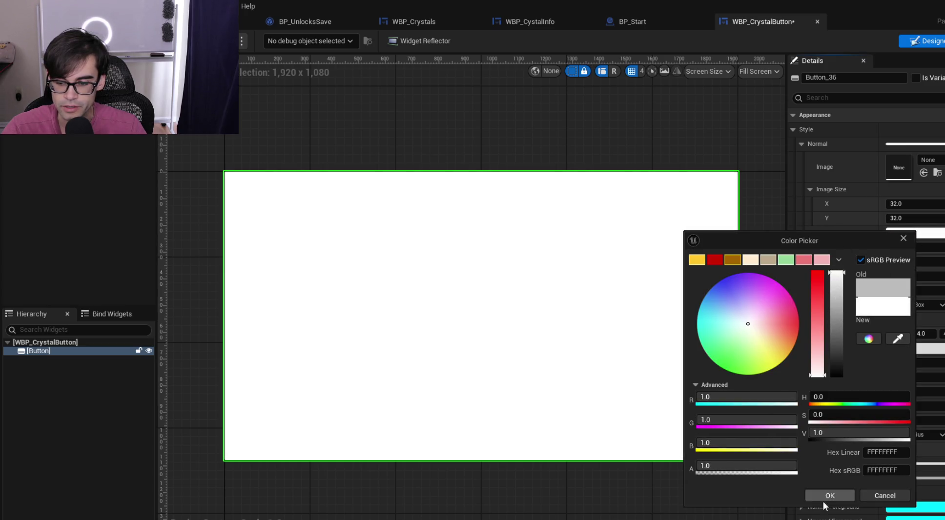
click(830, 495)
click(930, 160)
text(fireball)
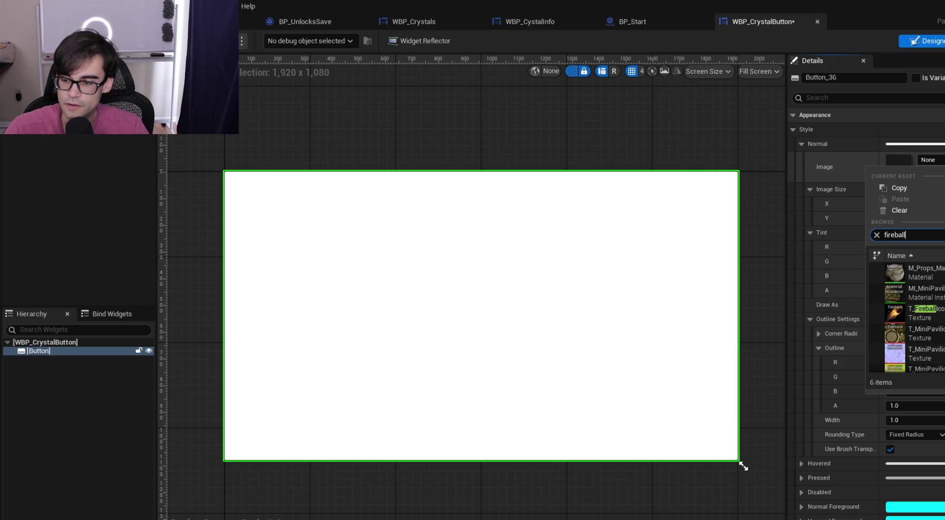
click(918, 313)
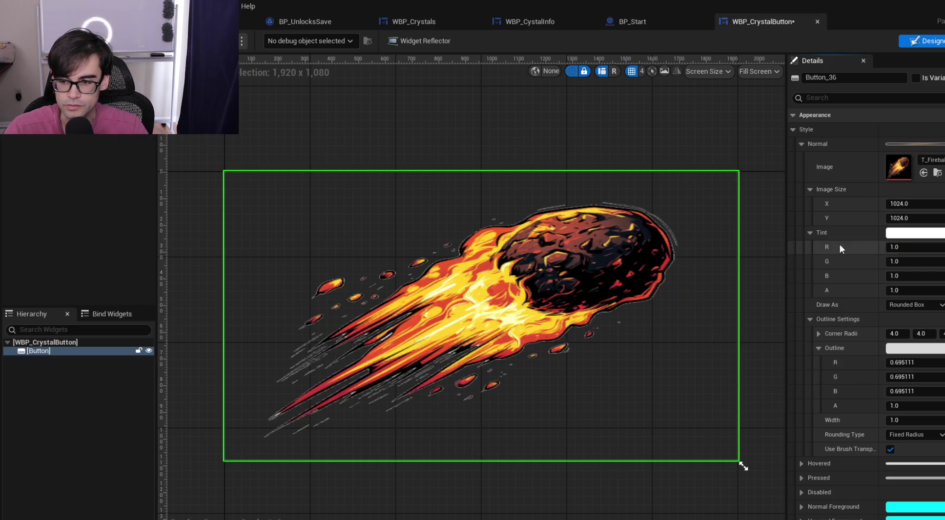
click(802, 143)
Set the Hovered tint to cyan from the ButtonStates colour theme
click(801, 158)
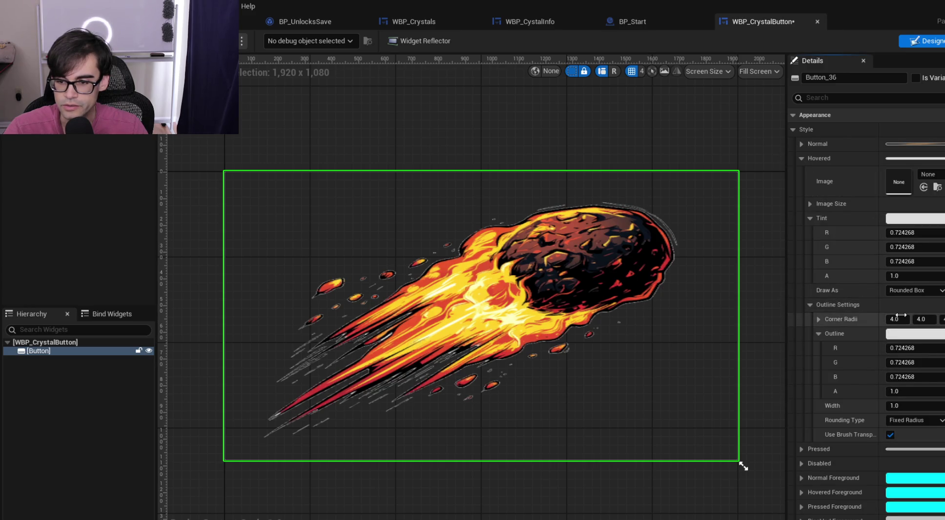
click(918, 218)
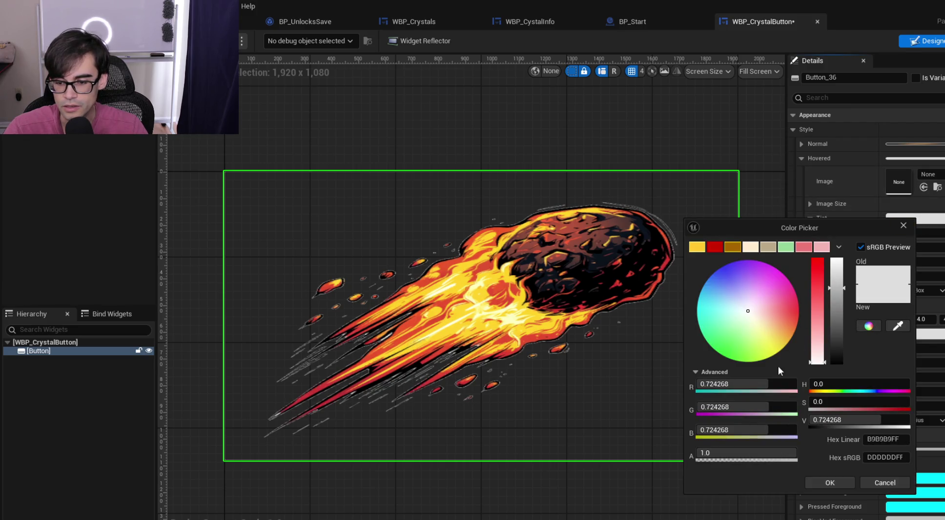
click(839, 247)
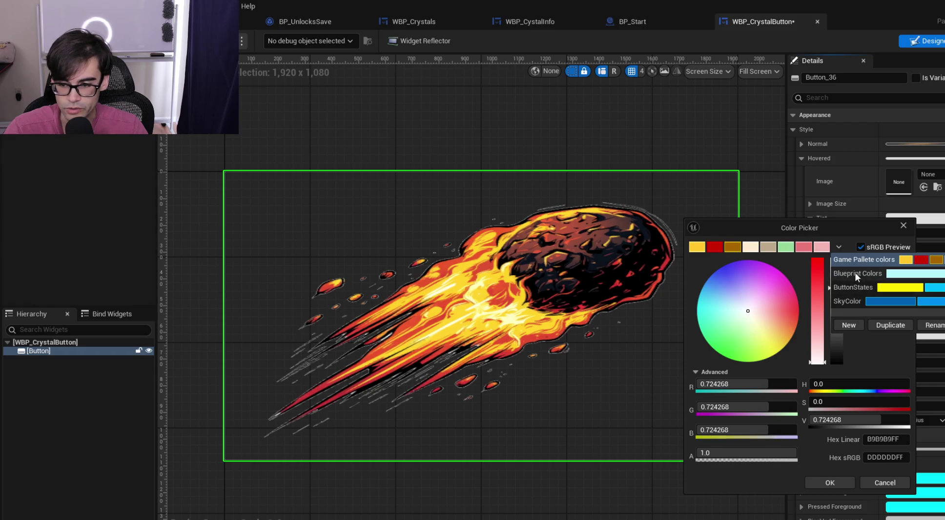
click(868, 288)
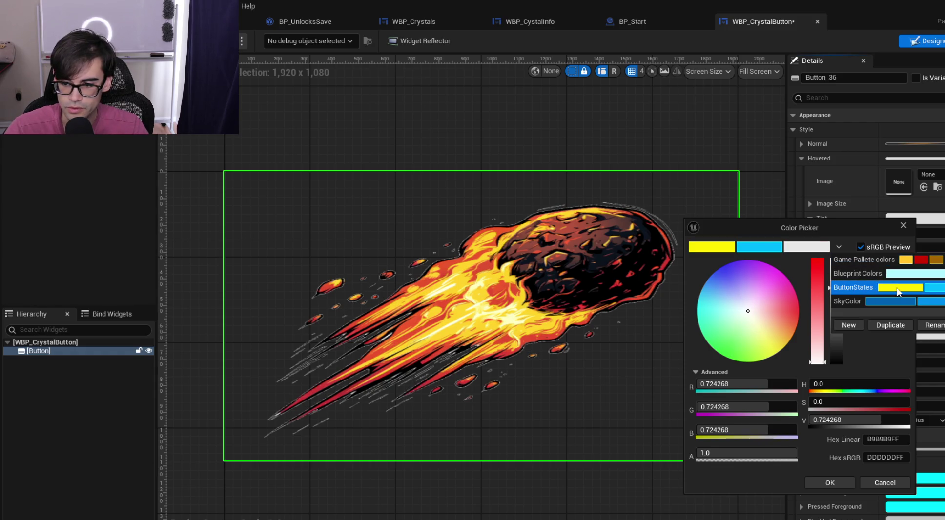
mouse_move(783, 234)
mouse_down()
mouse_move(781, 218)
mouse_move(756, 229)
mouse_up()
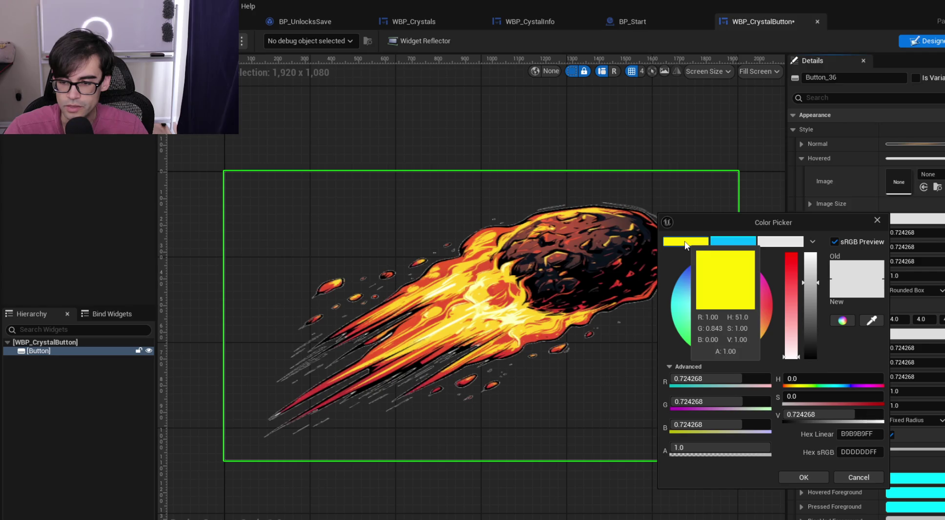
click(747, 241)
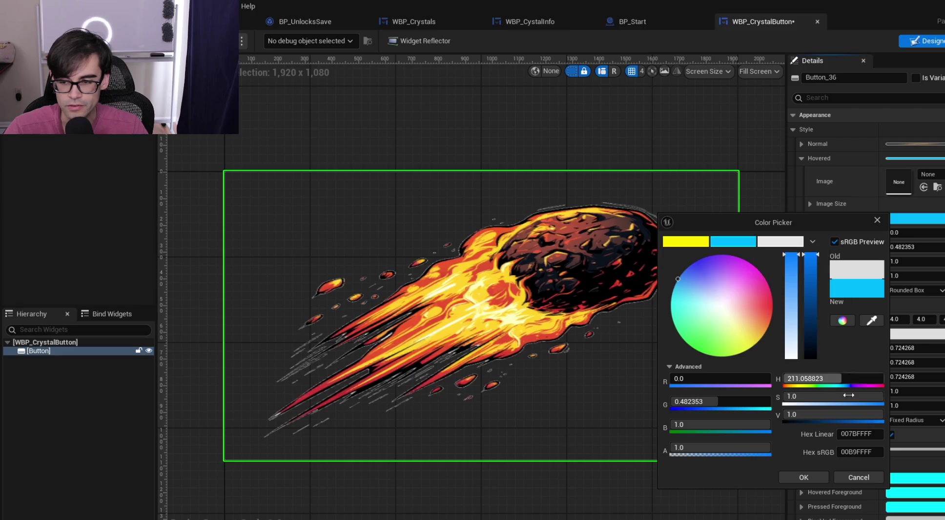
click(808, 476)
click(805, 158)
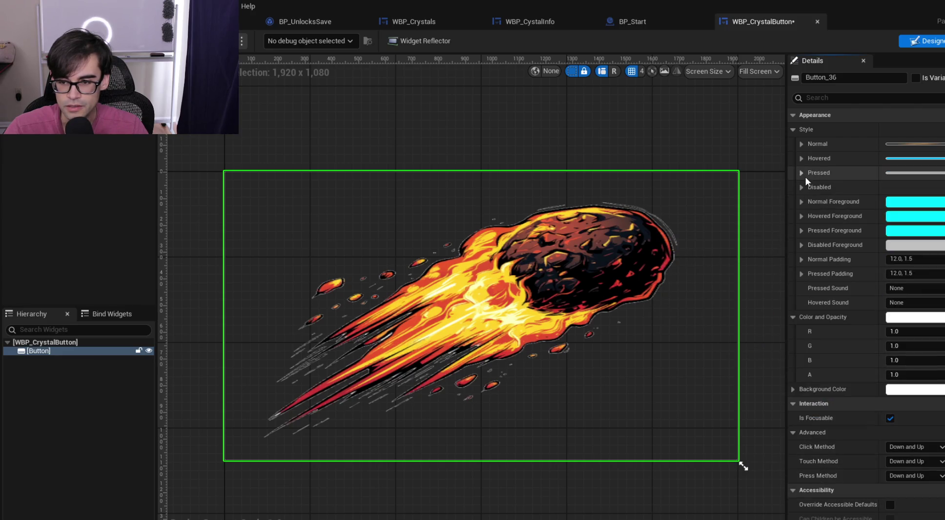
Set the Pressed tint to yellow
click(801, 174)
click(906, 233)
click(713, 266)
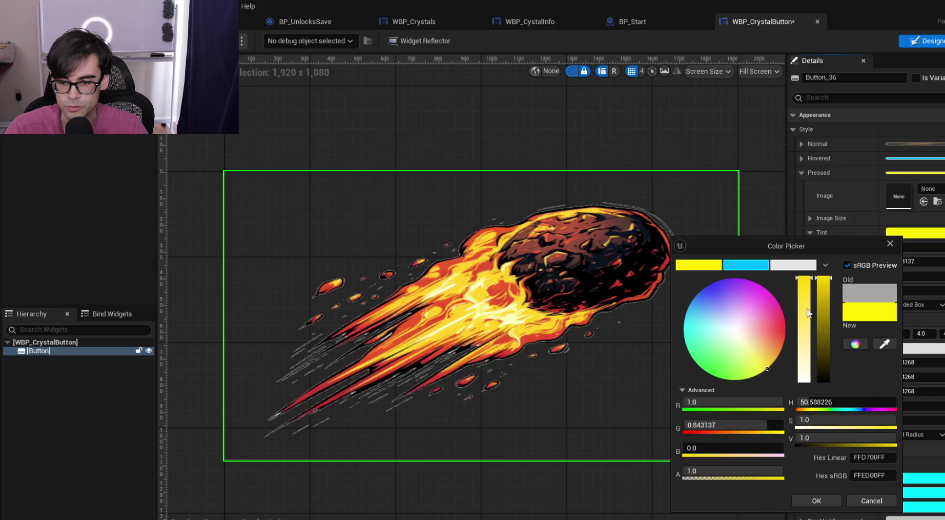
click(831, 500)
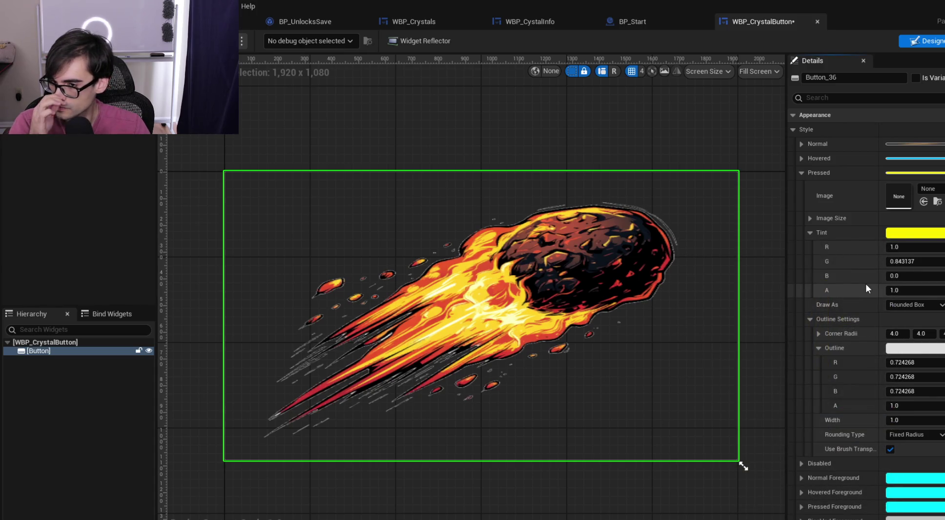
click(801, 172)
Set the Normal image width to 64
click(799, 144)
click(933, 203)
text(64)
key(Tab)
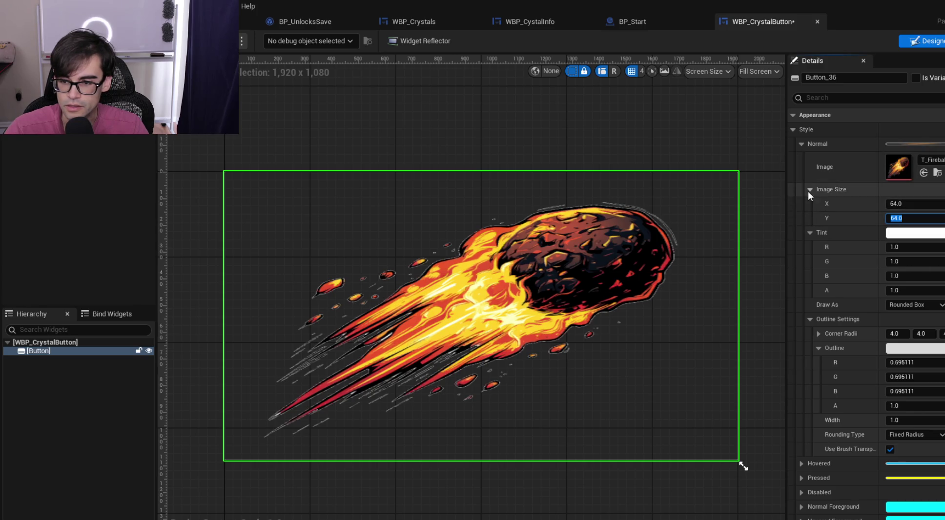
Switch the preview from Fill Screen to Desired size, centre the button, and save
click(769, 72)
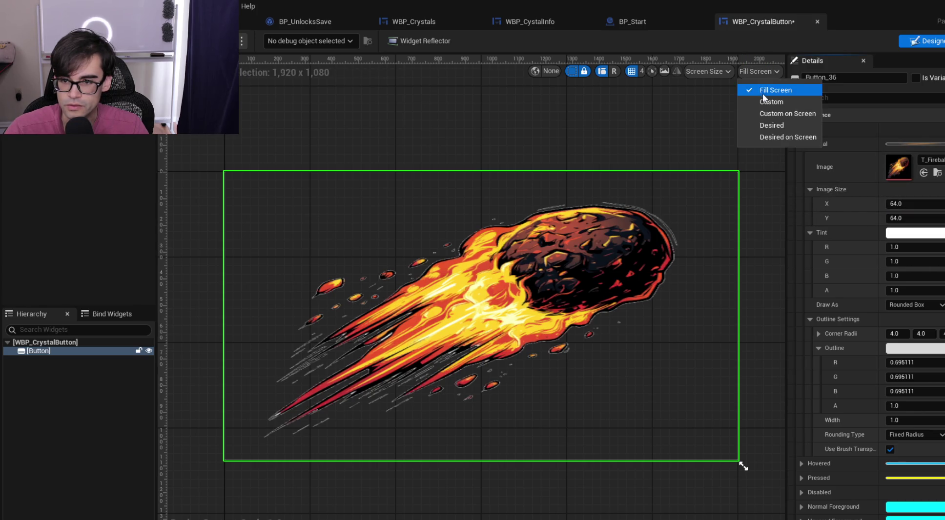
click(769, 125)
scroll(218, 184, up, 5)
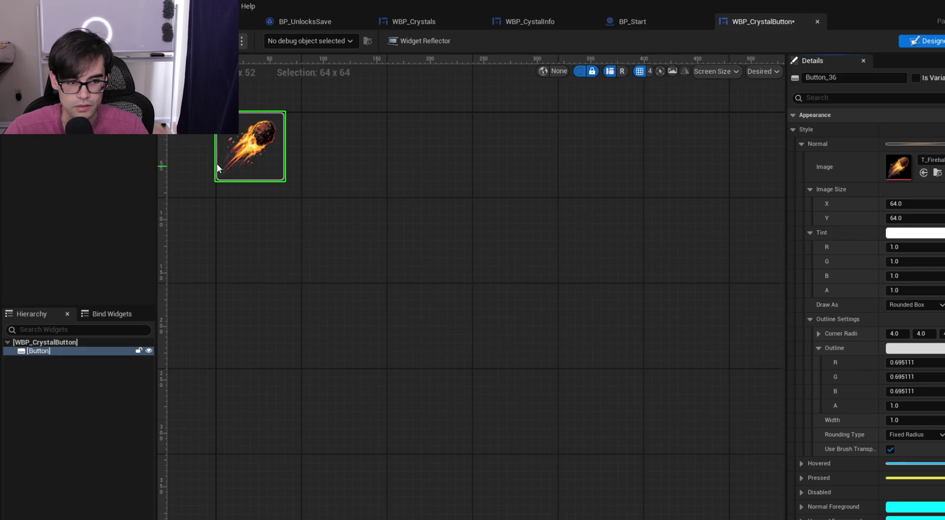
mouse_move(370, 269)
mouse_down()
mouse_move(358, 186)
mouse_move(365, 200)
mouse_up()
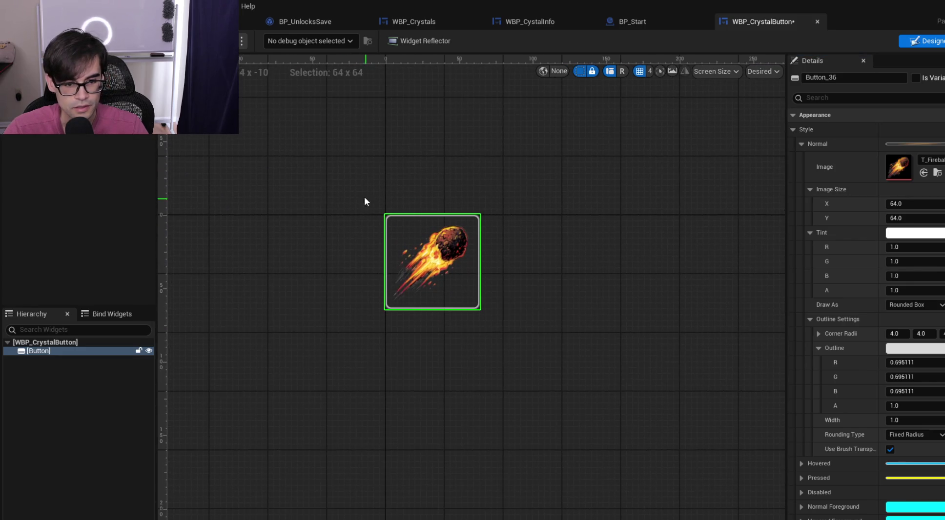
key(ctrl+s)
scroll(424, 257, up, 5)
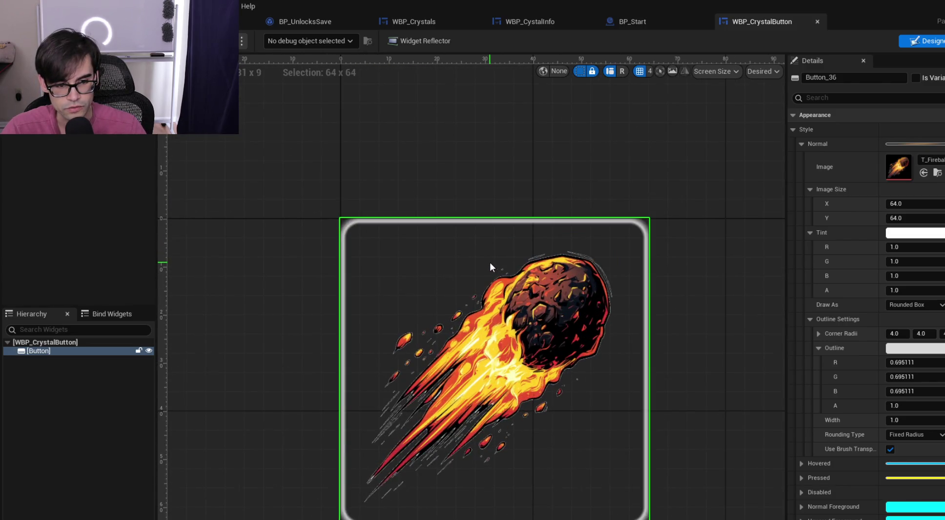
scroll(489, 264, down, 2)
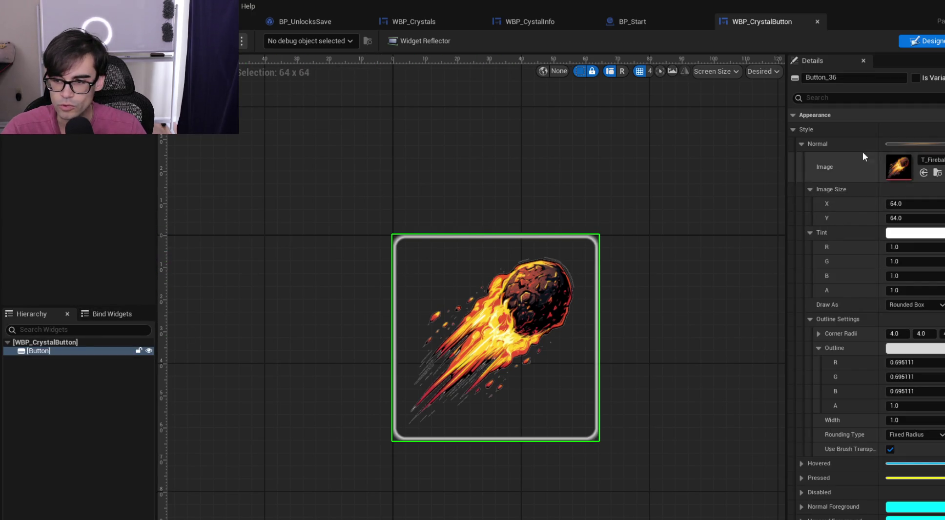
Change the Normal style's Draw As from Rounded Box to Image
click(922, 306)
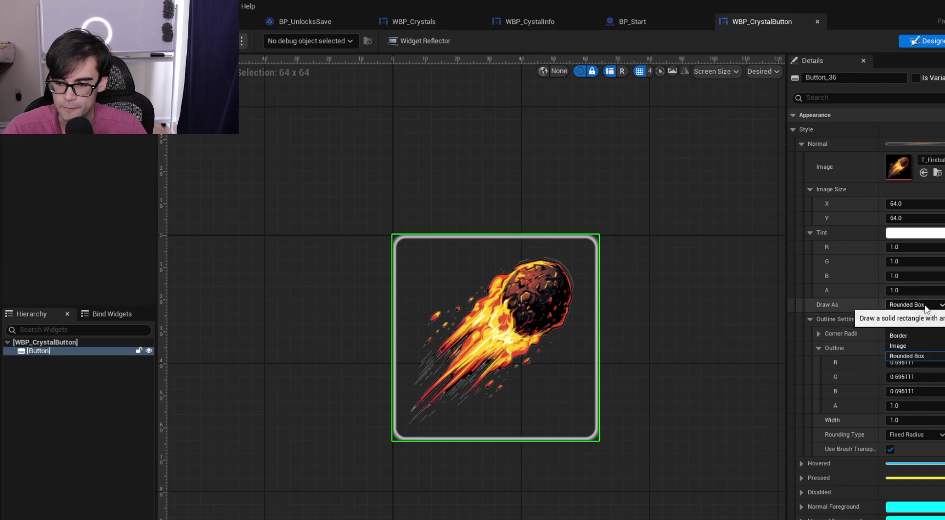
click(918, 324)
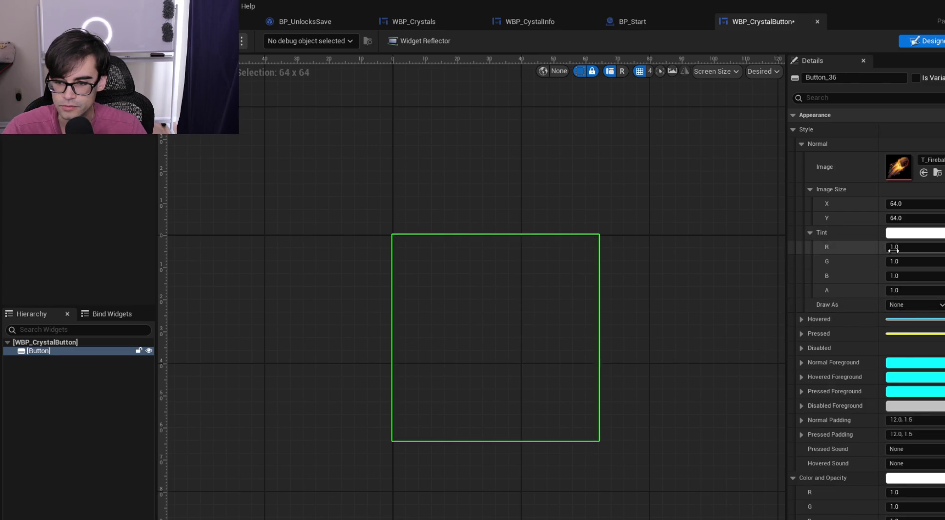
click(914, 305)
click(922, 334)
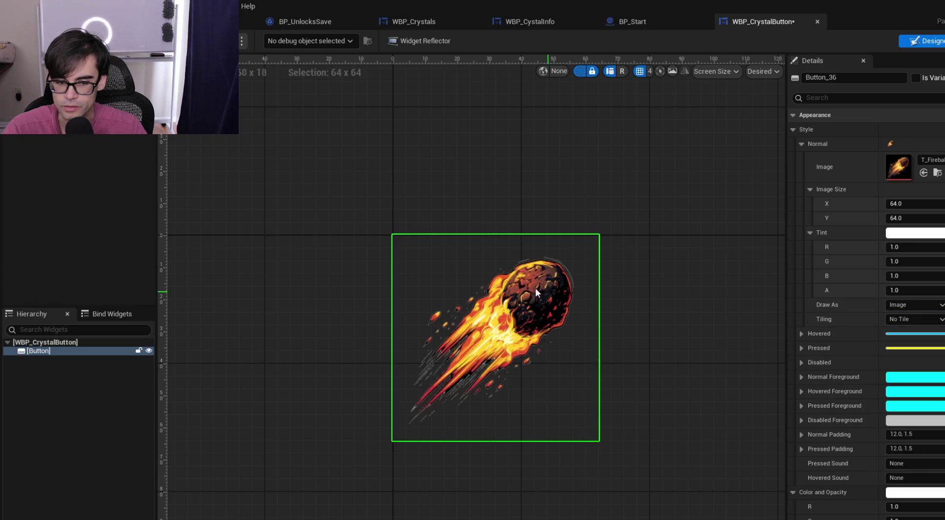
click(521, 175)
scroll(546, 310, up, 1)
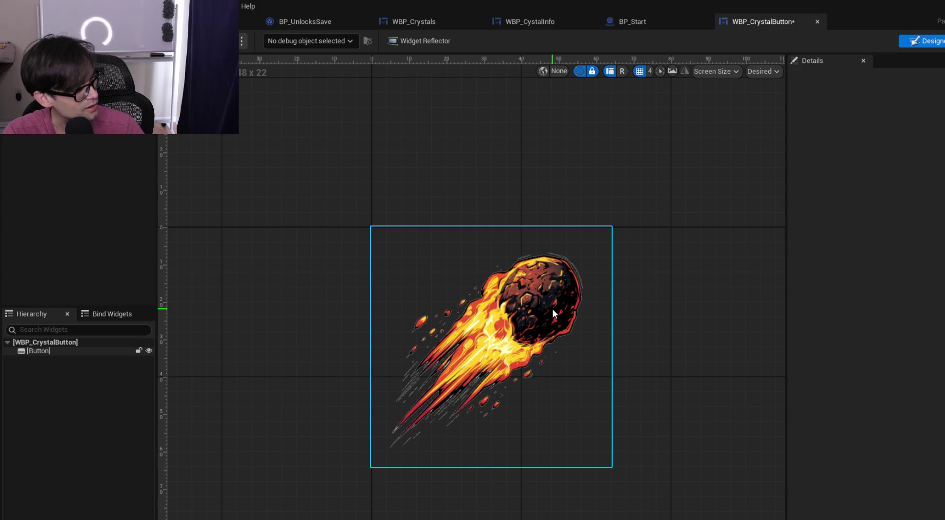
click(552, 308)
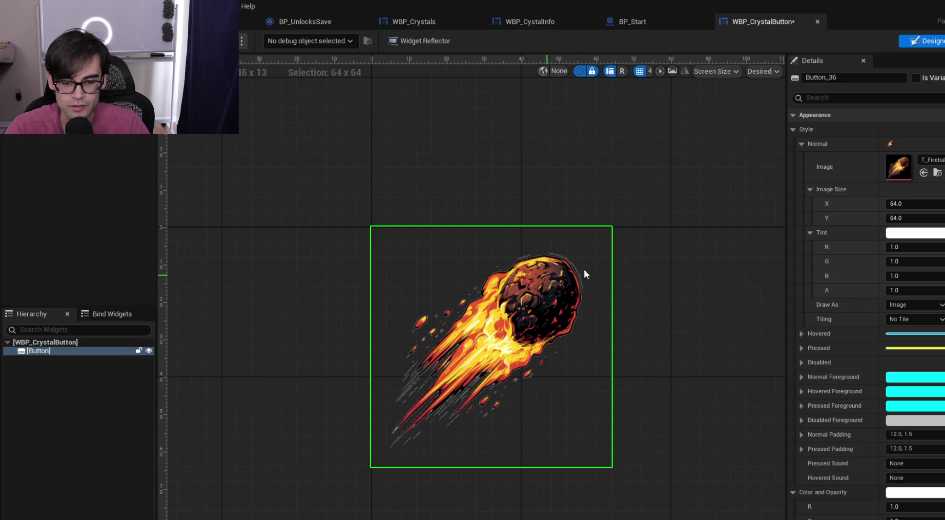
click(801, 145)
Set Draw As to Image for both the Hovered and Pressed states
click(802, 158)
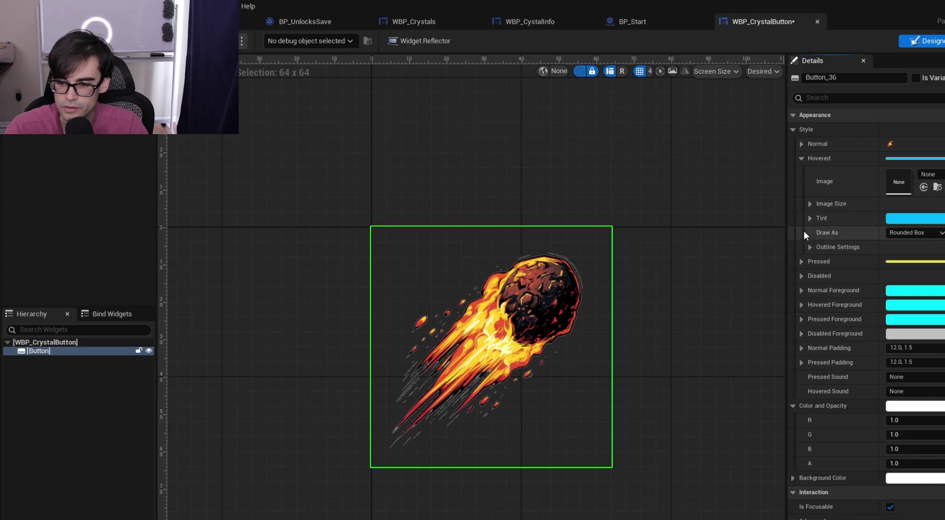
click(893, 232)
click(907, 272)
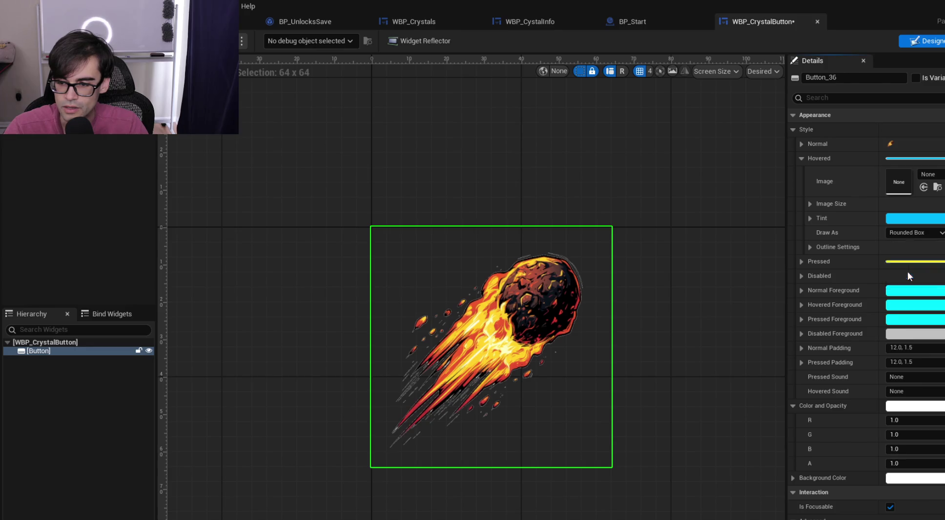
click(799, 160)
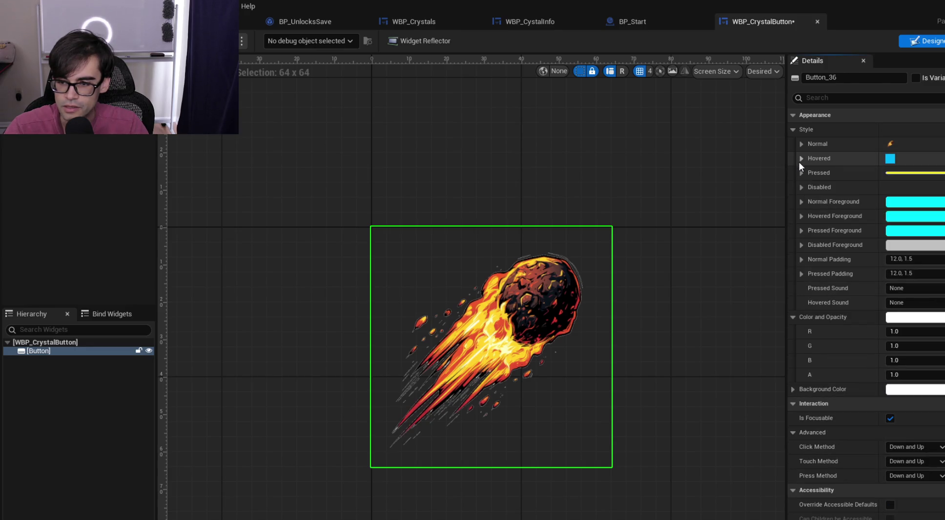
click(801, 172)
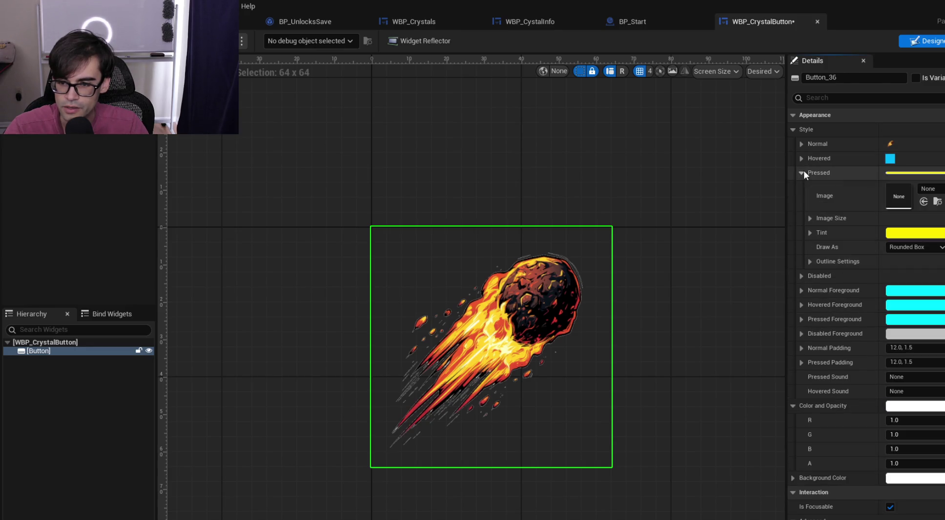
click(928, 248)
click(930, 290)
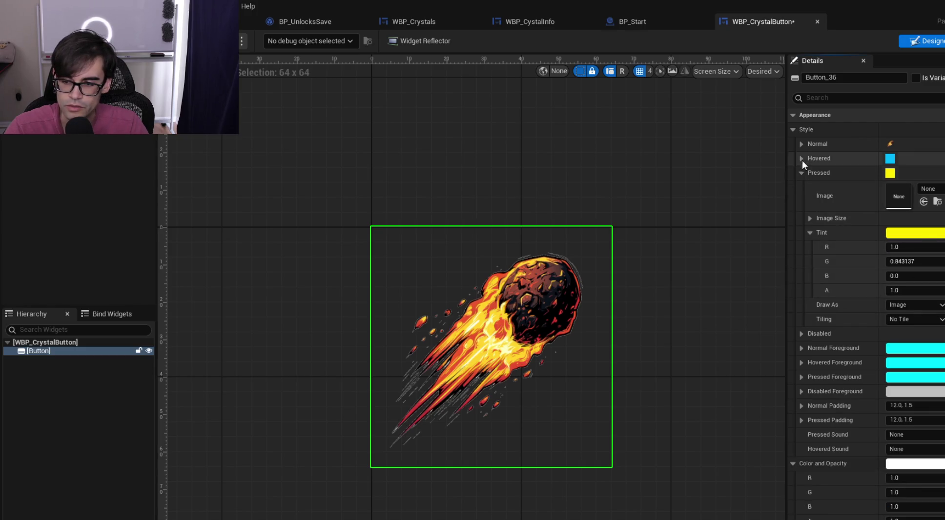
click(811, 219)
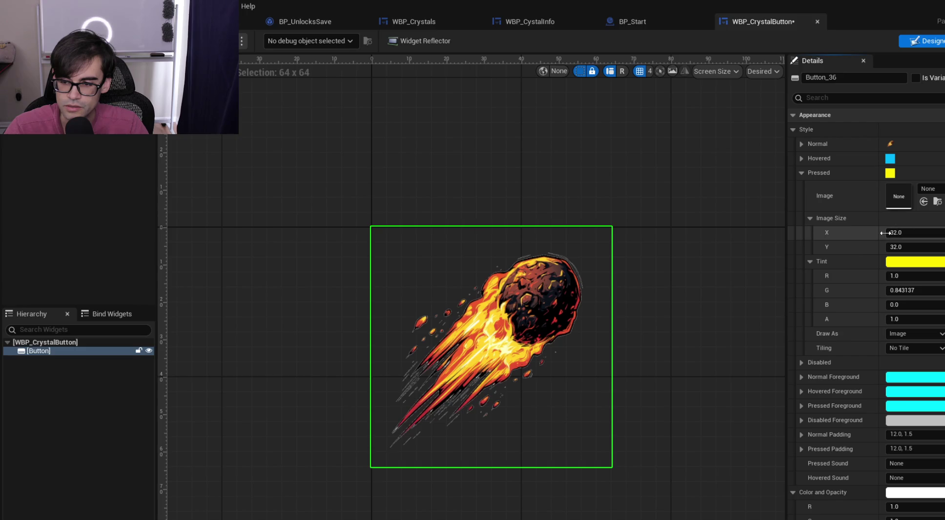
Assign the fireball texture as the Hovered state image
click(801, 158)
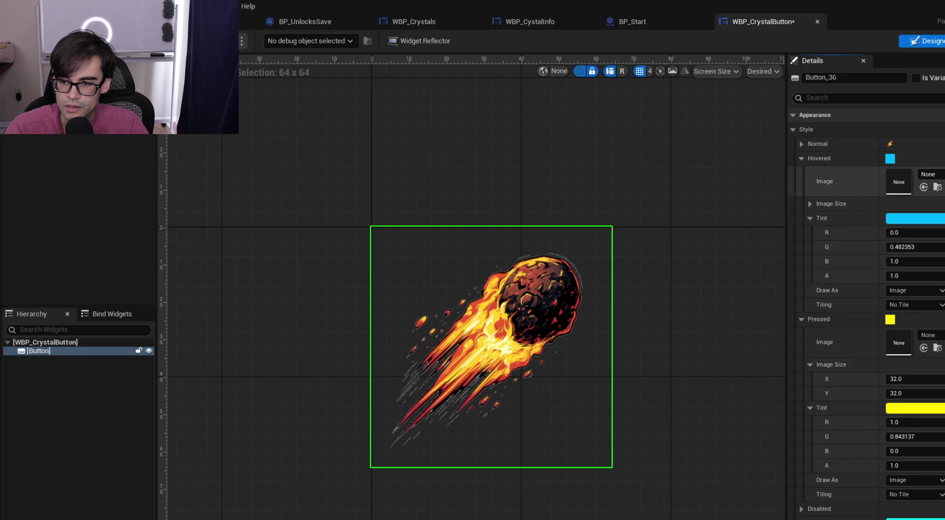
click(899, 175)
click(942, 175)
click(942, 177)
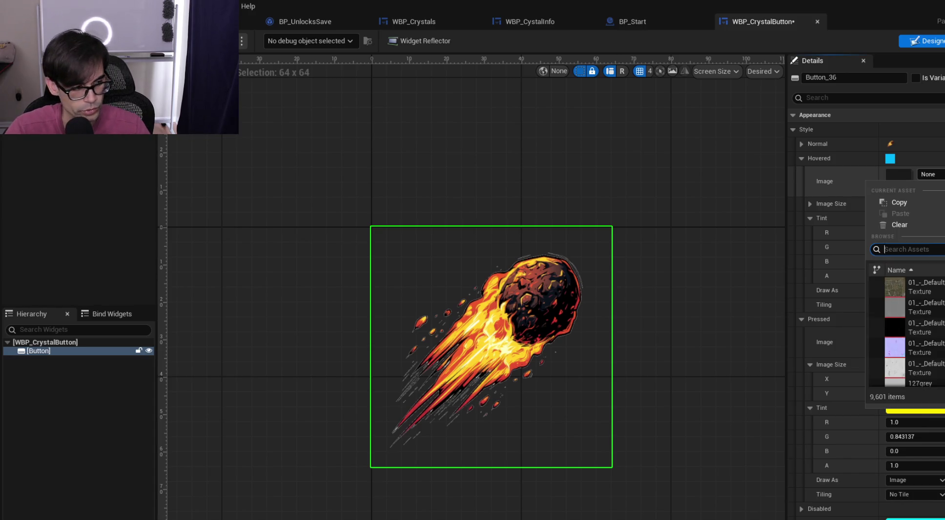
text(fireball)
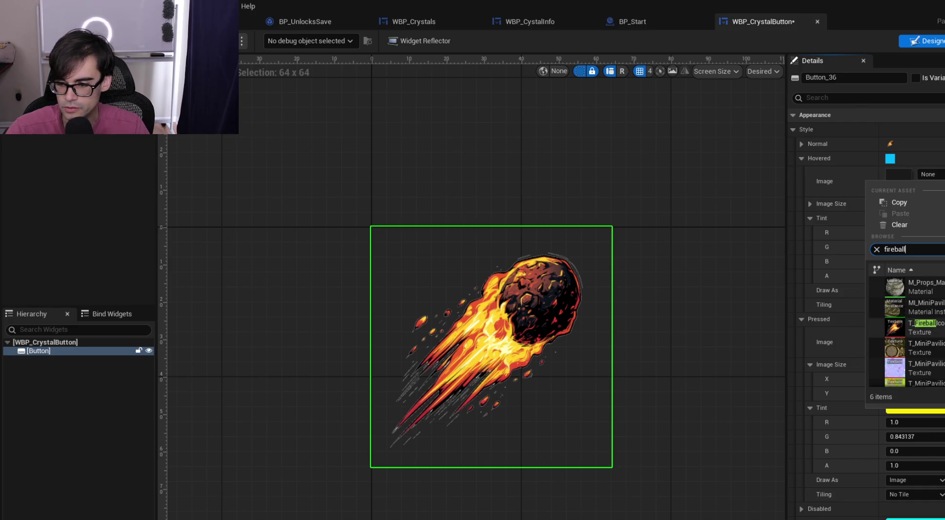
click(894, 287)
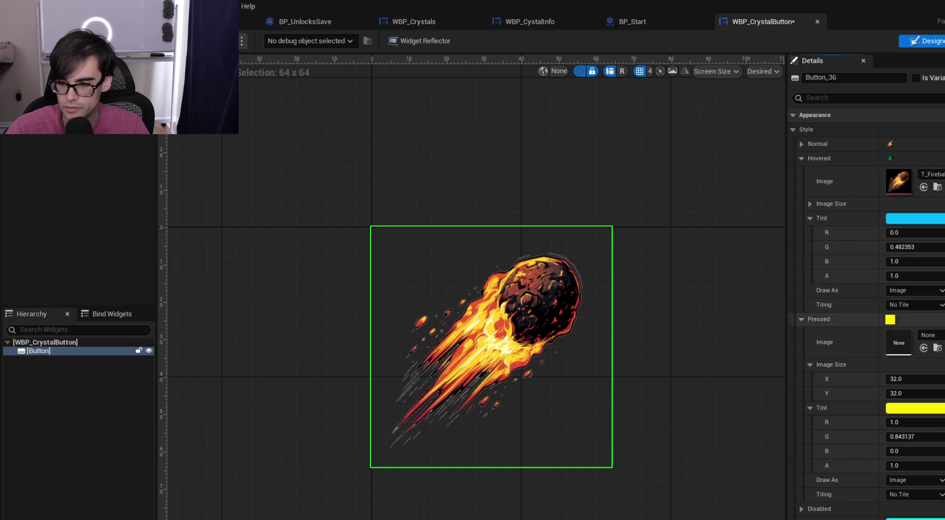
click(802, 158)
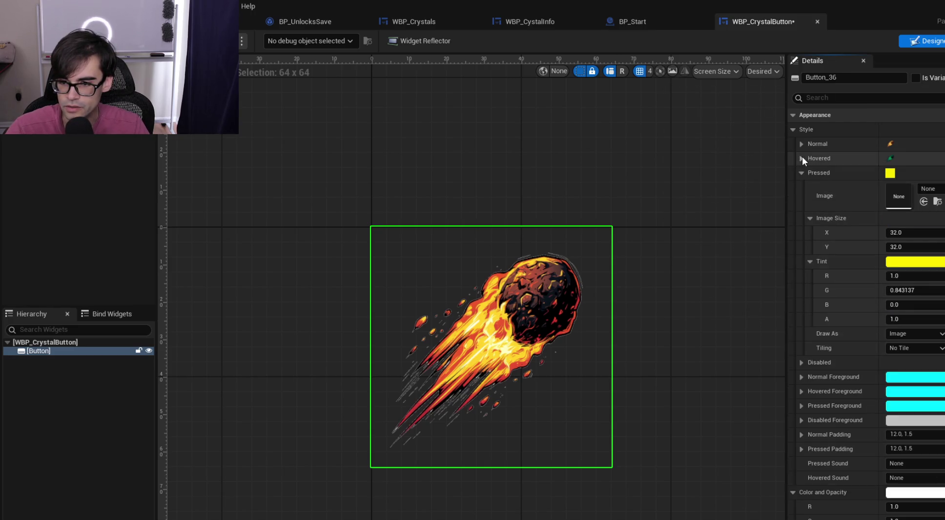
Assign T_Fireball as the Pressed image and size it 64×64
click(928, 188)
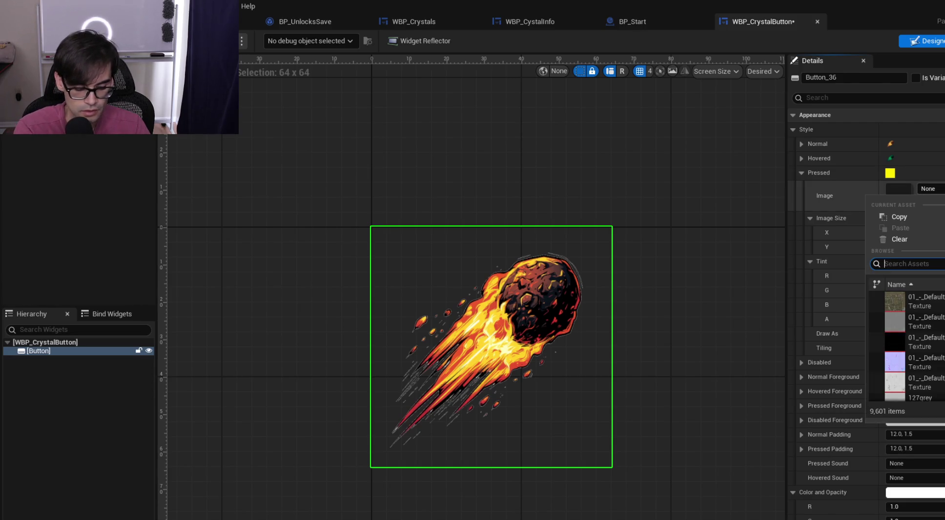
text(minipa)
click(938, 360)
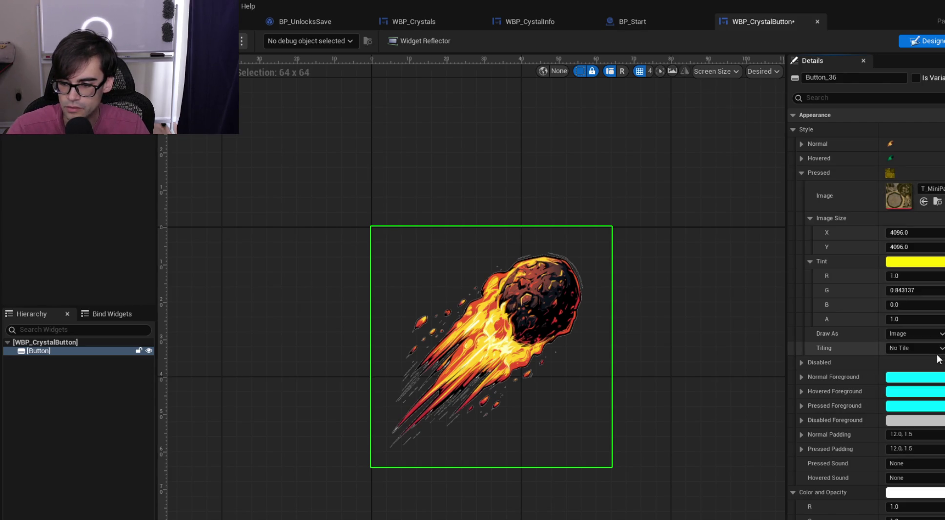
click(930, 189)
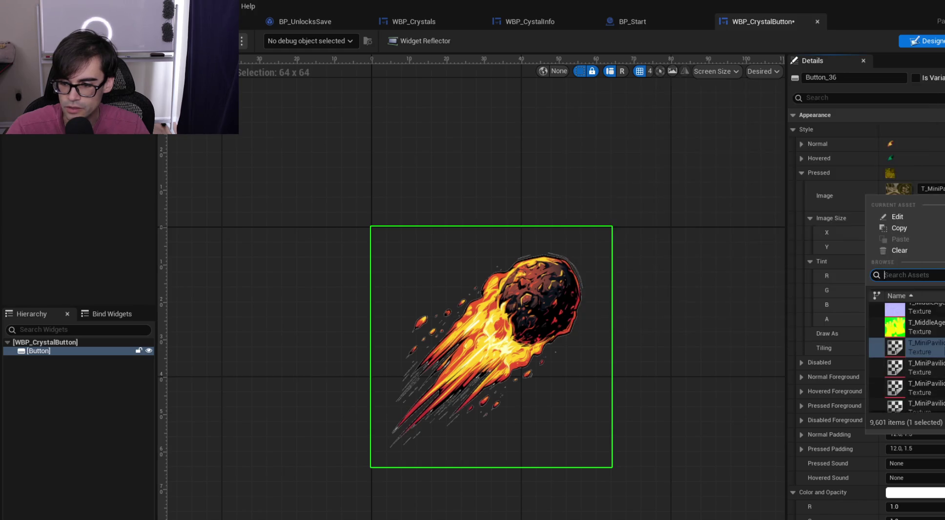
text(fireball)
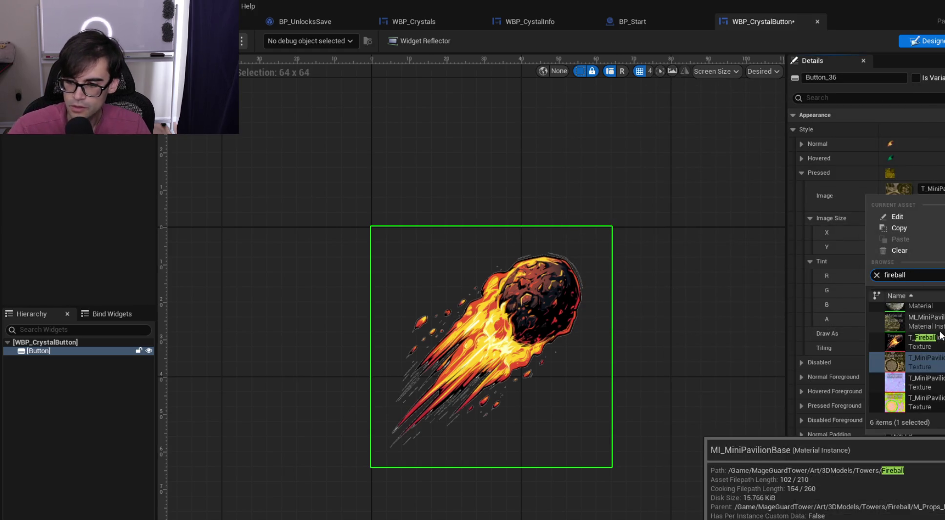
click(903, 333)
click(924, 234)
text(64)
key(Tab)
text(64)
Set the Hovered image width to 64, save, and switch to WBP_CystalInfo
click(803, 161)
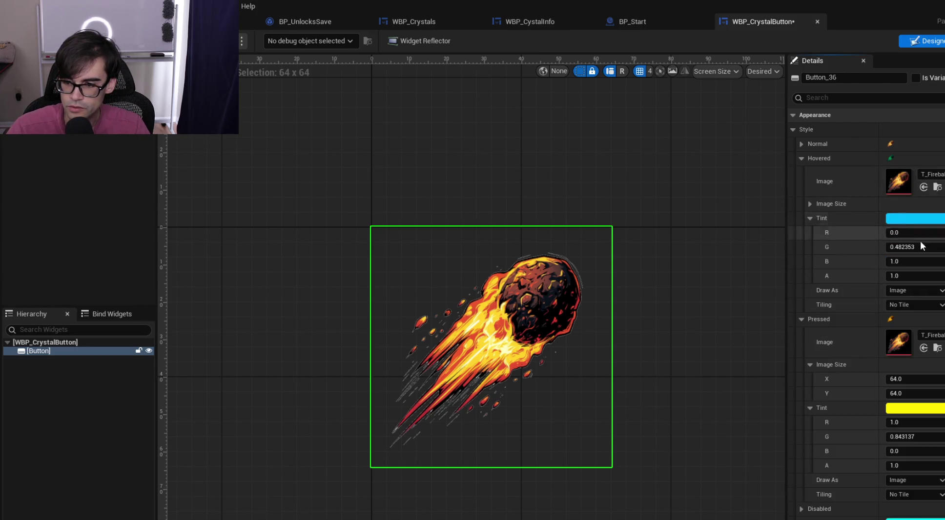
click(810, 203)
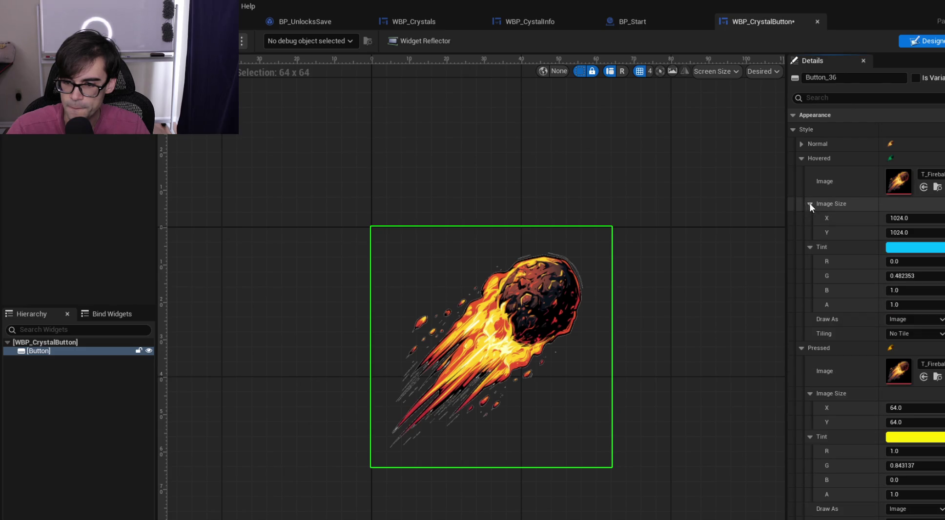
click(801, 144)
click(801, 143)
click(935, 218)
text(64)
key(Tab)
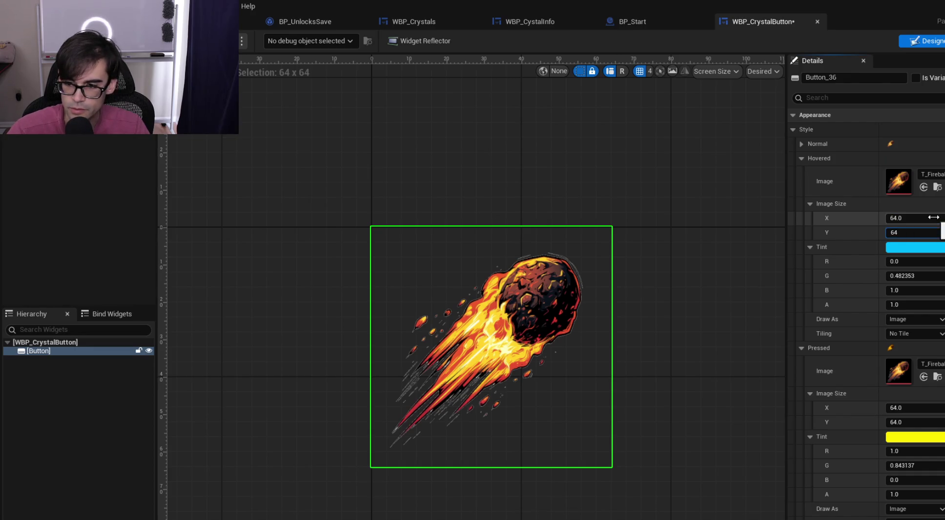
key(ctrl+s)
click(512, 21)
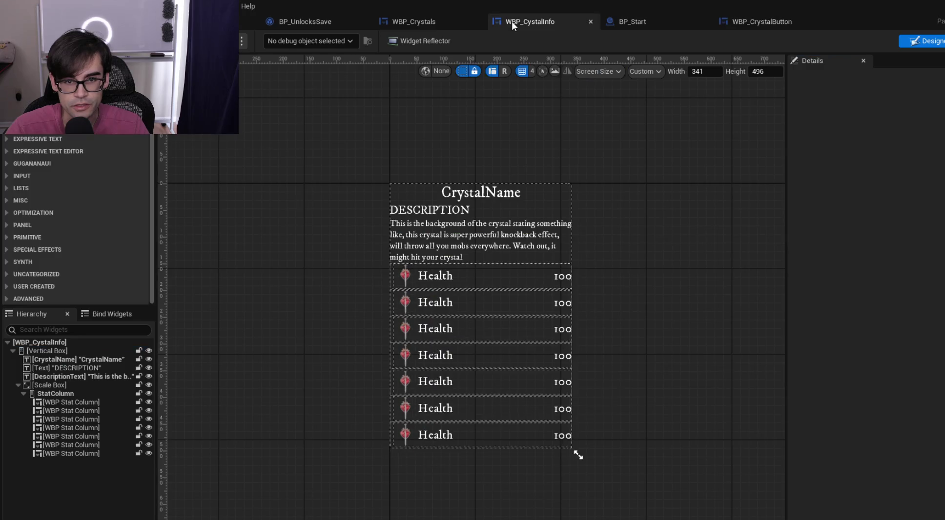
Switch among WBP_Crystals, WBP_CrystalButton and BP_Start, collapsing the Hovered and Pressed settings
click(441, 22)
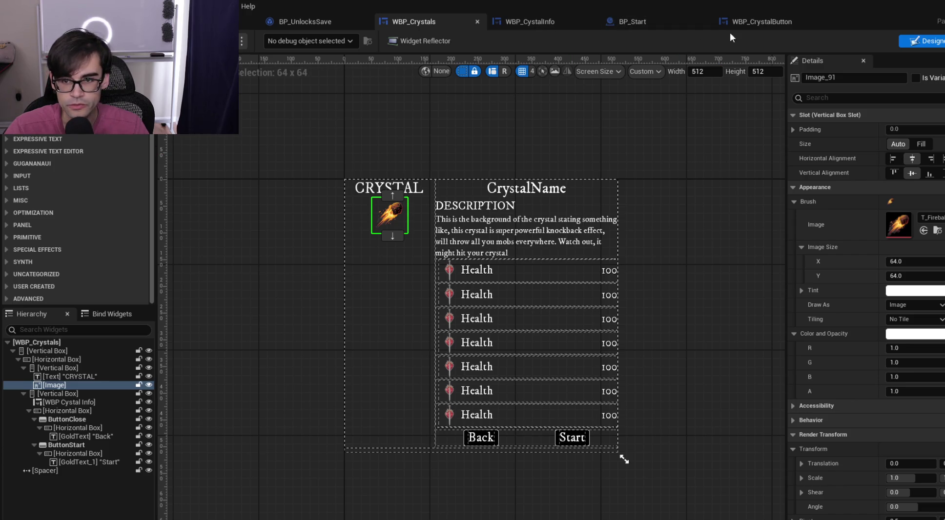
click(770, 25)
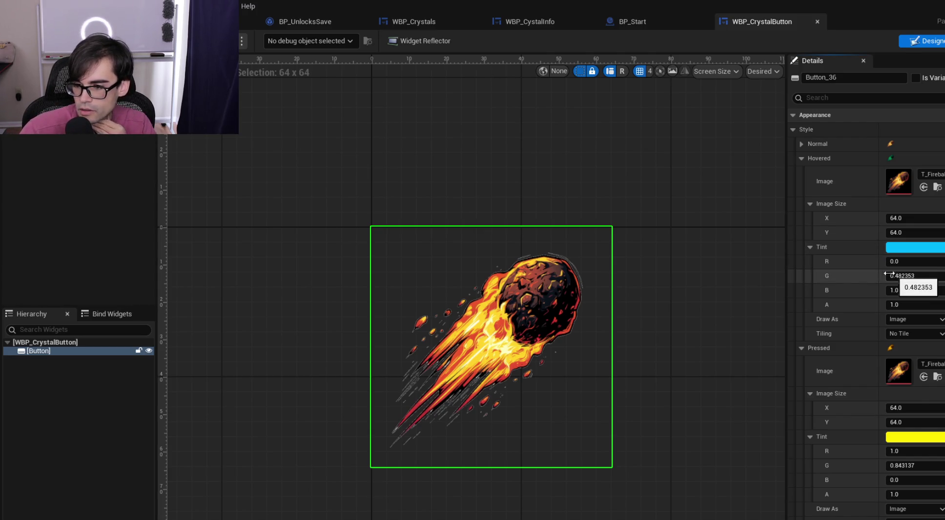
click(801, 158)
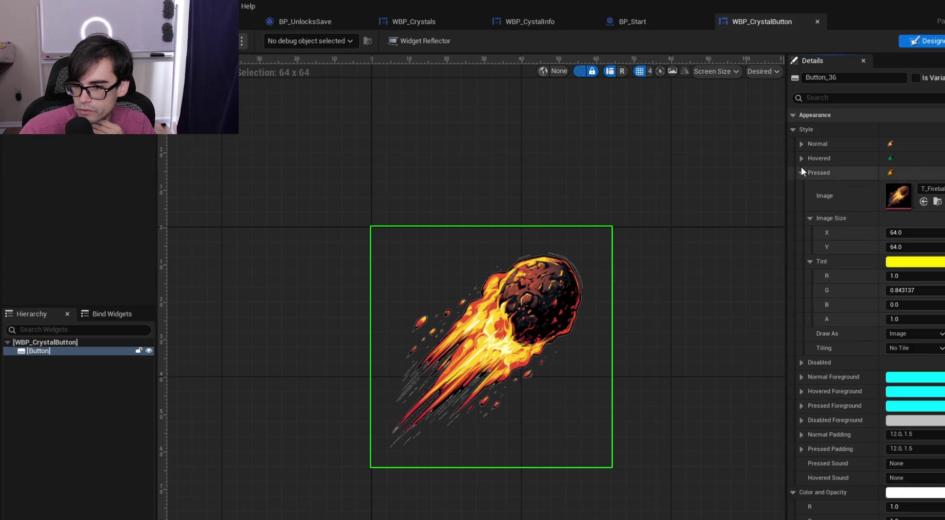
click(801, 172)
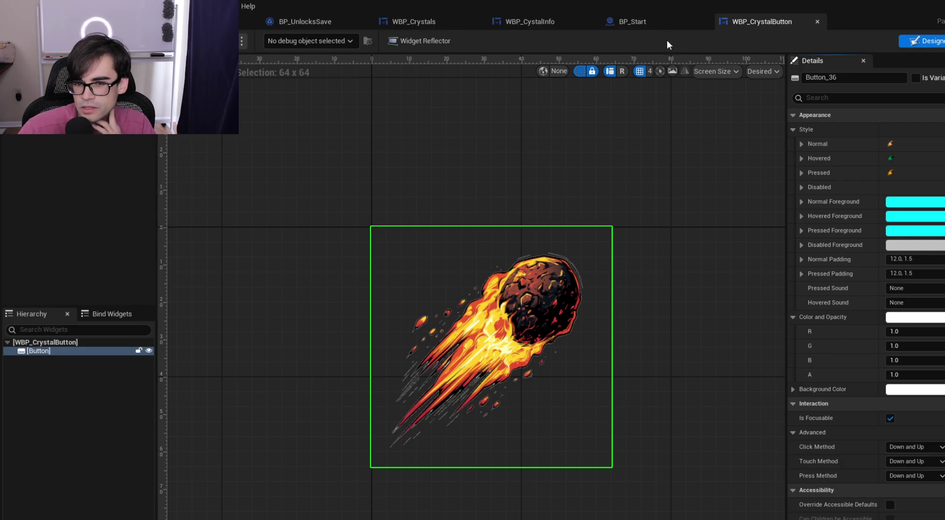
click(657, 23)
click(753, 20)
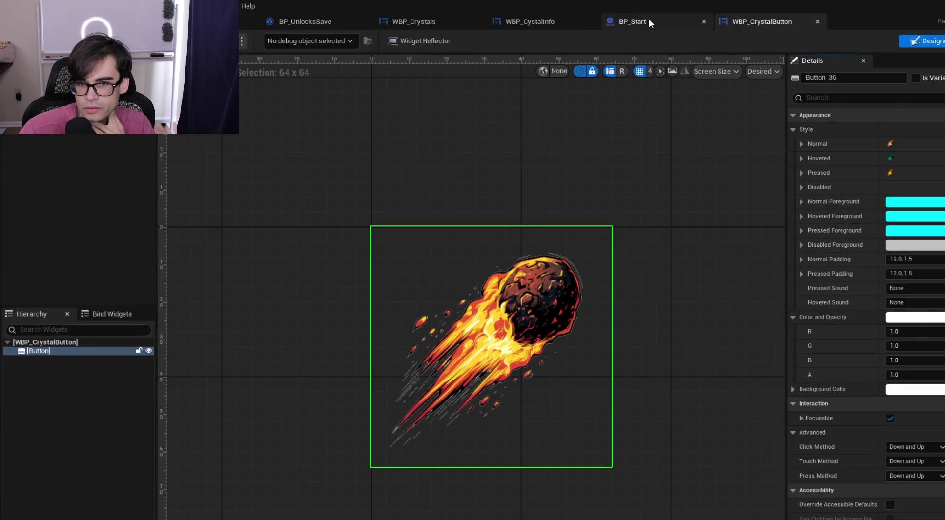
click(649, 19)
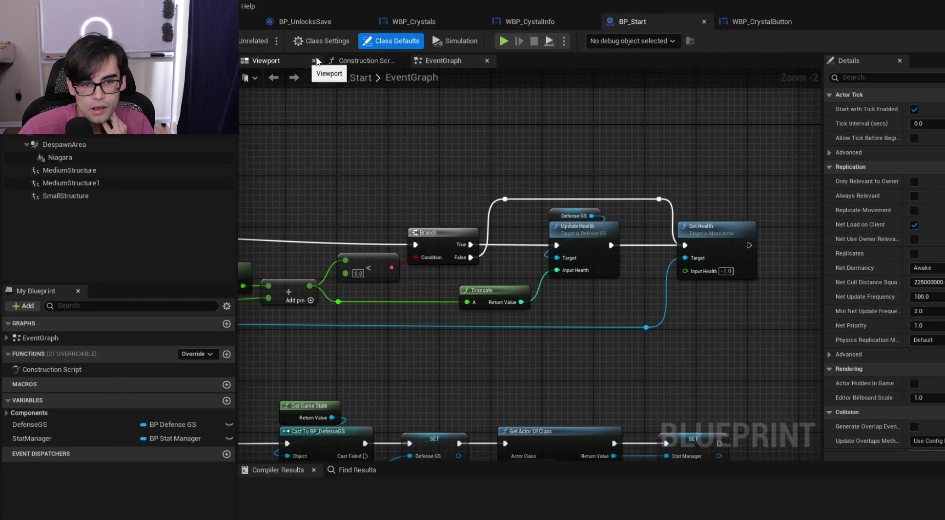
In WBP_Crystals, copy the Back button's Pressed Sound and return to WBP_CrystalButton
click(415, 20)
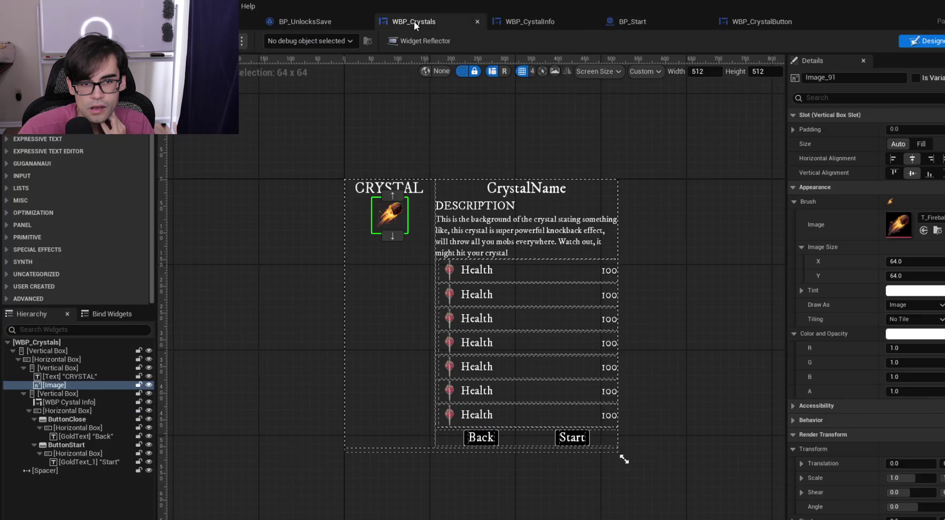
click(498, 440)
scroll(905, 369, down, 5)
scroll(905, 369, down, 8)
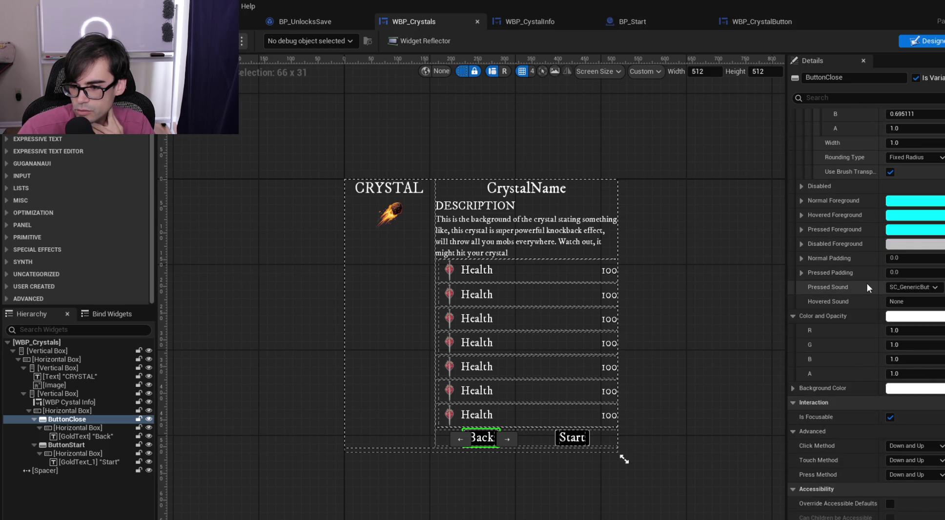
right_click(869, 287)
click(909, 312)
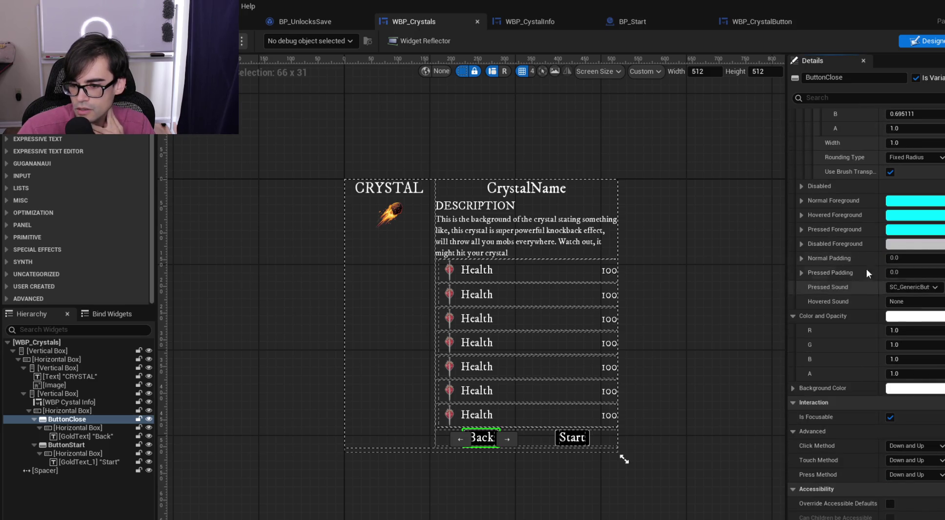
click(764, 21)
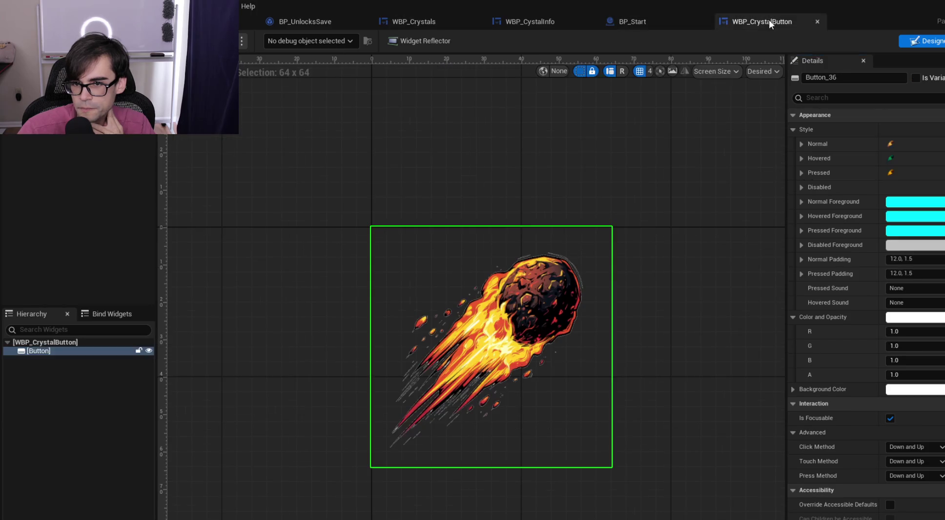
Paste the copied SC_GenericBut… sound into the fireball button's Pressed Sound
right_click(855, 289)
click(890, 325)
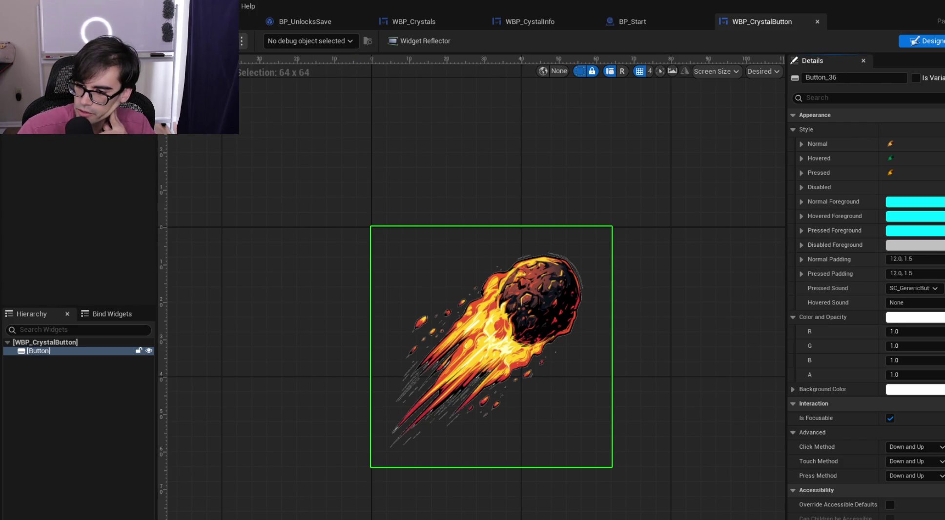
scroll(866, 315, down, 1)
scroll(867, 315, up, 1)
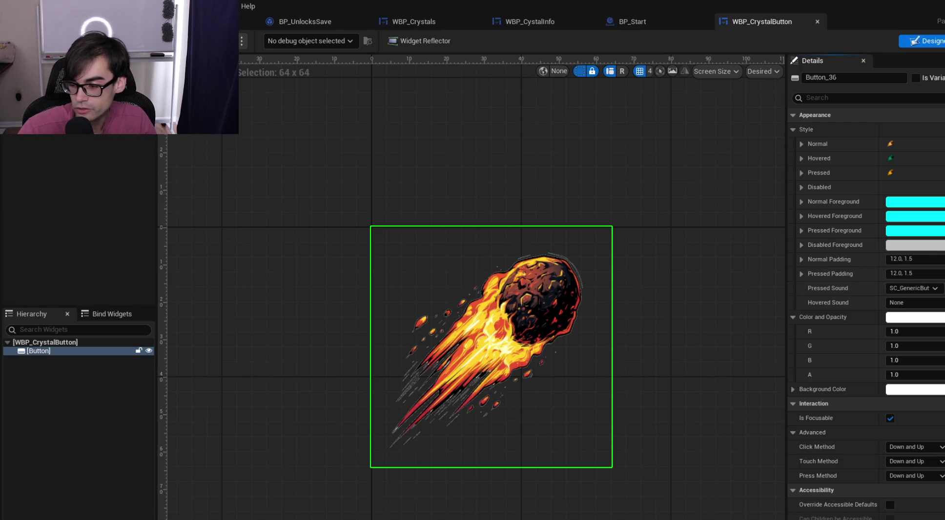
Review the Pressed state settings and re-centre the button on the canvas
click(801, 173)
click(800, 174)
click(802, 171)
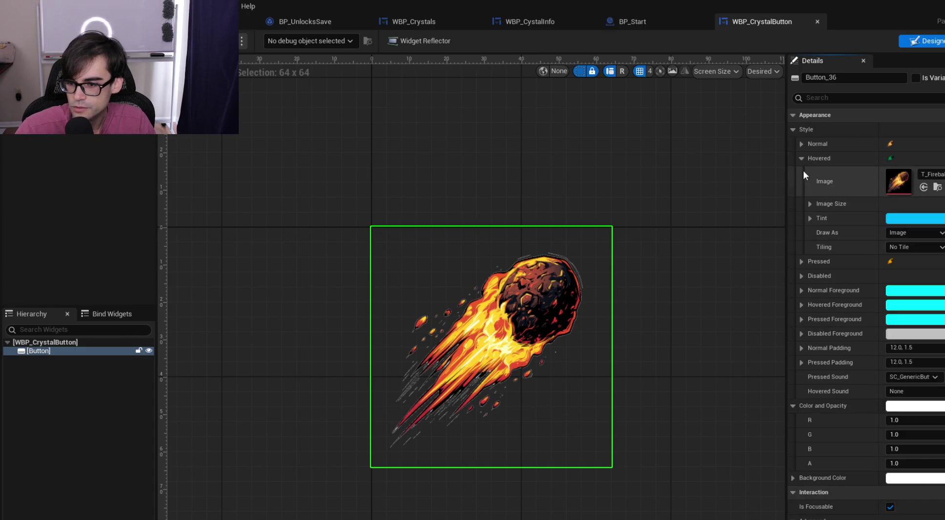
click(801, 169)
click(802, 172)
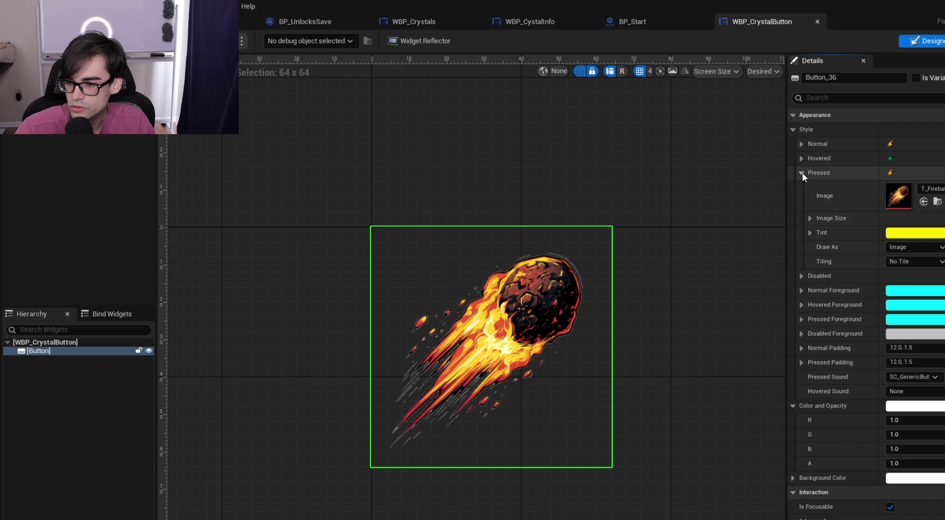
click(802, 172)
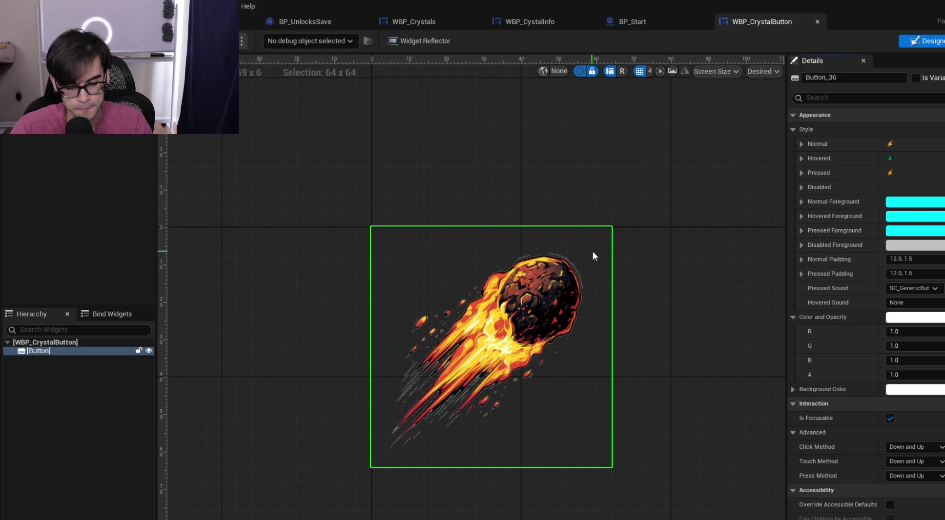
mouse_move(603, 268)
mouse_down()
mouse_move(633, 270)
mouse_move(599, 259)
mouse_up()
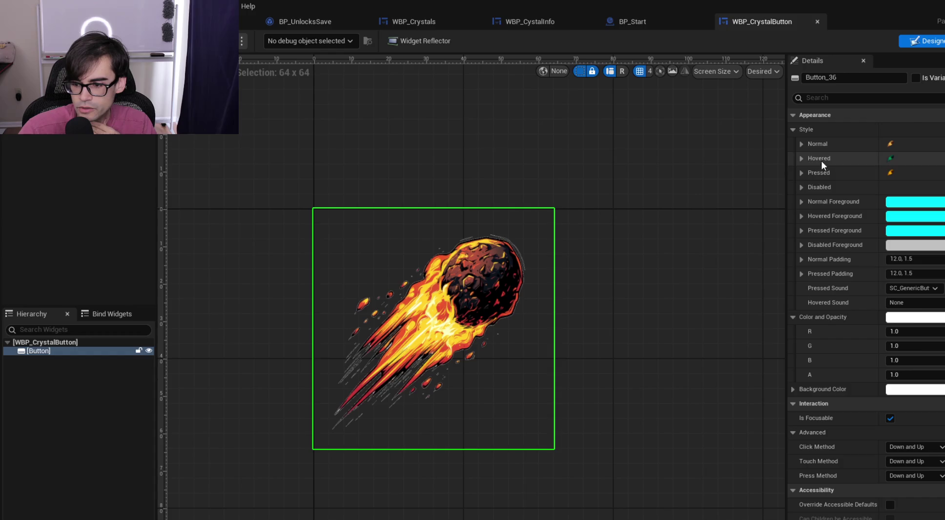
scroll(830, 342, down, 8)
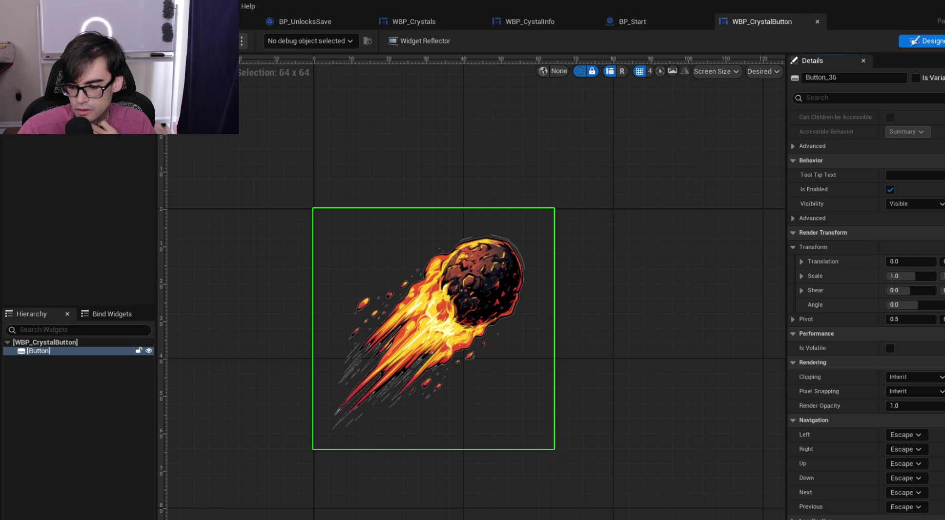
Expose the button as the variable Button_36 and add its On Hovered event
click(916, 78)
scroll(913, 419, down, 2)
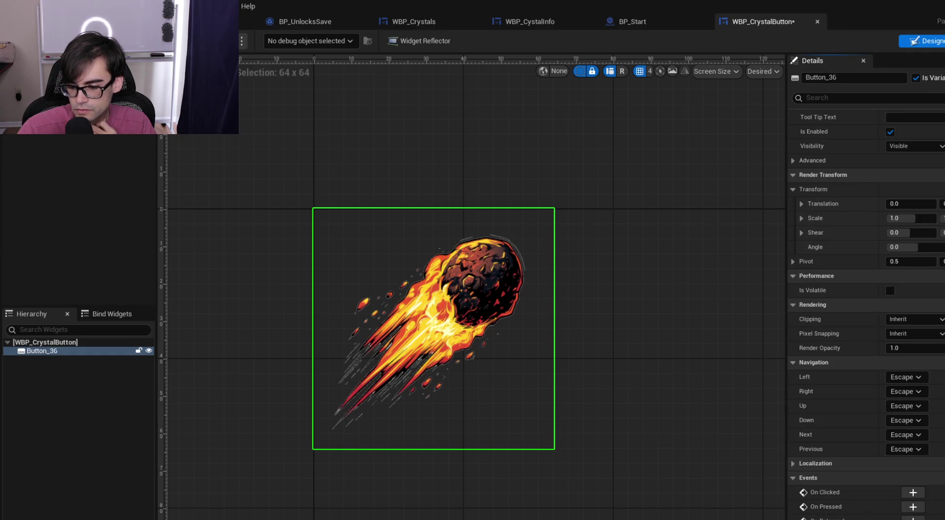
click(913, 519)
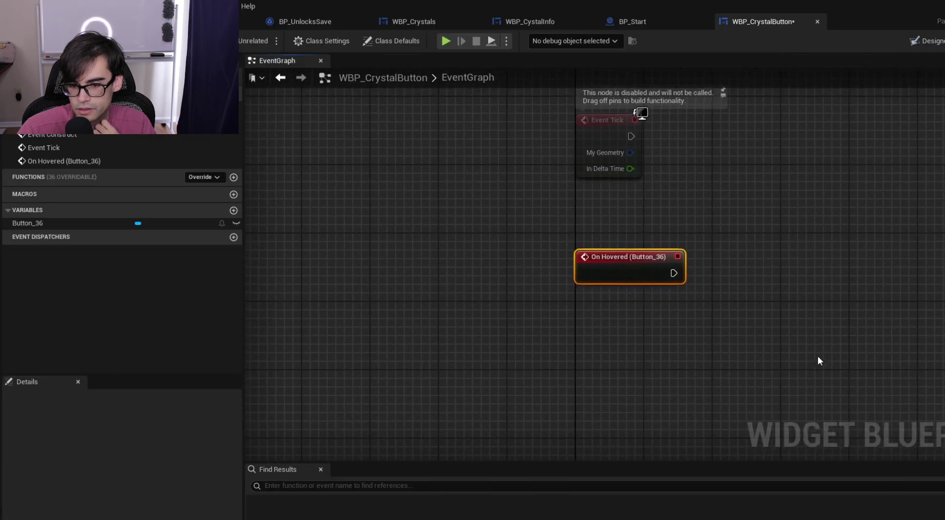
Delete the three greyed-out default event nodes, then add a new variable
drag(584, 370, 780, 155)
key(Delete)
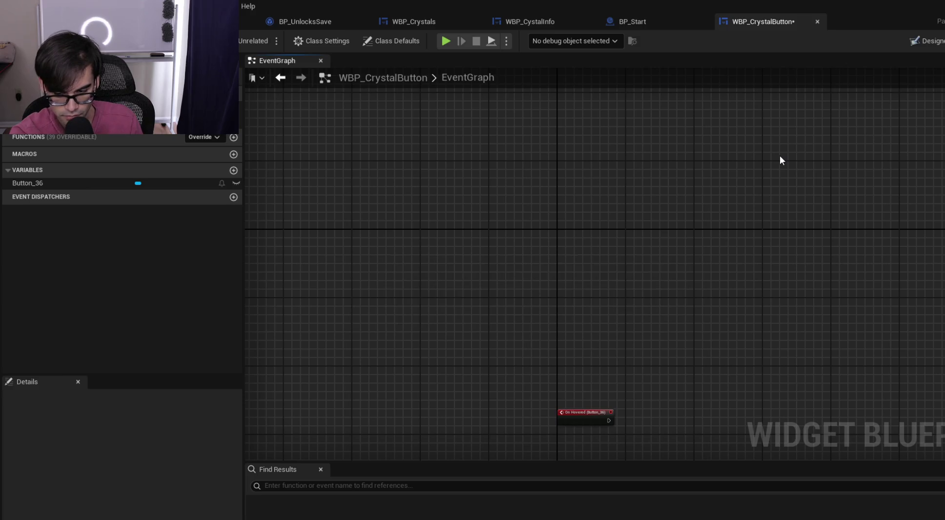
mouse_move(764, 272)
mouse_down()
mouse_move(577, 178)
mouse_move(709, 209)
mouse_up()
scroll(576, 178, up, 2)
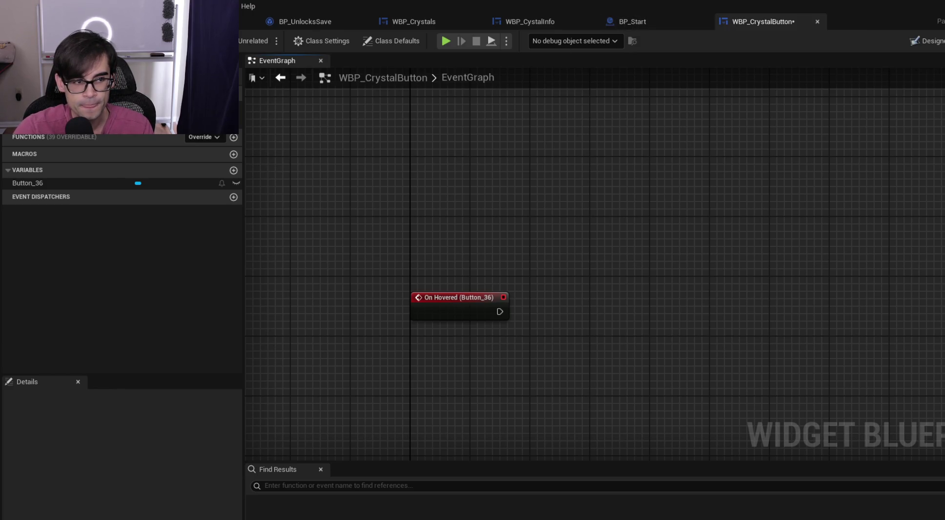
click(233, 172)
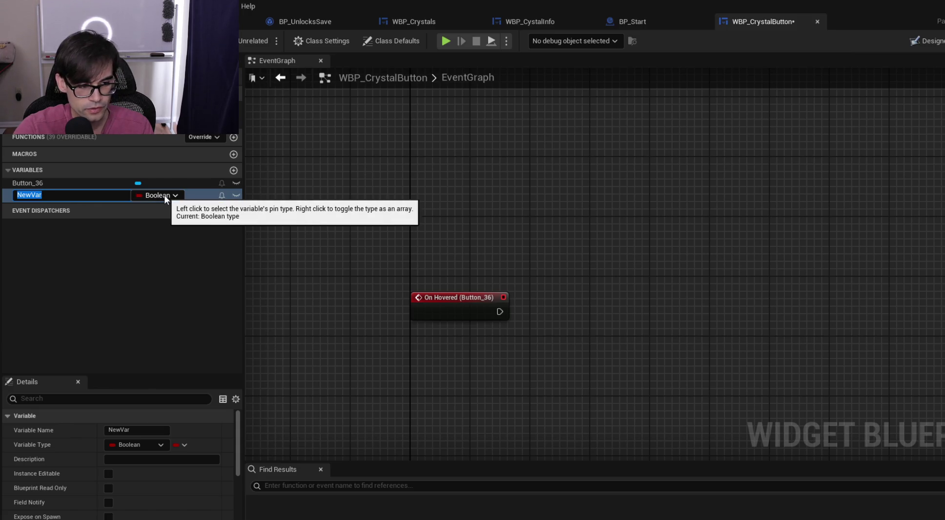
Change the new variable's type to String
click(164, 195)
text(string)
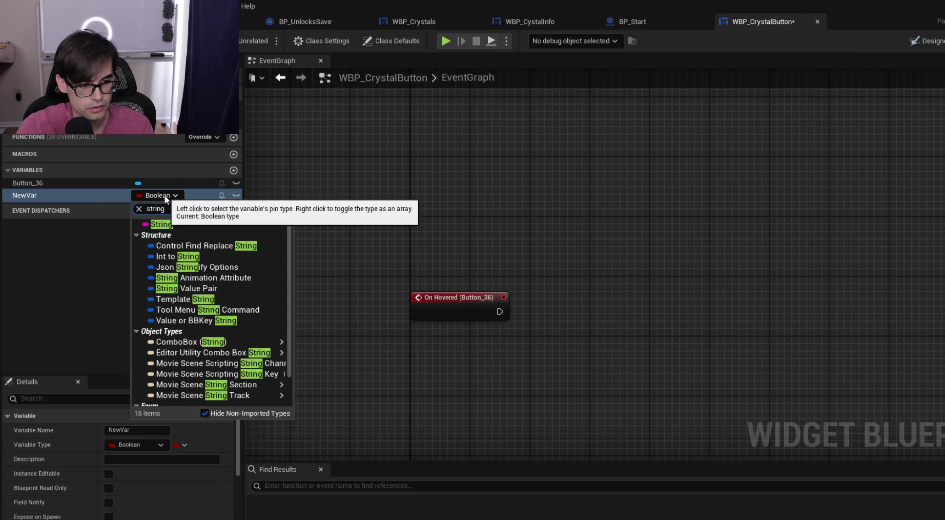
click(192, 223)
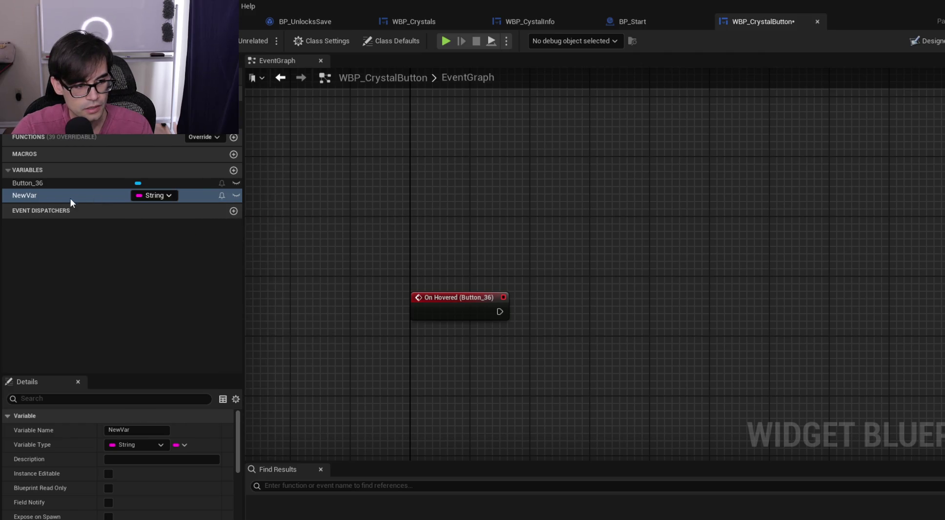
Rename the variable UniqueItemName, save the blueprint, and return to the Designer
right_click(30, 198)
click(45, 211)
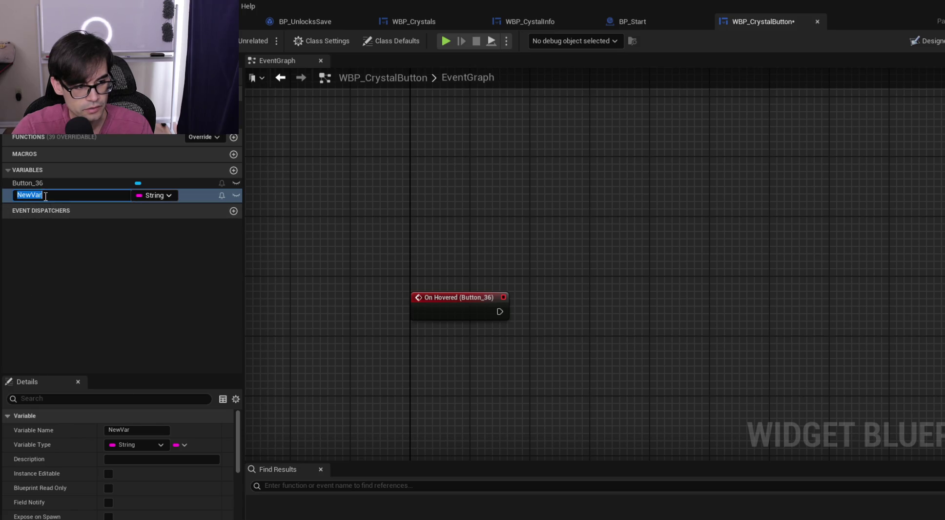
text(UniqueIn)
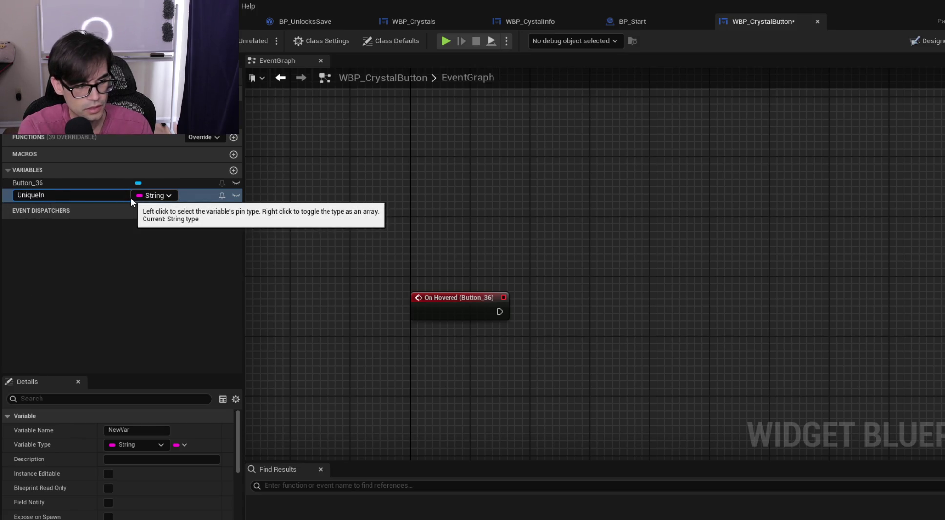
key(BackSpace)
text(temName)
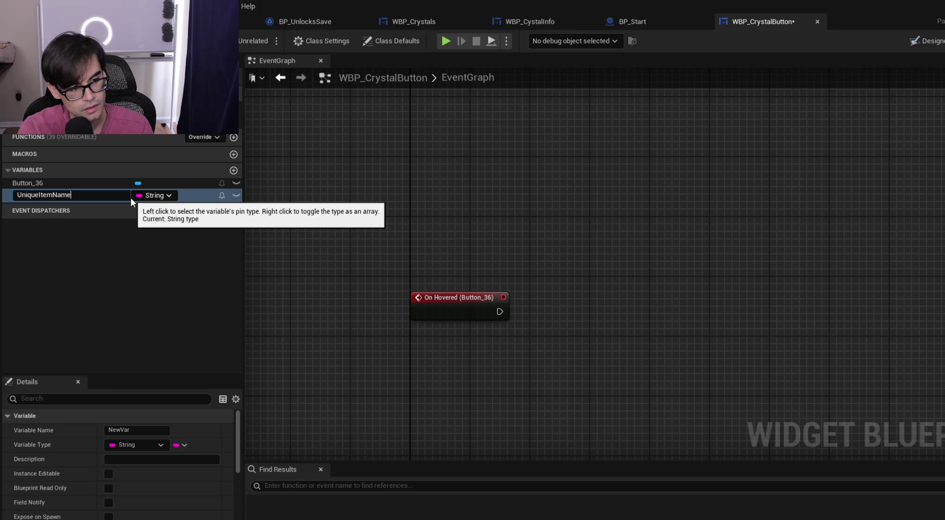
key(Return)
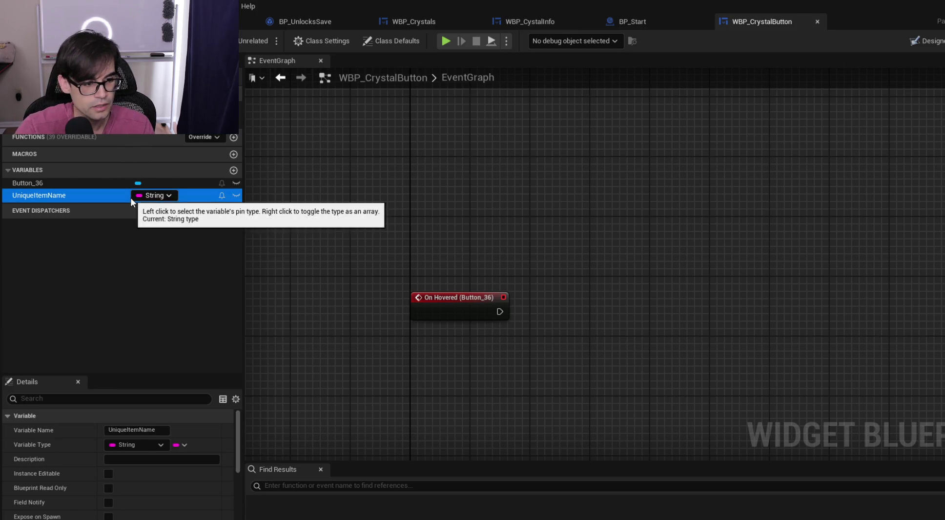
key(ctrl+s)
click(926, 41)
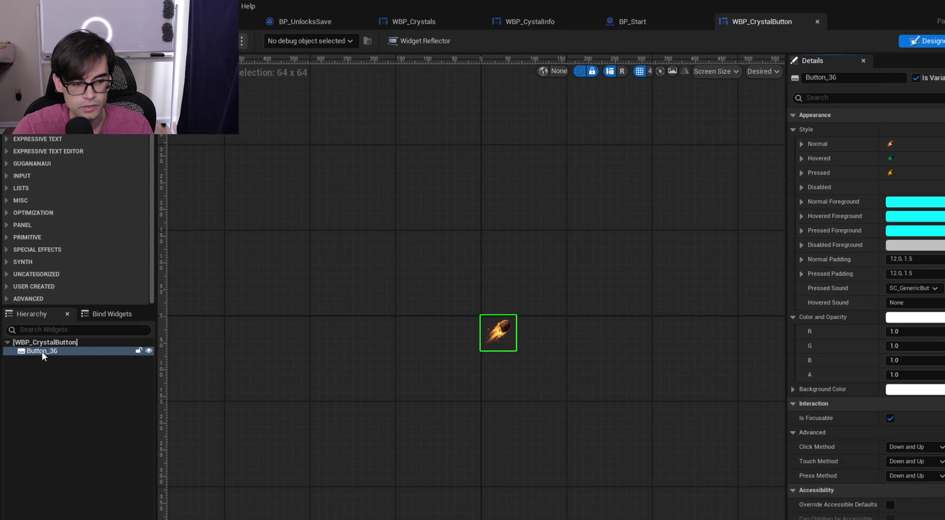
Inspect the button's Normal style and the Button_36 variable
click(801, 144)
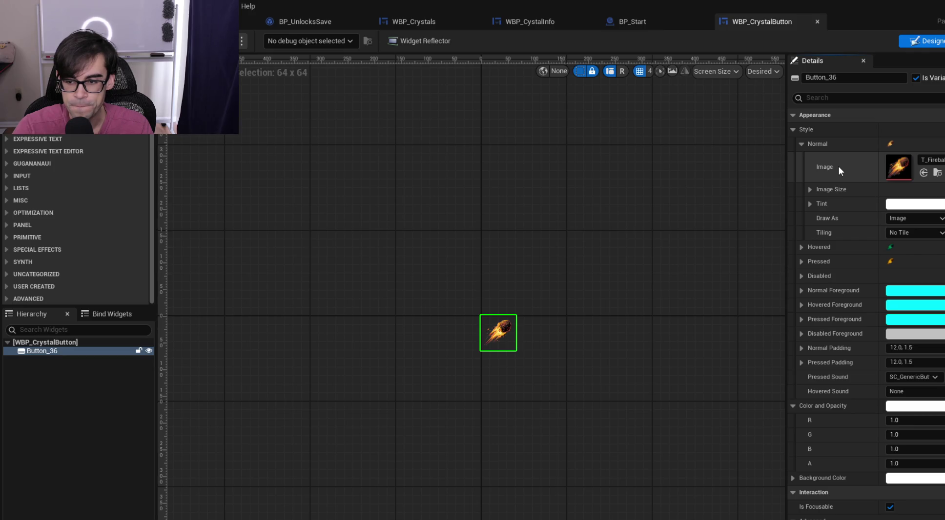
click(803, 143)
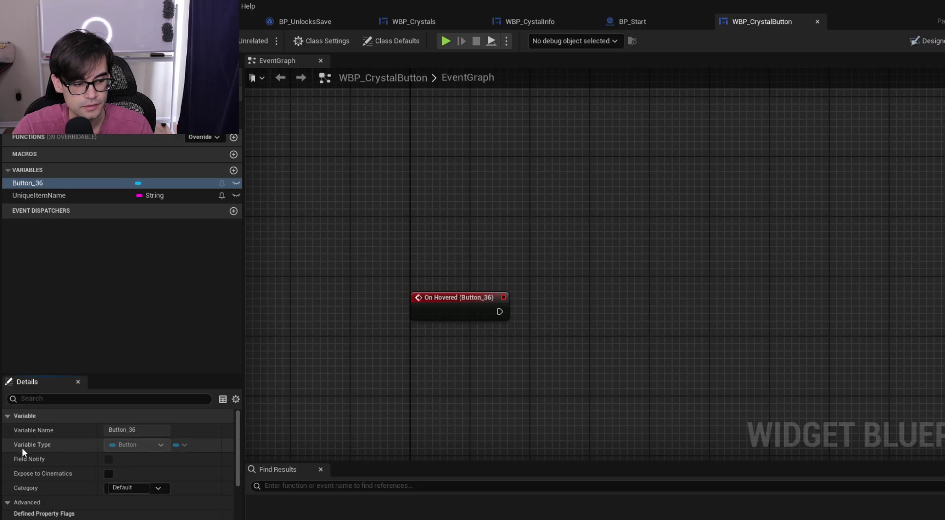
click(40, 181)
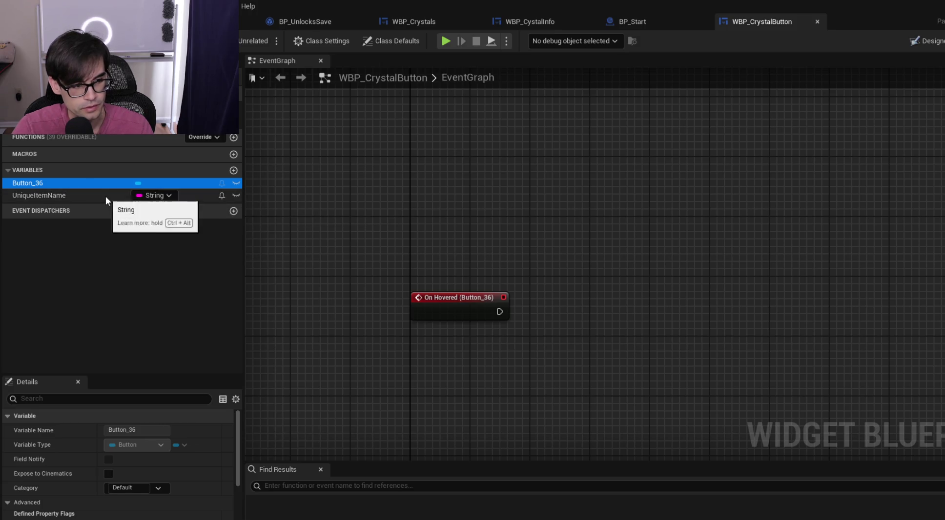
click(924, 41)
Rename the Button_36 widget in the hierarchy to CrystalButton
click(45, 350)
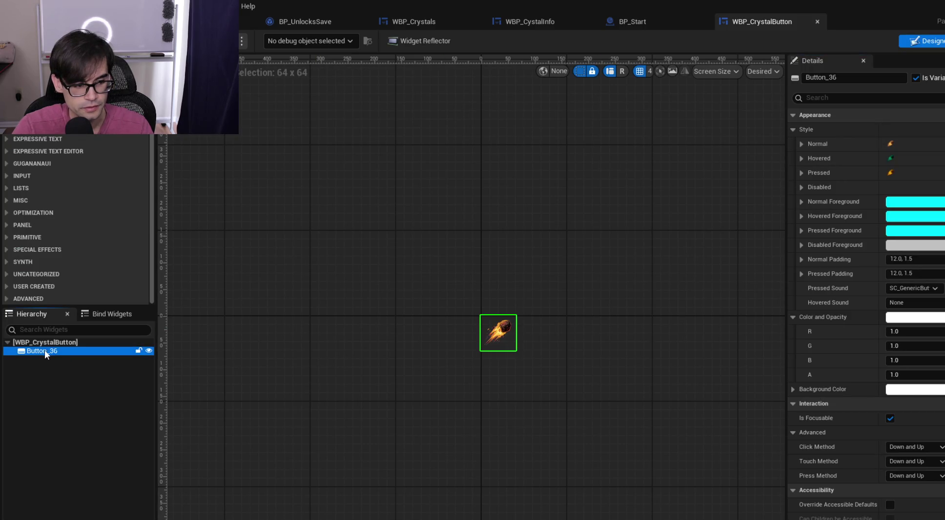
double_click(44, 350)
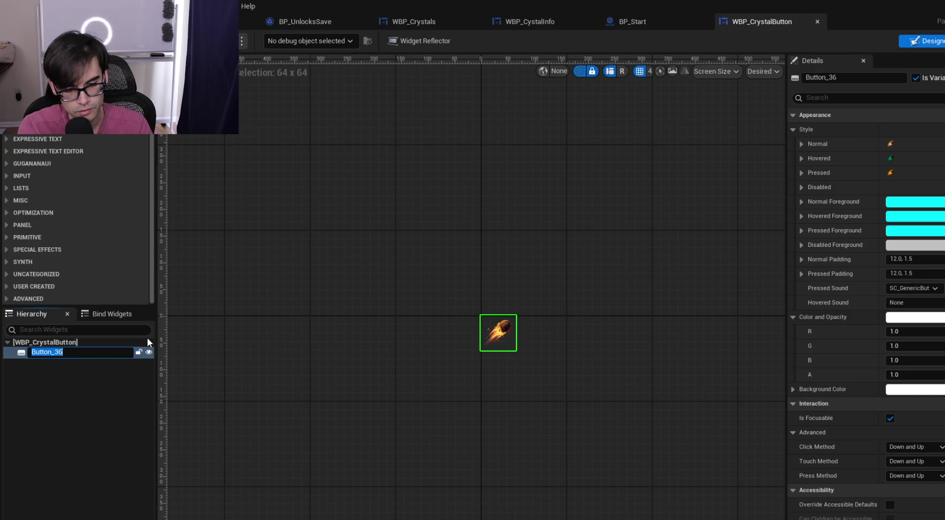
text(CrystalButton)
key(Return)
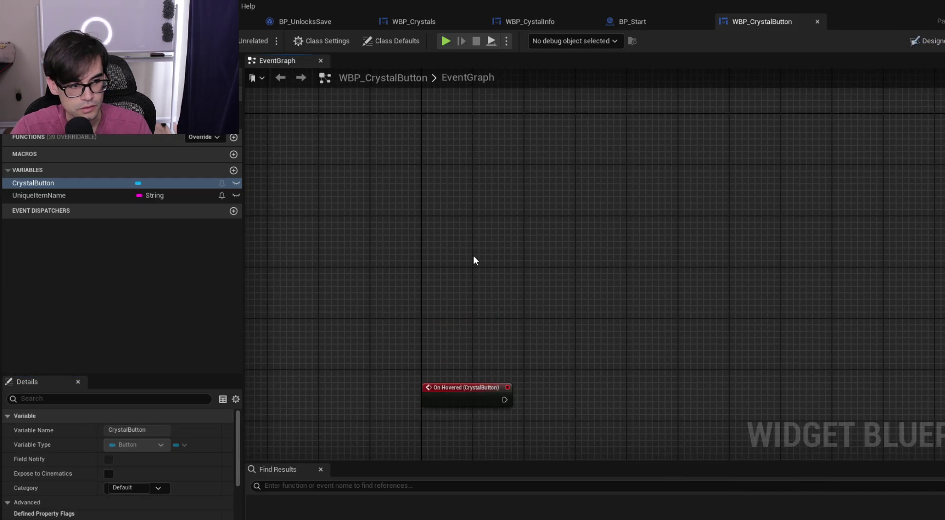
Place a CrystalButton getter in the event graph
click(140, 179)
mouse_move(140, 179)
mouse_down()
mouse_move(378, 167)
mouse_move(467, 216)
mouse_up()
click(390, 189)
click(690, 102)
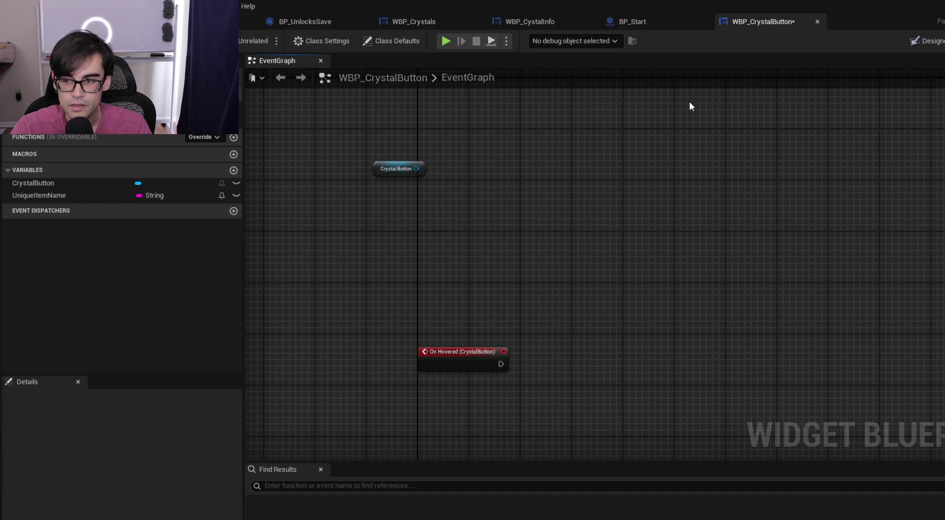
click(926, 41)
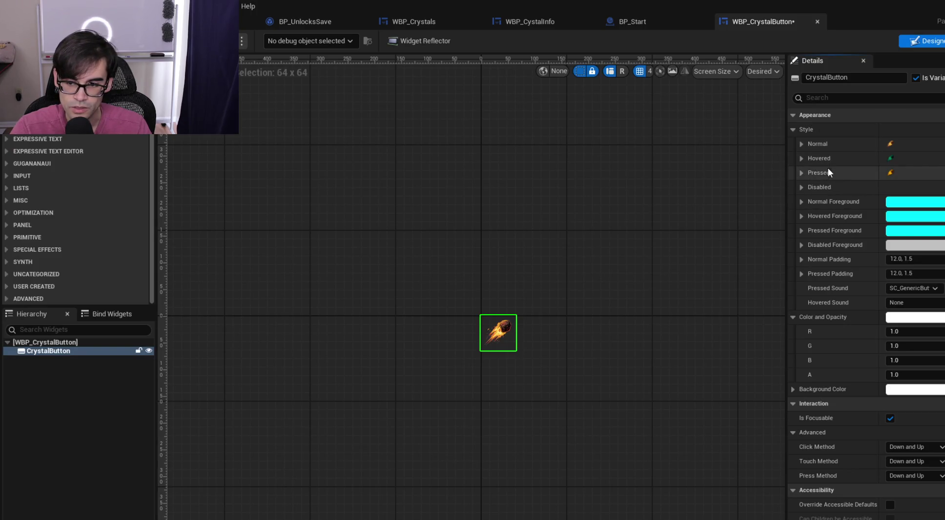
click(943, 41)
Add a Set Style node from CrystalButton and split its In Style struct pin
drag(418, 169, 462, 216)
text(set st)
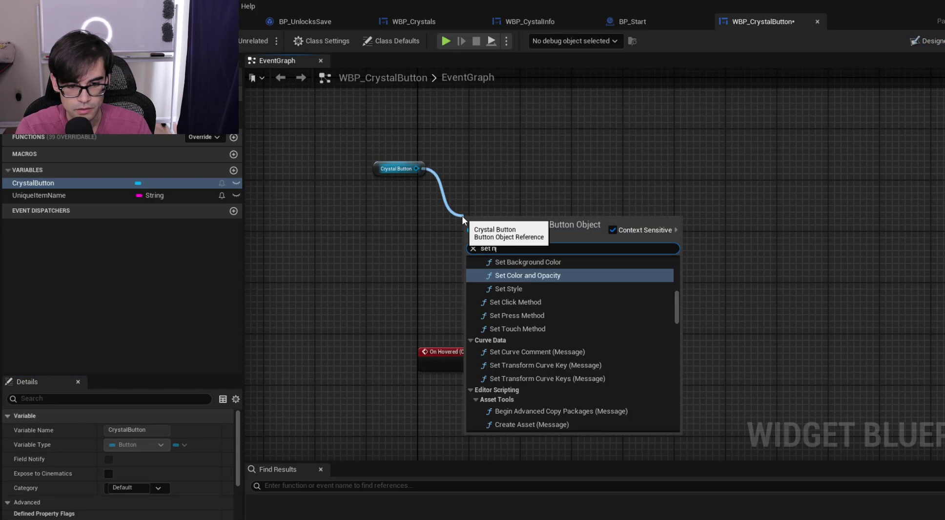
key(Return)
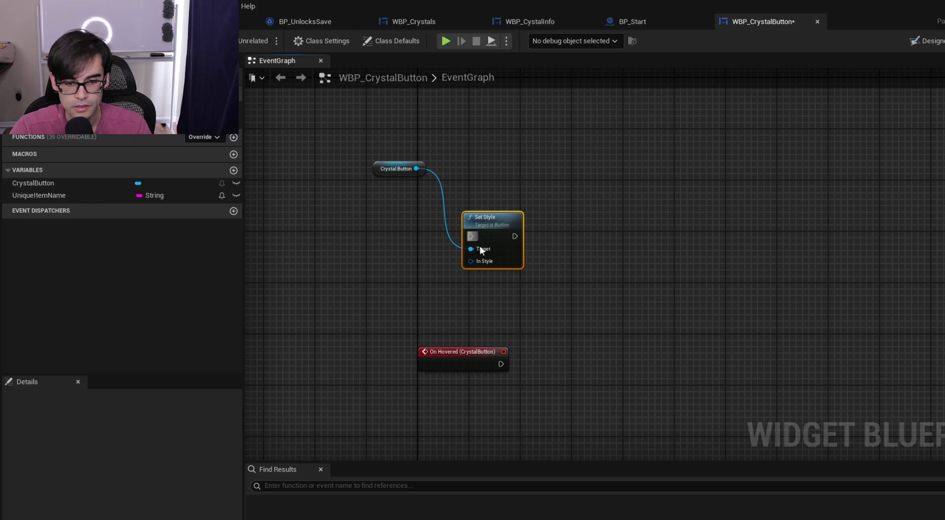
right_click(484, 261)
click(518, 307)
Arrange the CrystalButton getter above Set Style, then add another new variable
drag(516, 214, 670, 157)
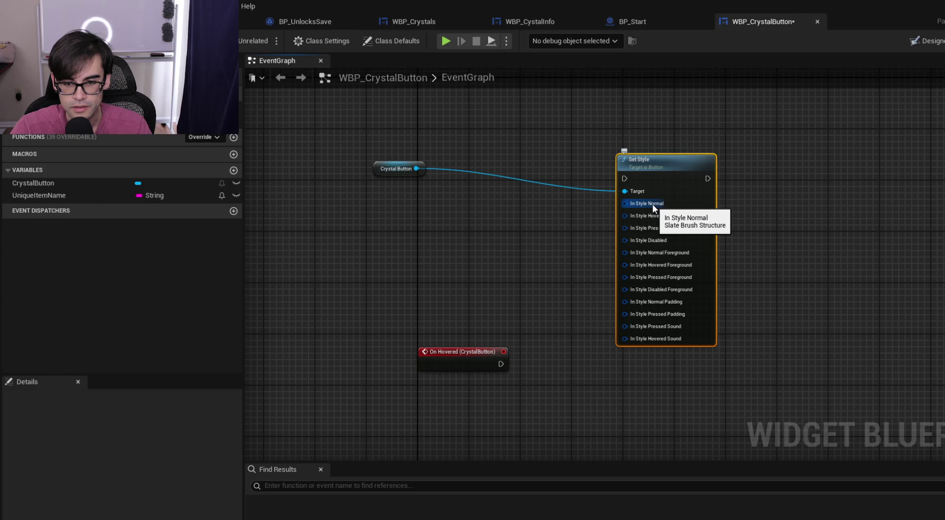
drag(384, 170, 613, 138)
shift+click(646, 173)
drag(670, 163, 779, 144)
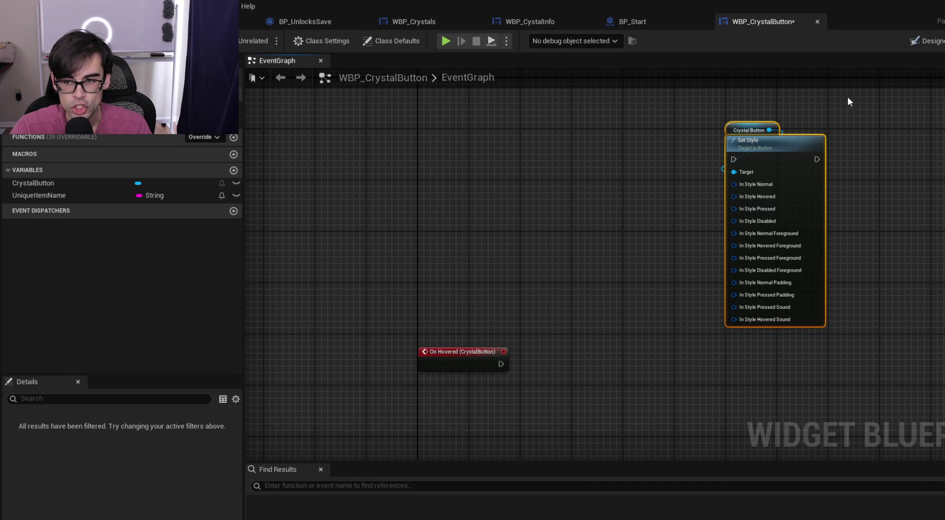
click(932, 42)
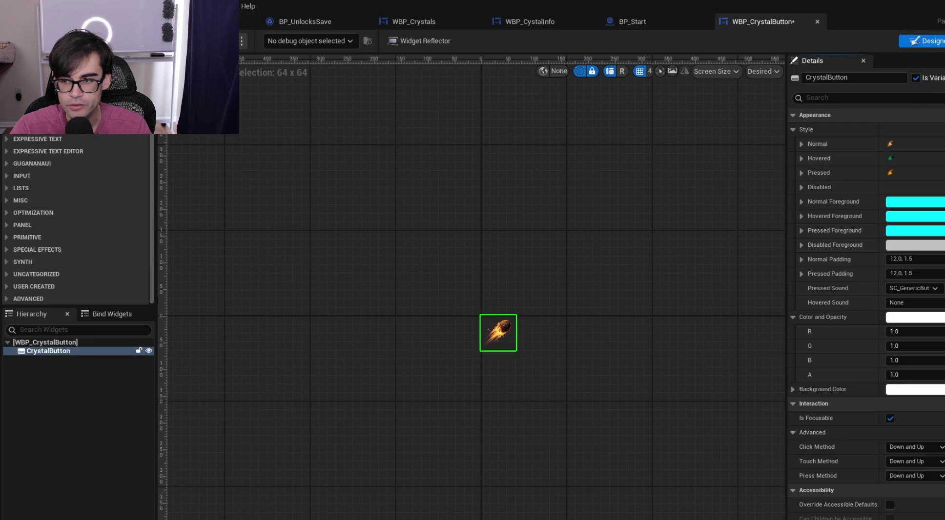
click(942, 41)
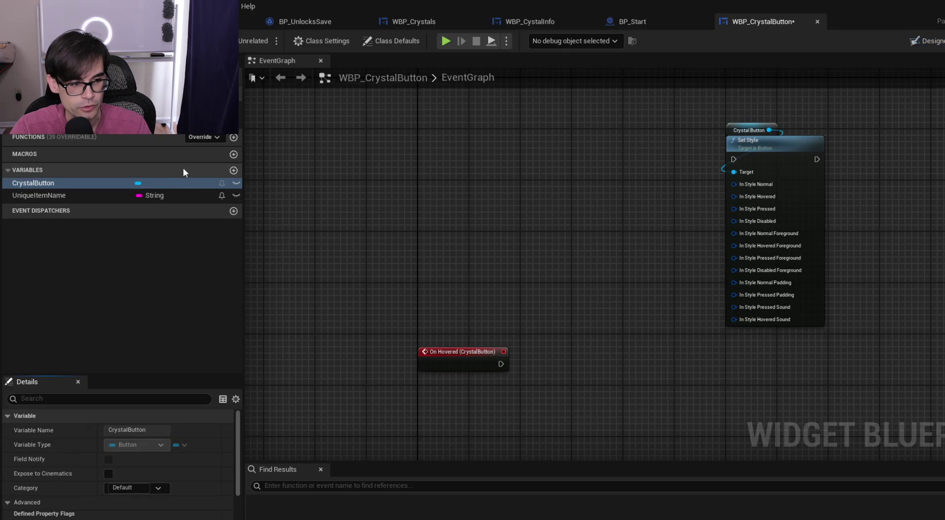
click(233, 170)
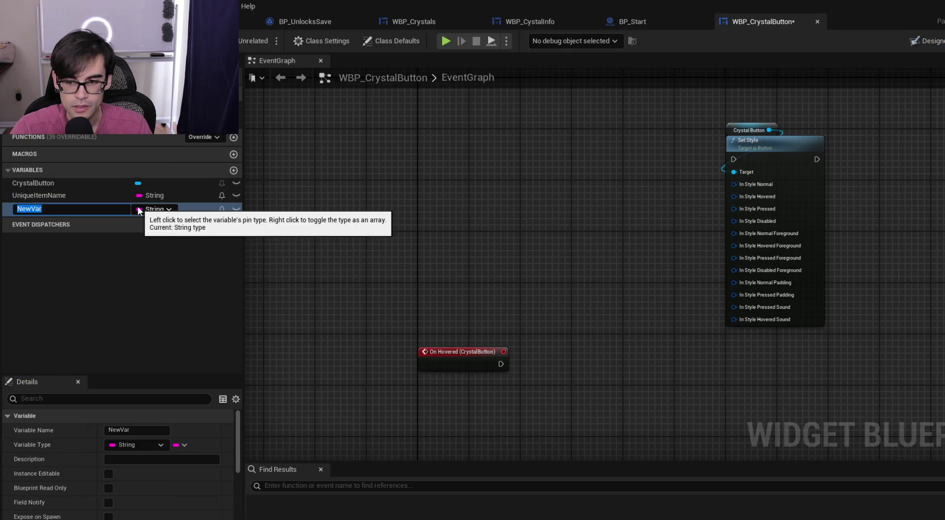
Promote the In Style Normal pin to a HoveredStyle variable and delete the stray NorlamStyle variable
text(NorlamStyle)
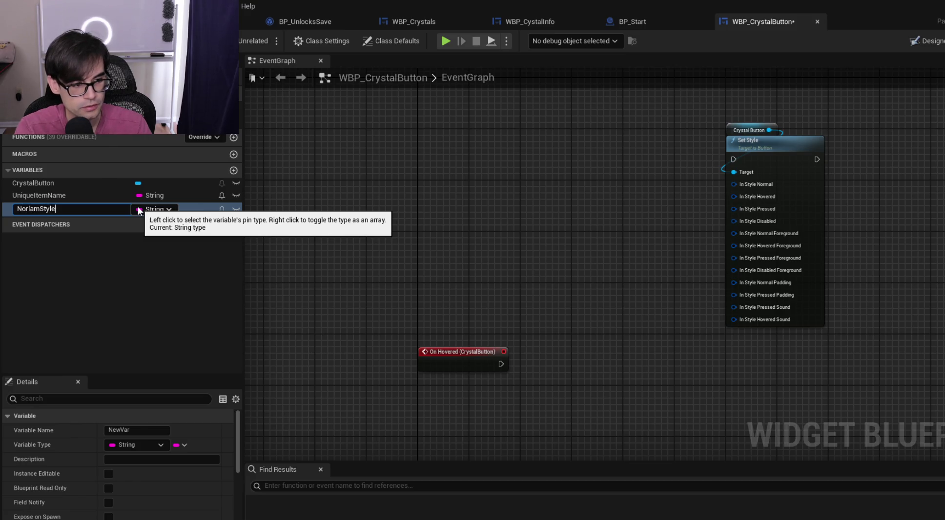
key(Return)
drag(734, 185, 675, 190)
click(722, 232)
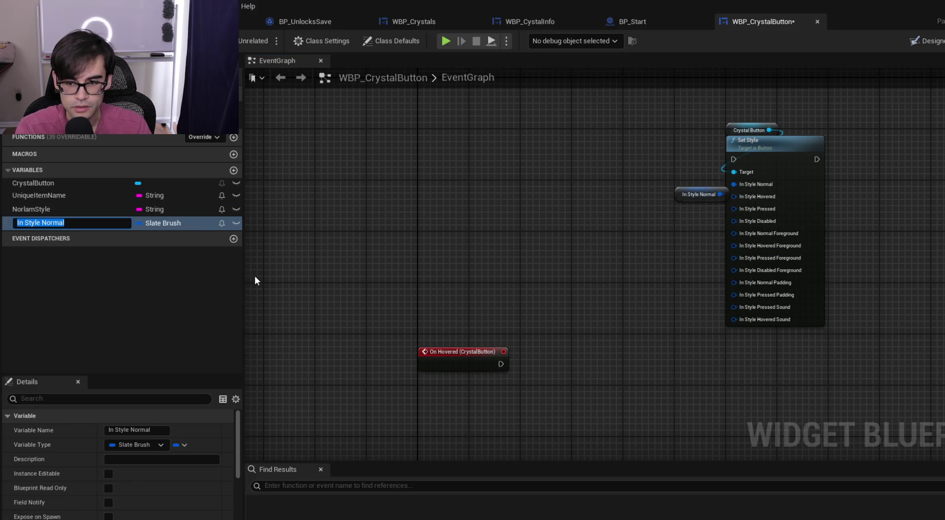
text(HOve)
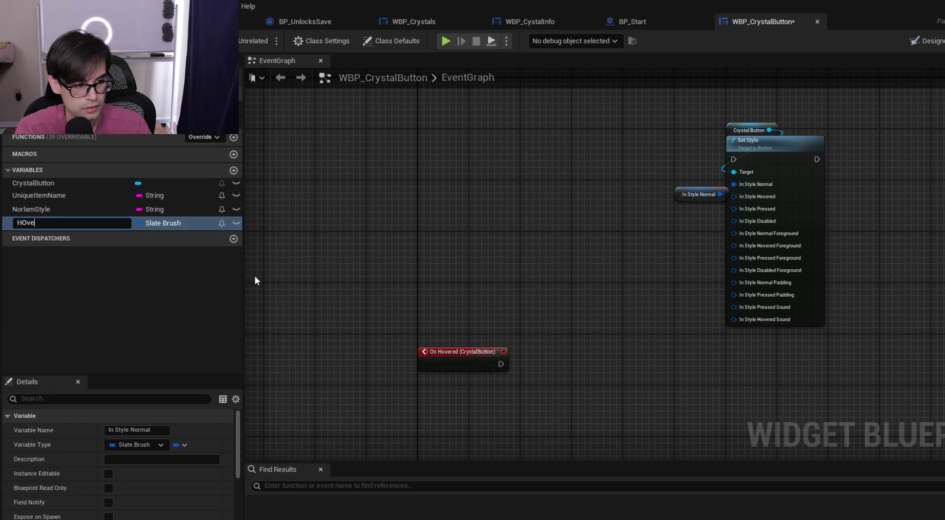
text(redStyle)
key(Return)
right_click(66, 209)
click(105, 296)
Duplicate HoveredStyle and name the copy StyleNormal
click(63, 211)
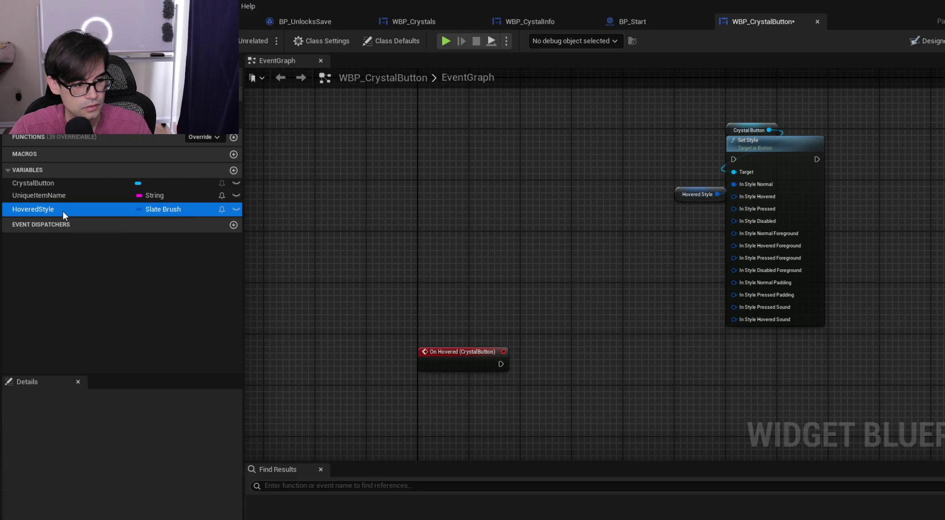
key(ctrl+d)
key(ctrl+d)
click(71, 225)
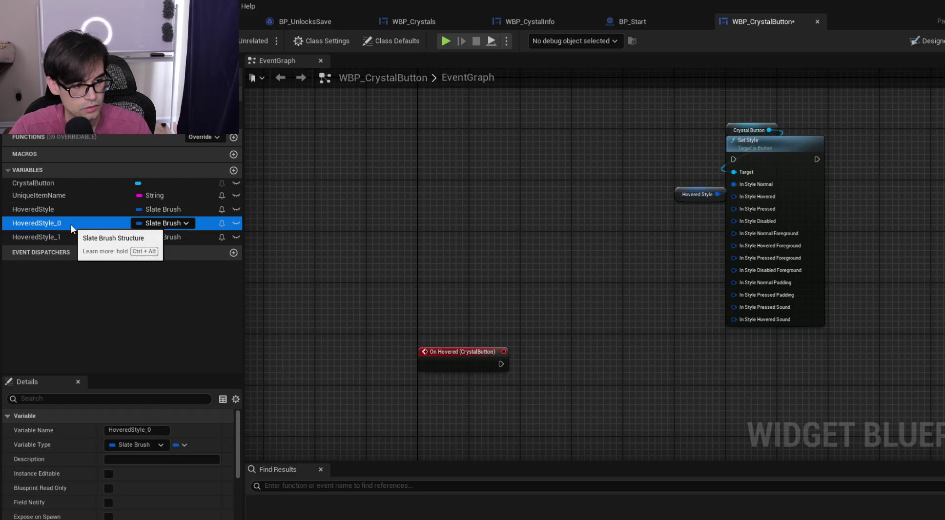
click(70, 225)
key(BackSpace)
key(BackSpace)
key(BackSpace)
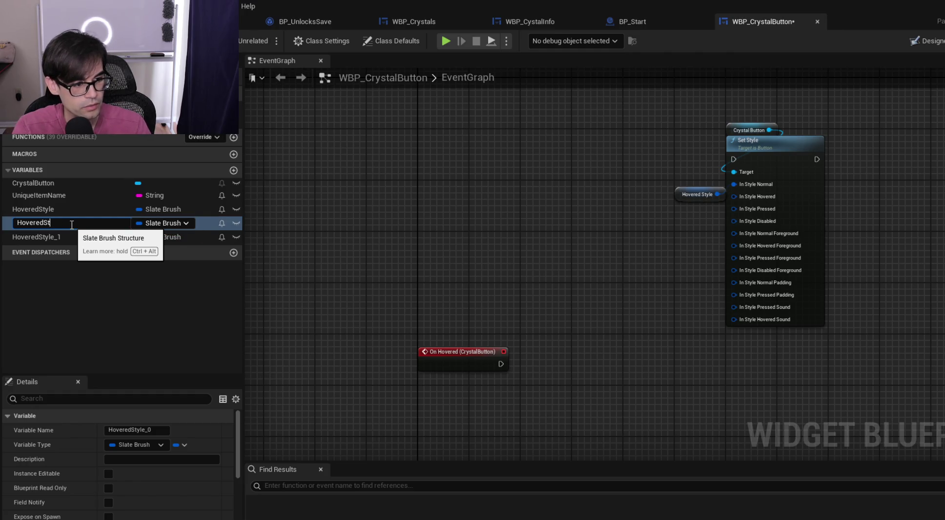
double_click(72, 224)
text(NormalStyle)
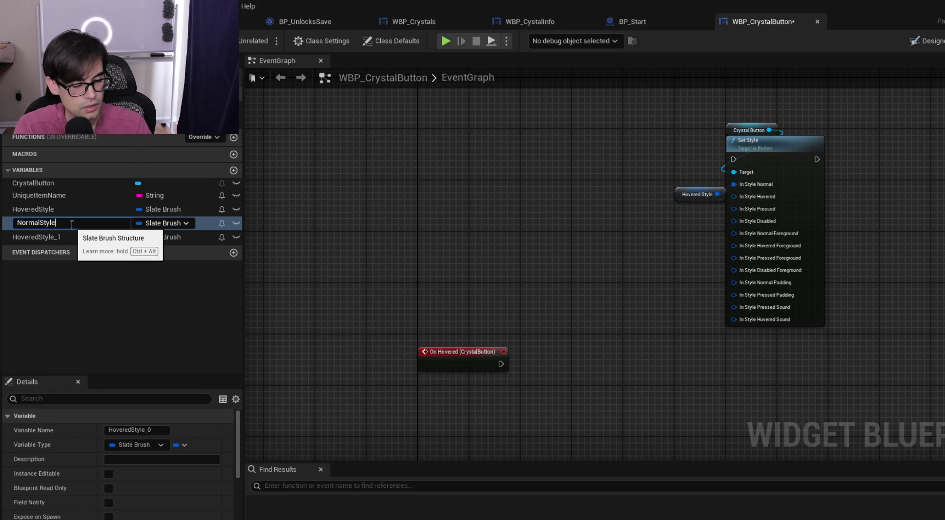
double_click(72, 225)
text(StyleNormal)
key(Return)
Rename HoveredStyle to StyleHovered and HoveredStyle_1 to StylePressed
key(Up)
key(F2)
text(StyleHovered)
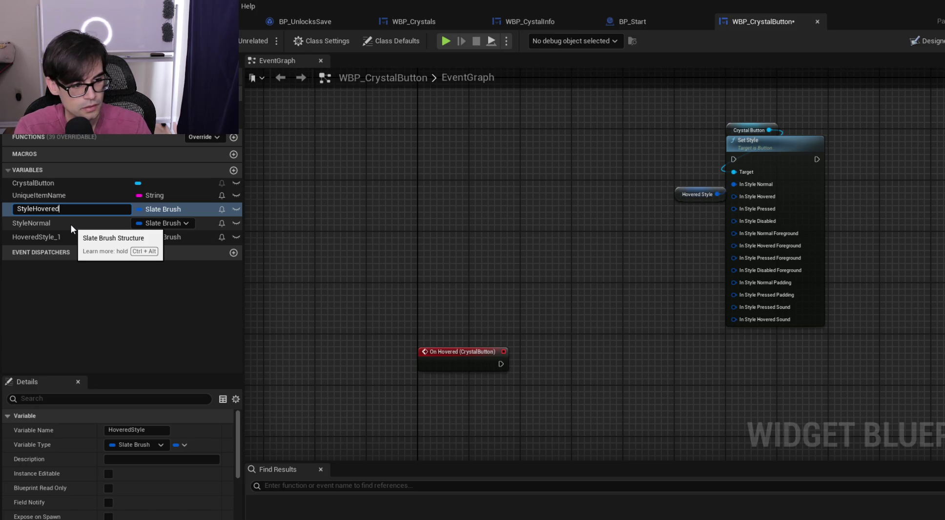
key(Return)
key(Down)
key(F2)
text(St)
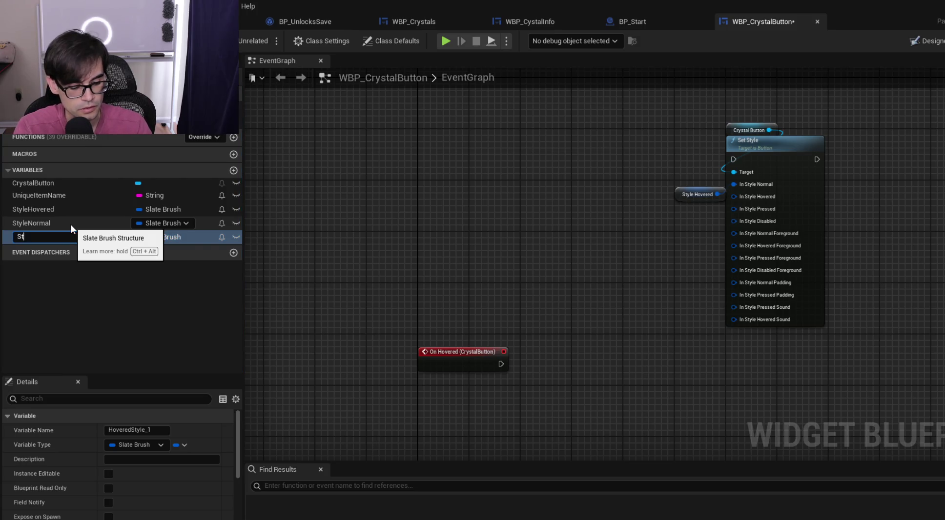
text(ylePressed)
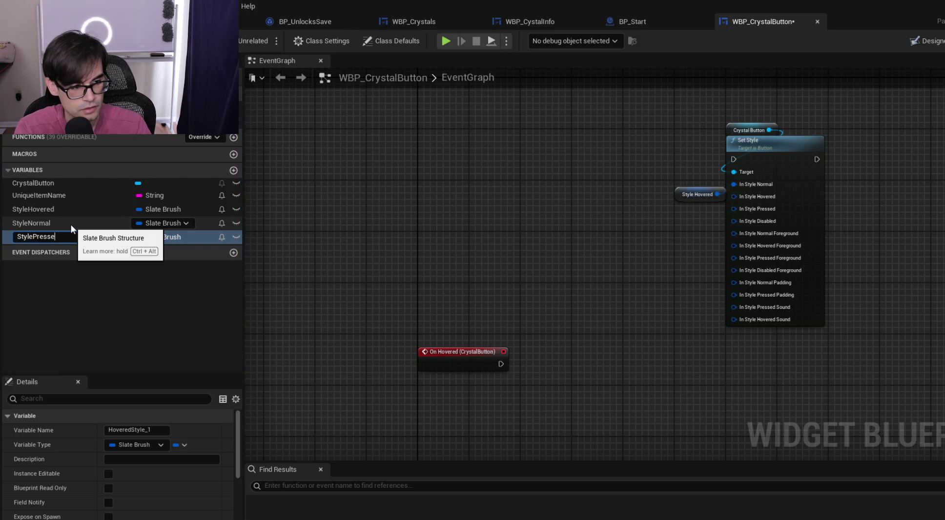
key(Return)
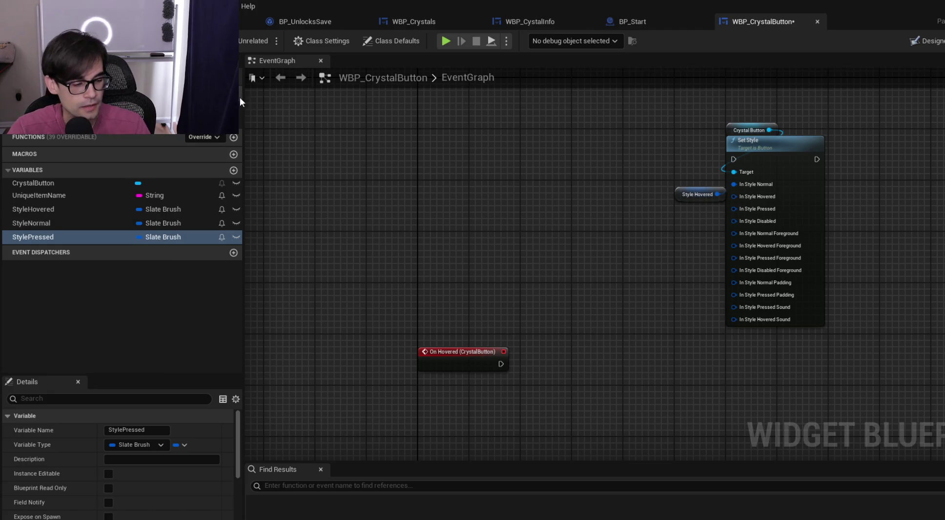
Delete the StylePressed variable and the Style Hovered node, then return to the Designer
click(34, 239)
right_click(34, 239)
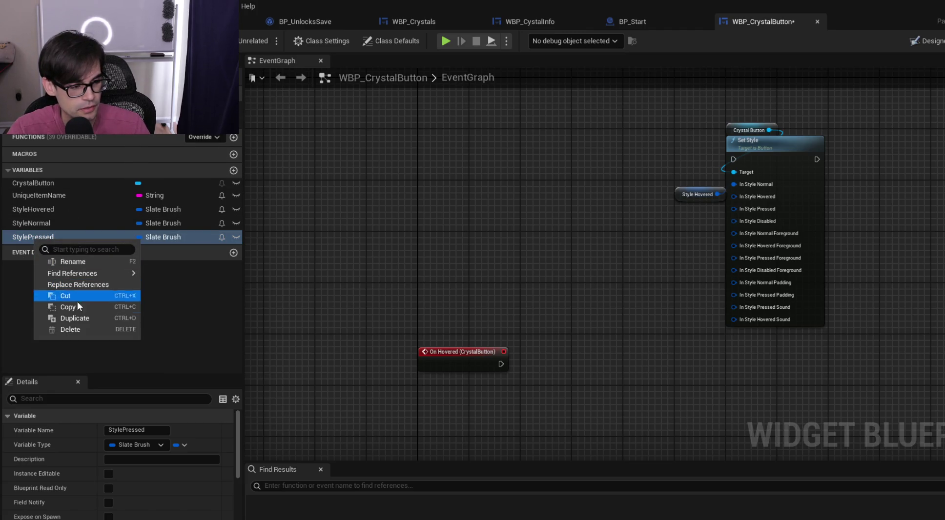
click(69, 332)
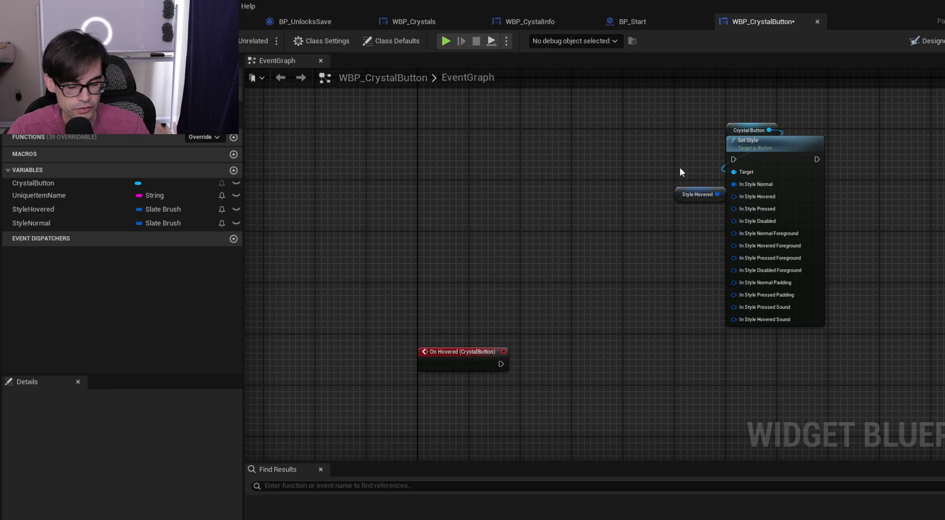
drag(623, 152, 686, 222)
key(Delete)
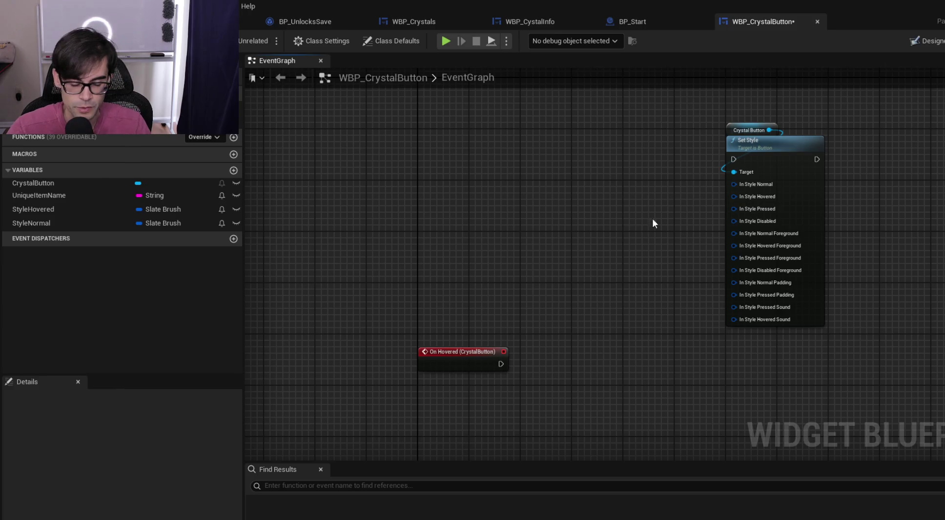
click(925, 41)
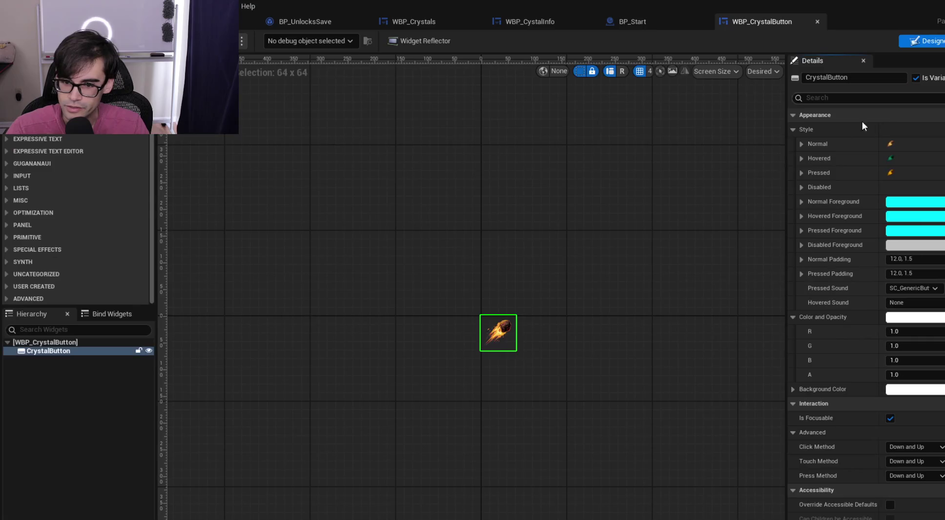
Clear the Pressed style image, reset its brush, and set its tint alpha to 0
click(802, 174)
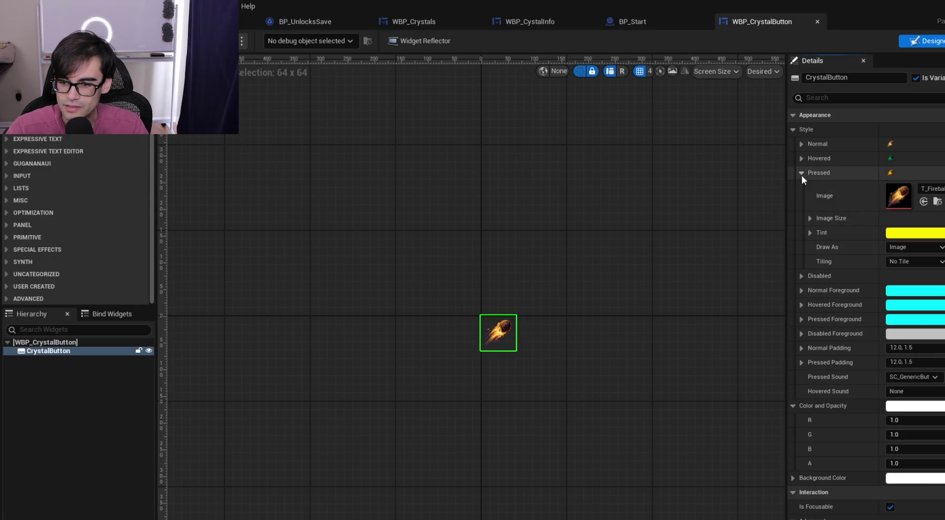
click(930, 188)
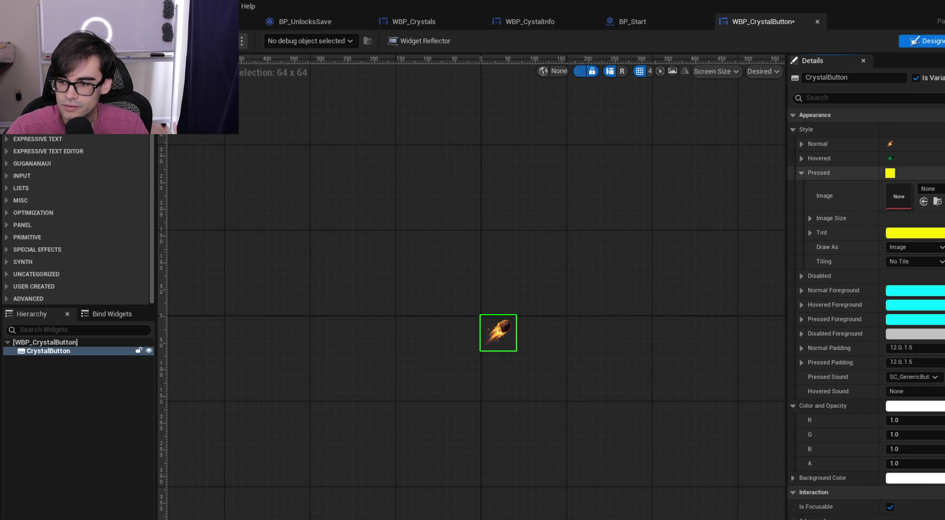
click(924, 201)
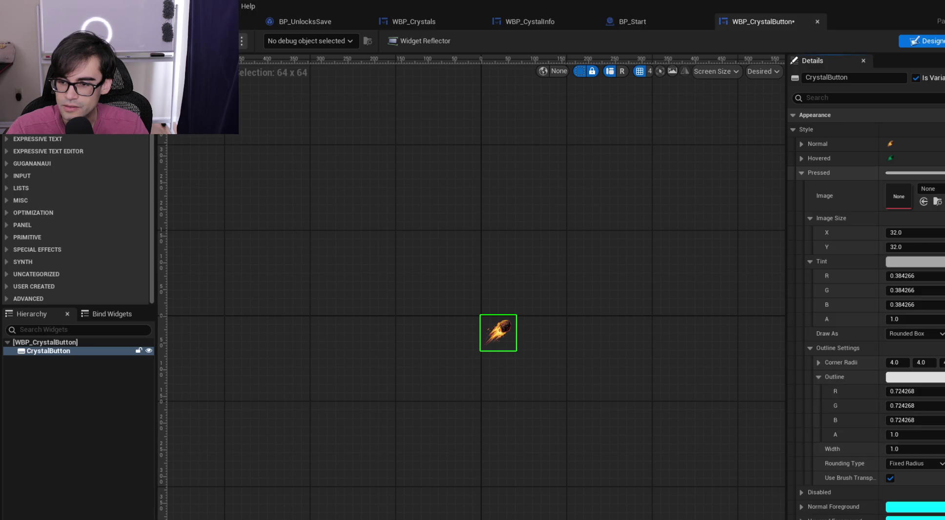
click(916, 321)
text(0)
key(Return)
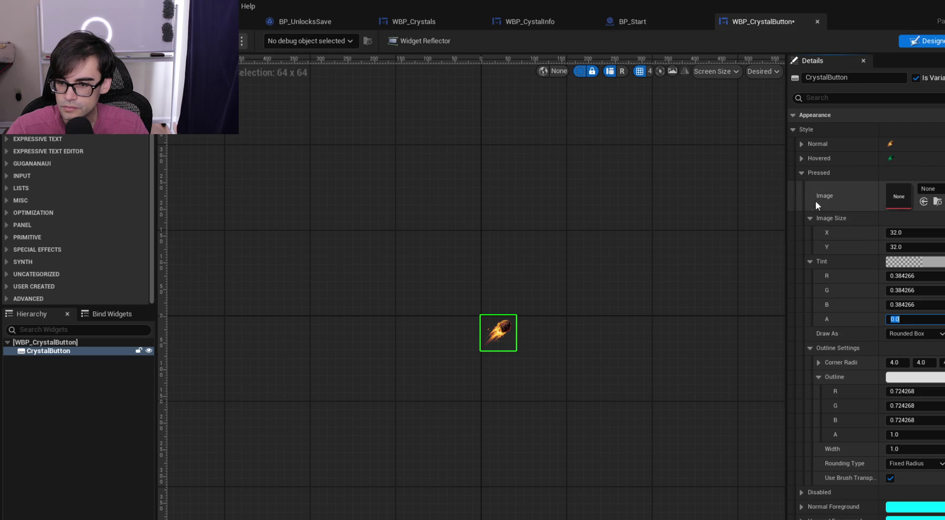
click(799, 172)
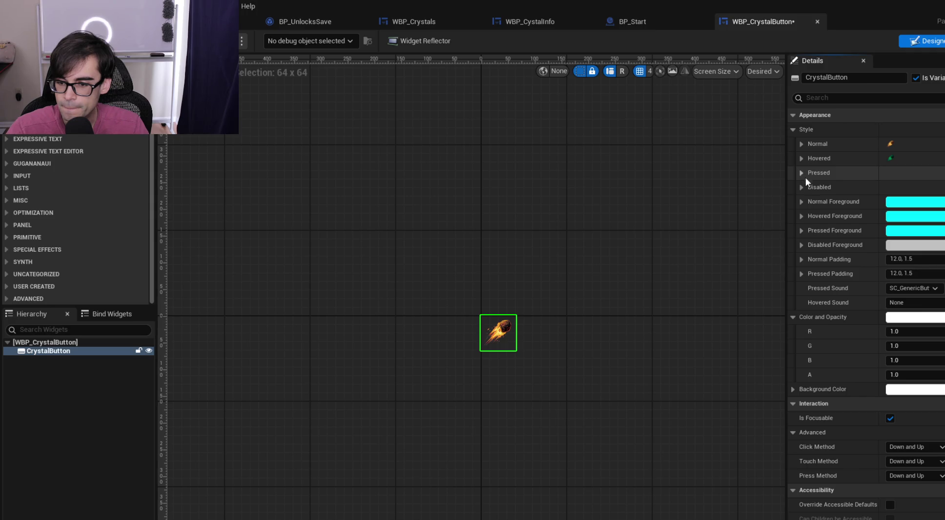
Set Pressed Padding to 0, then copy the Normal brush into Pressed
click(909, 274)
text(0)
key(Return)
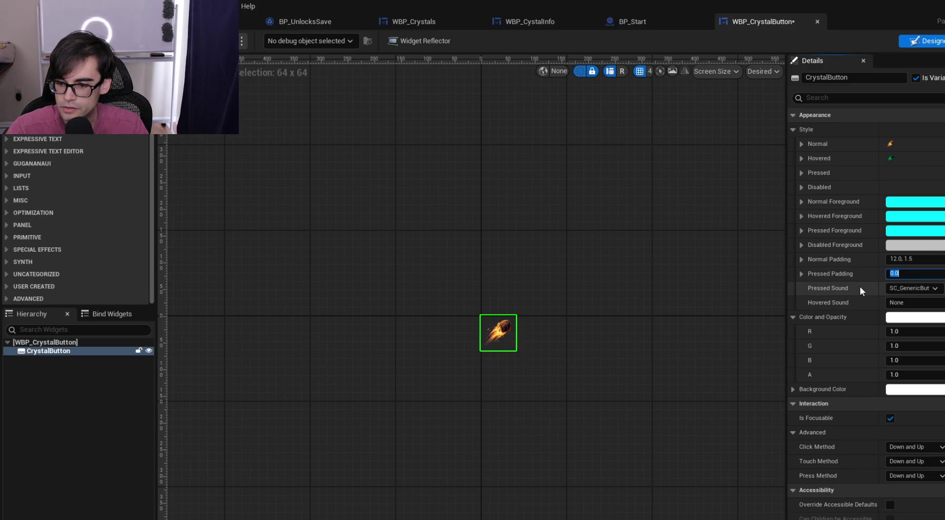
click(818, 145)
right_click(818, 144)
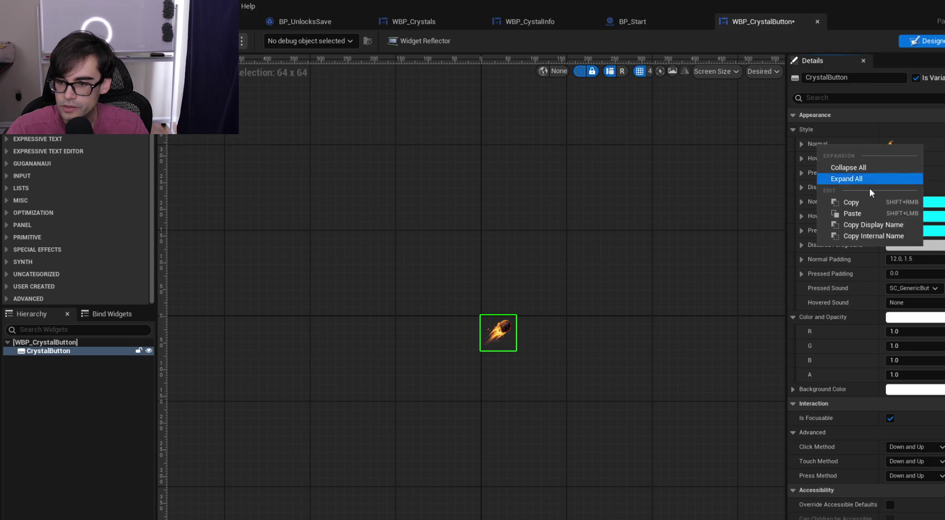
click(868, 199)
right_click(880, 173)
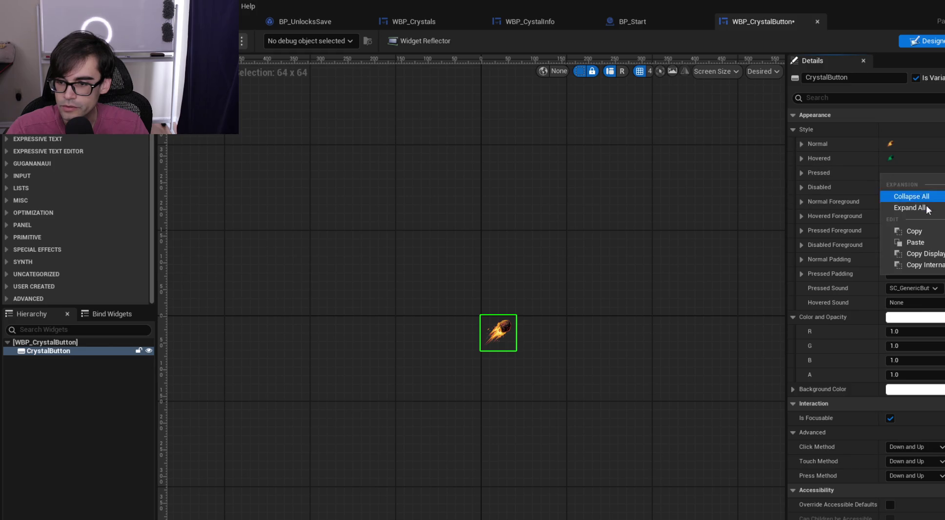
click(926, 240)
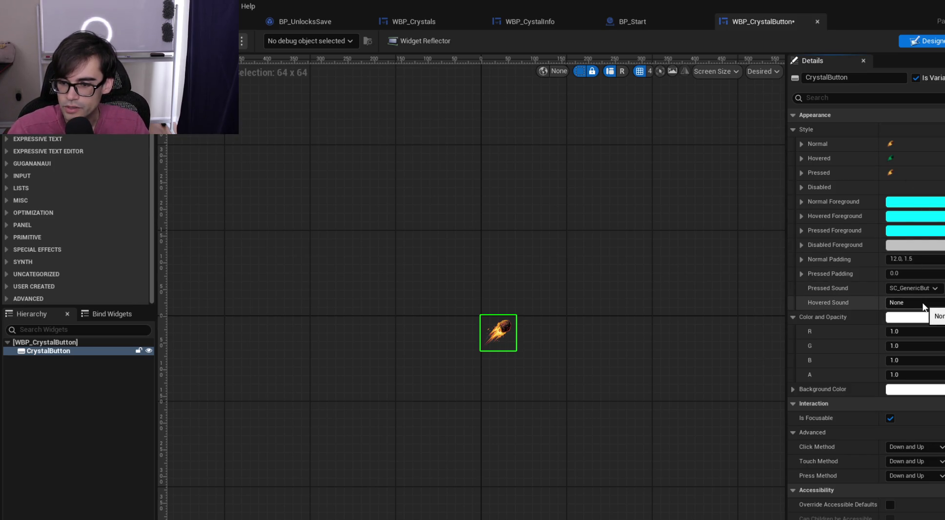
Restore Pressed Padding to 12.0, 1.5 and save the widget
shift+click(937, 273)
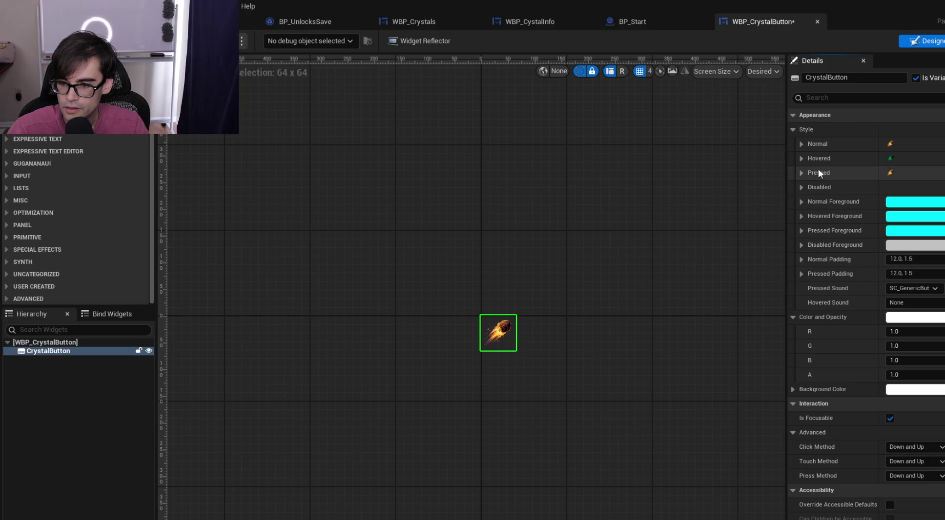
click(801, 173)
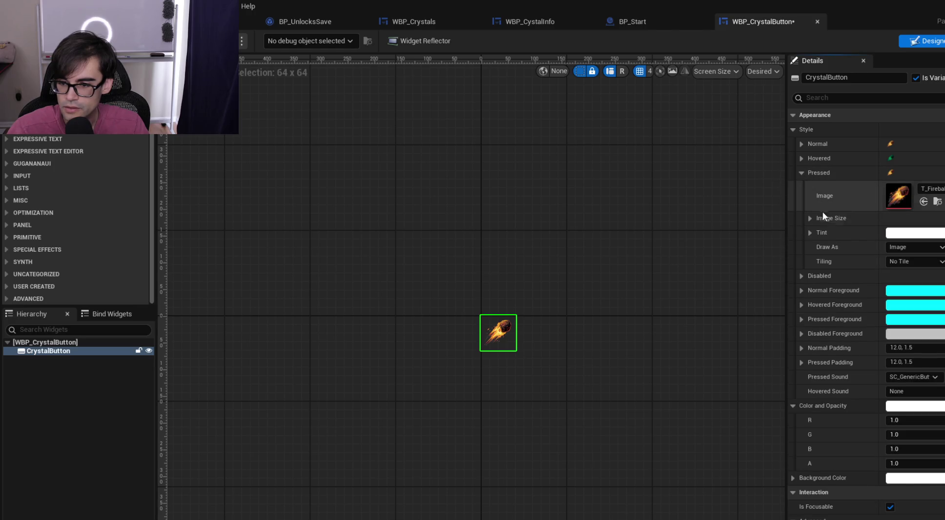
click(801, 172)
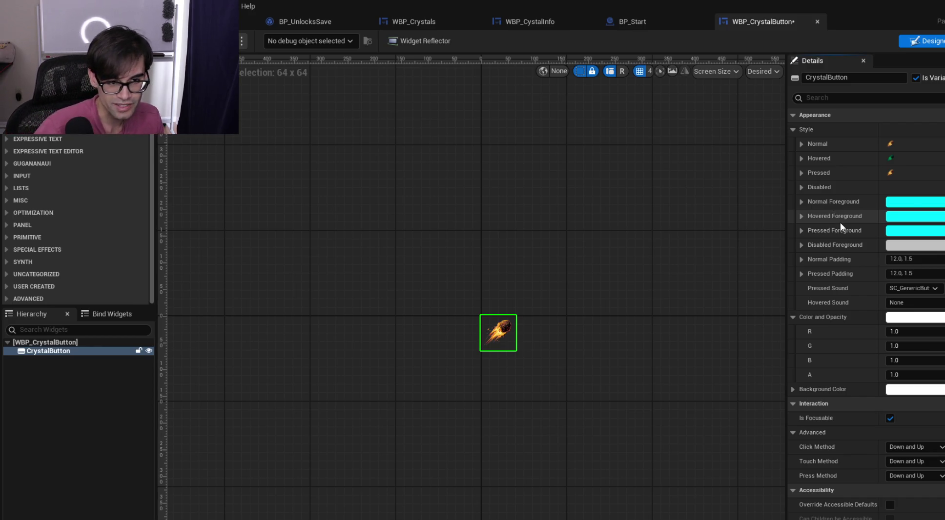
key(ctrl+s)
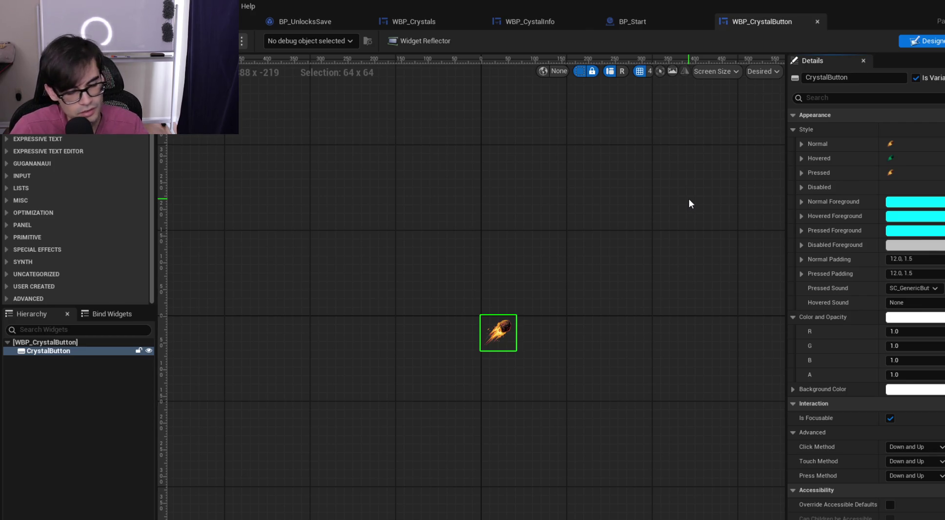
Copy the Hovered style brush and paste it onto Pressed
right_click(916, 160)
click(933, 217)
right_click(916, 173)
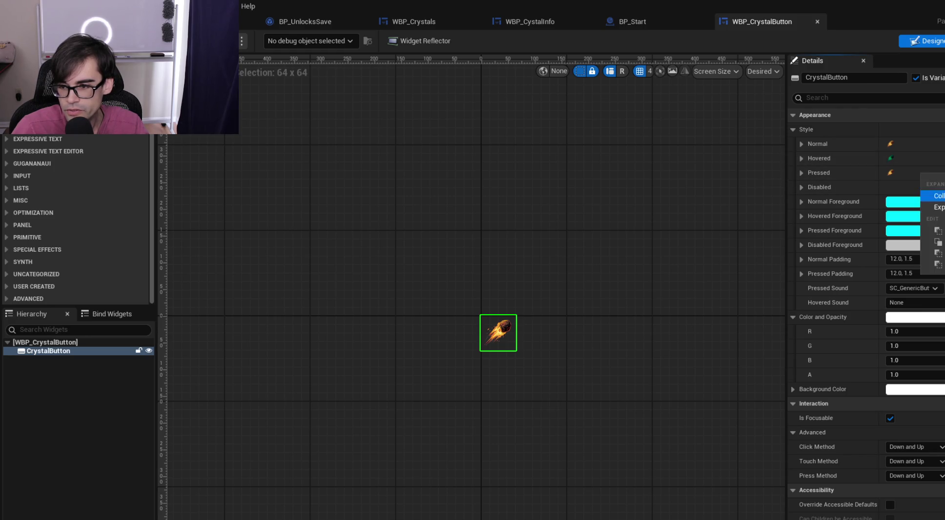
click(932, 241)
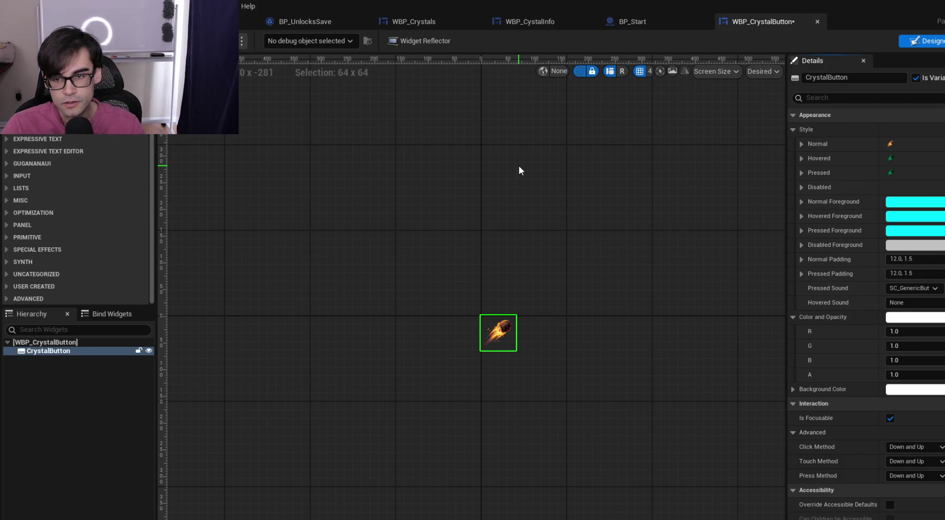
Save WBP_CrystalButton and recentre the button on the designer canvas
key(ctrl+s)
scroll(499, 299, up, 3)
scroll(457, 262, down, 1)
drag(421, 210, 486, 216)
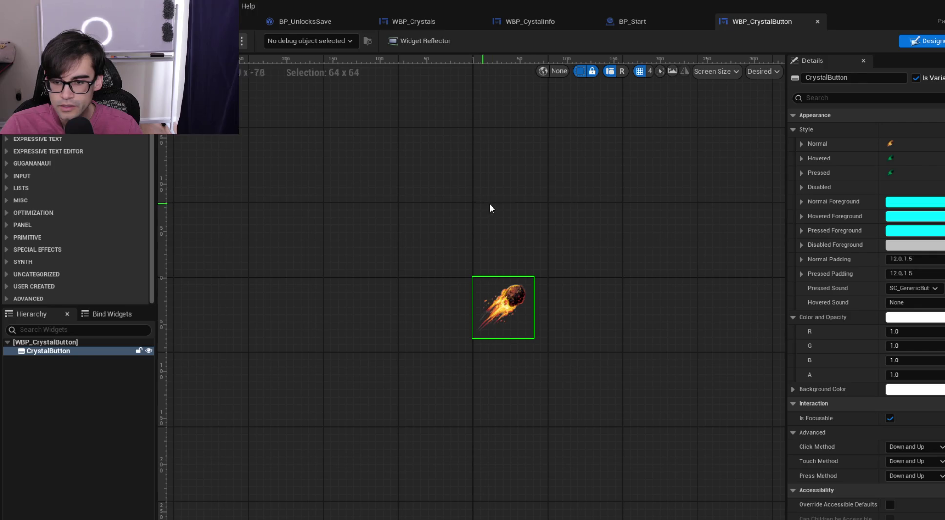
Leave Pressed Padding at 12.0, 1.5 and switch to the BP_Start blueprint
click(900, 274)
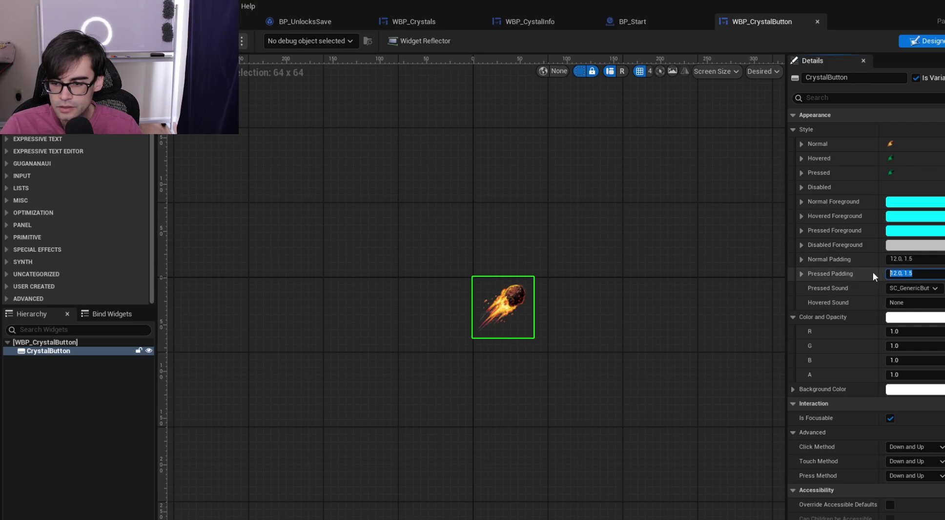
text(0)
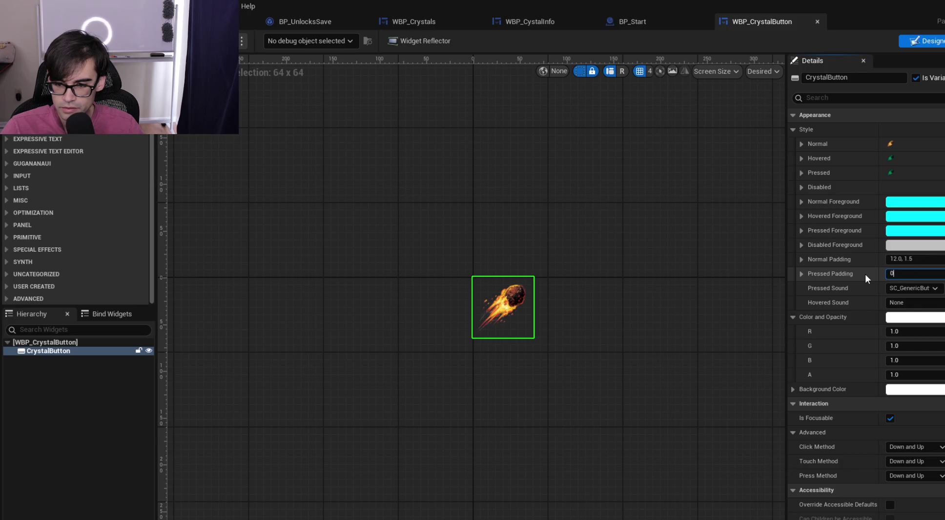
key(Return)
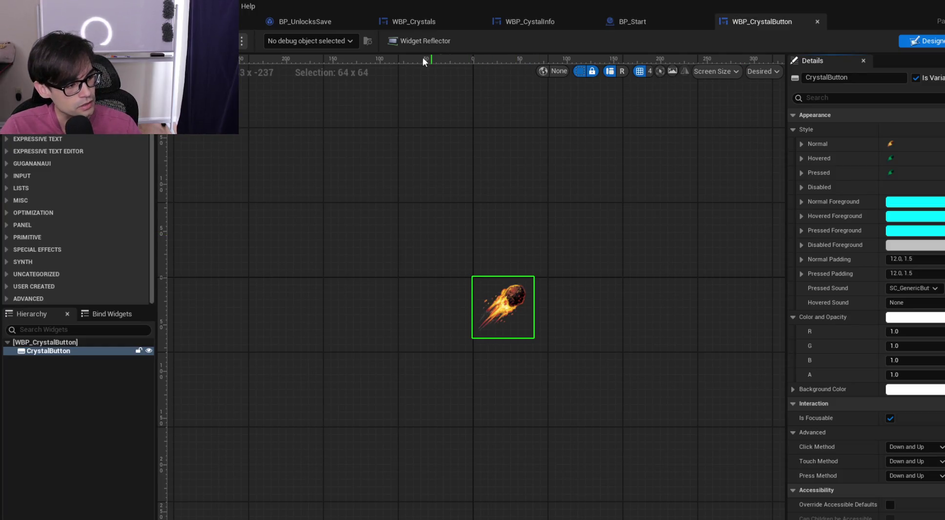
click(664, 15)
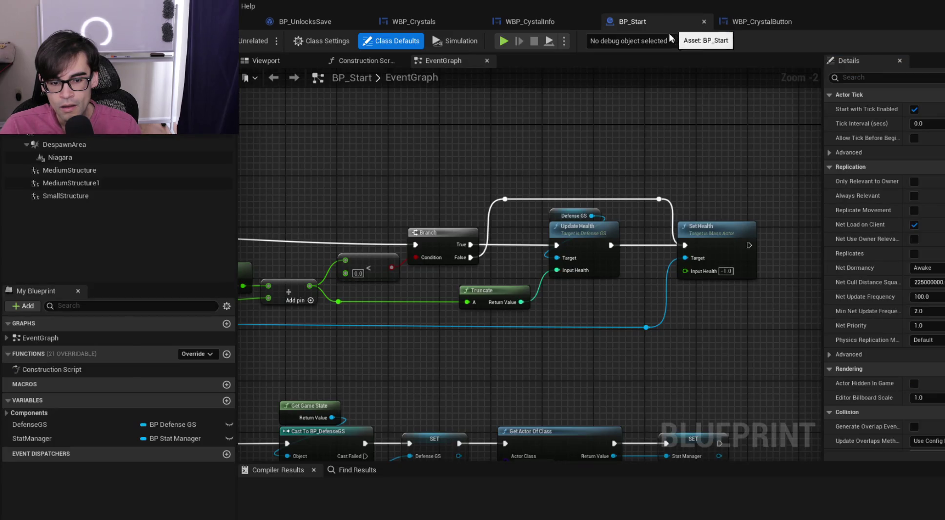
Browse the WBP_CystalInfo and WBP_Crystals tabs, move WBP_CrystalButton before BP_Start, and reopen it
scroll(483, 134, down, 2)
scroll(458, 179, up, 2)
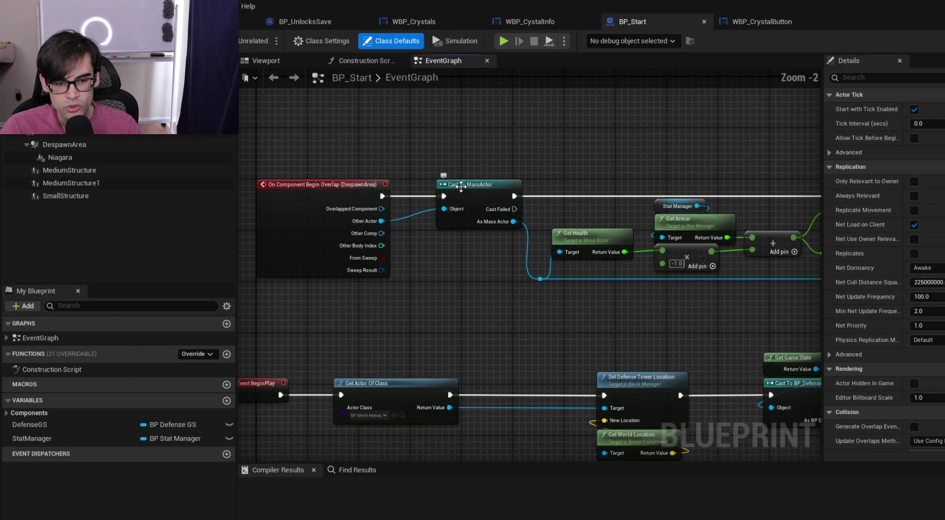
click(757, 20)
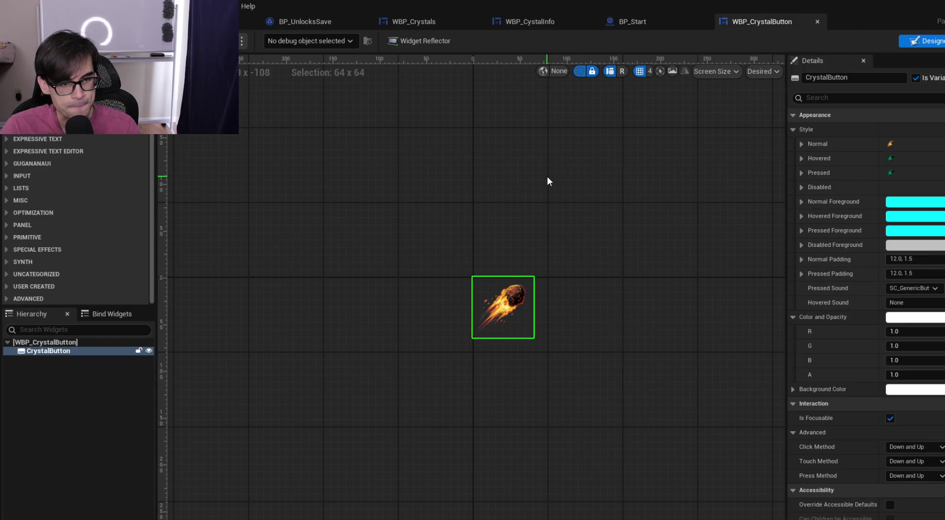
click(640, 21)
click(547, 20)
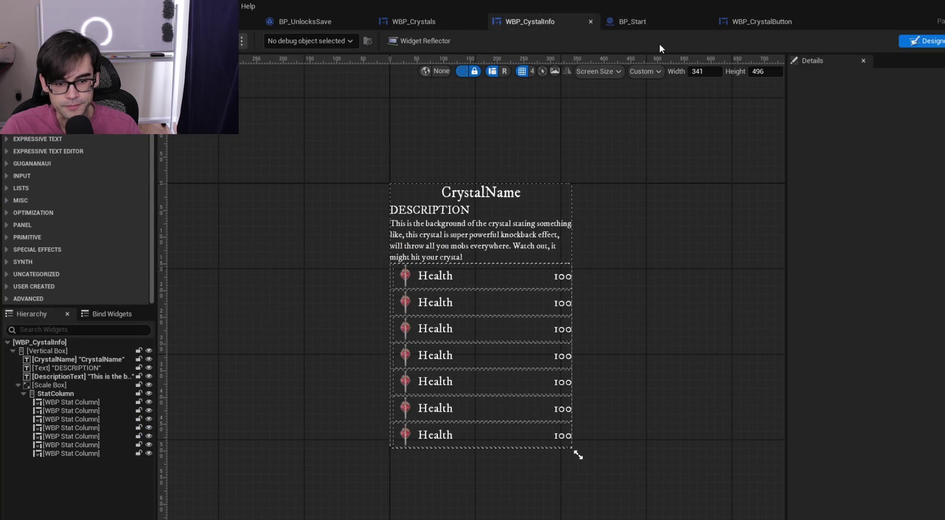
click(426, 19)
drag(775, 23, 639, 26)
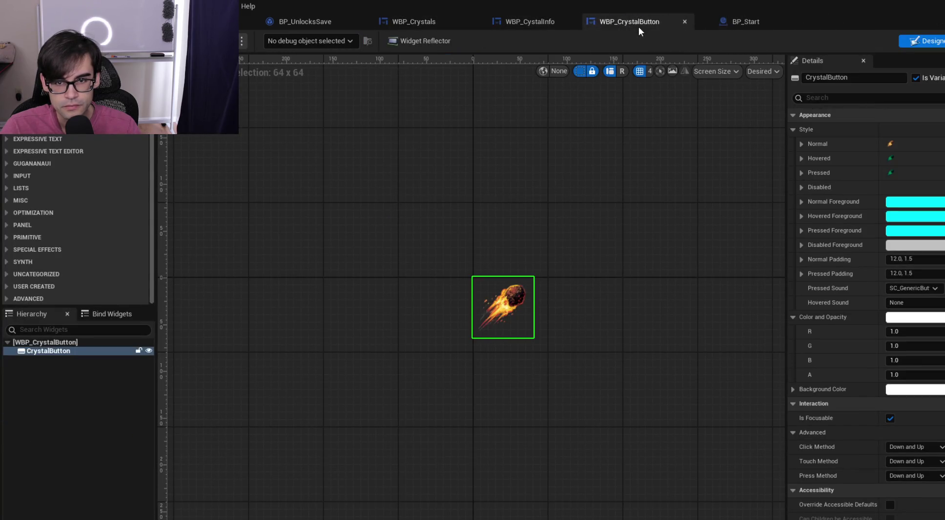
click(432, 20)
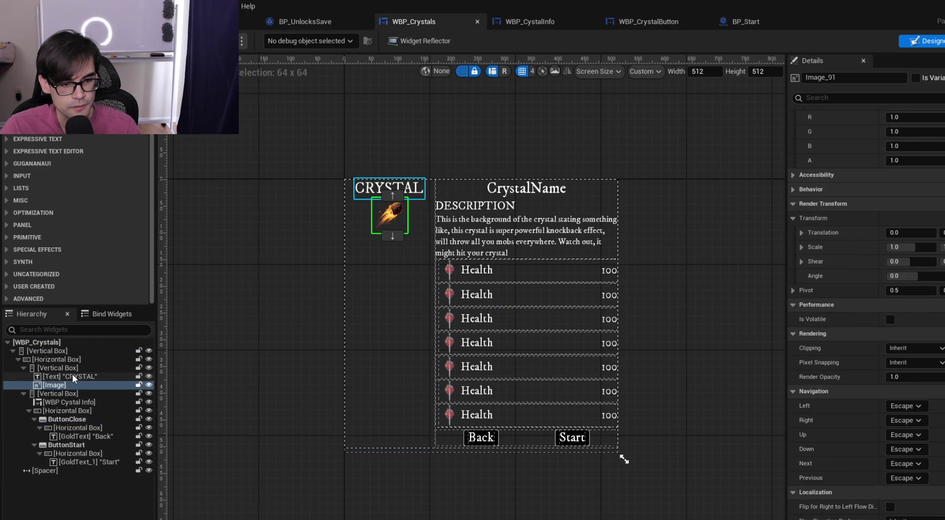
click(531, 24)
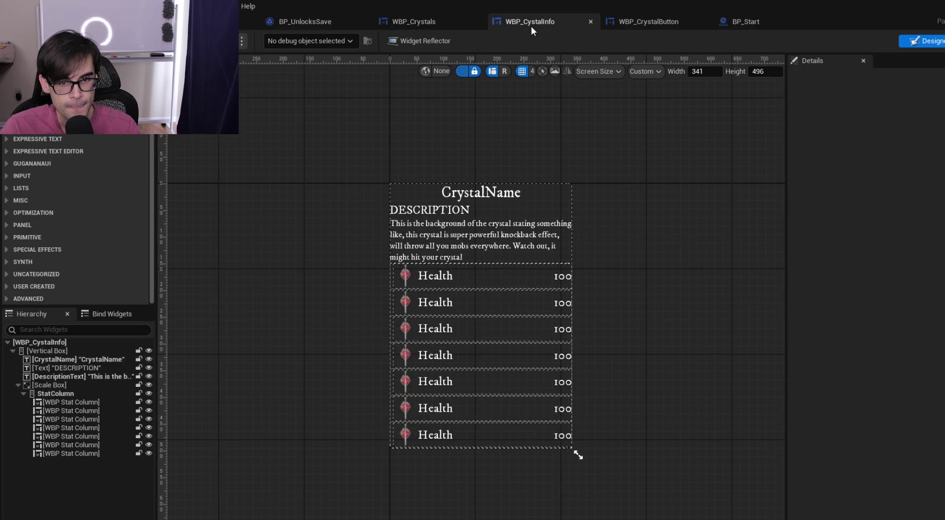
click(616, 26)
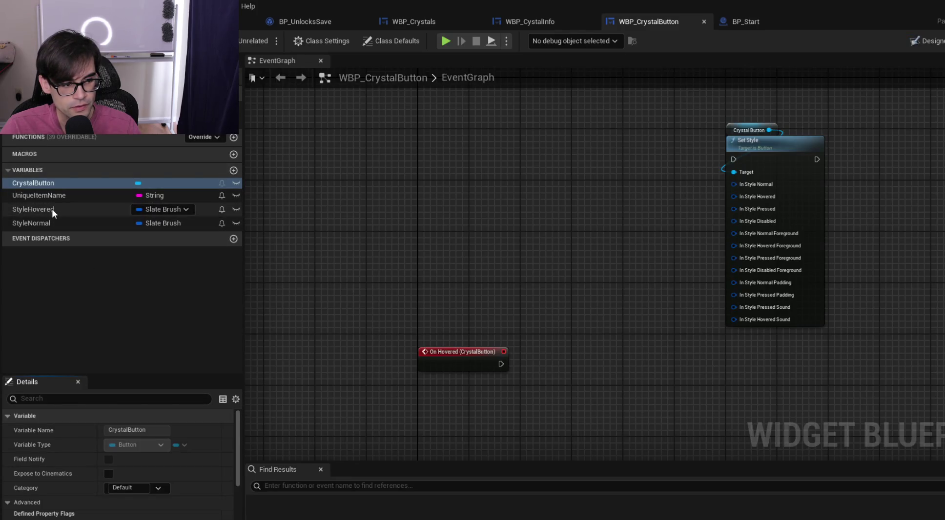
Add StyleHovered and StyleNormal getters, wiring Style Hovered into In Style Hovered and In Style Pressed
click(52, 208)
click(55, 223)
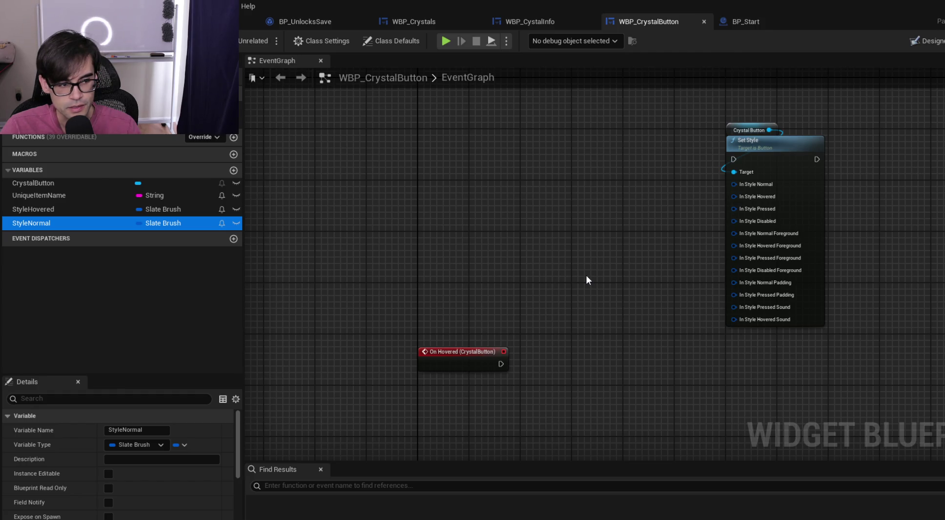
drag(46, 209, 632, 182)
click(663, 203)
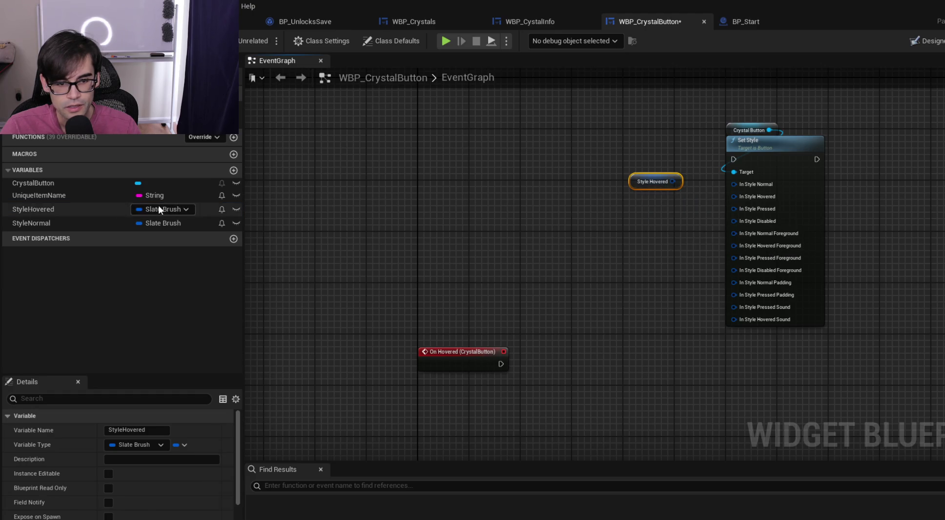
drag(32, 223, 733, 209)
click(623, 238)
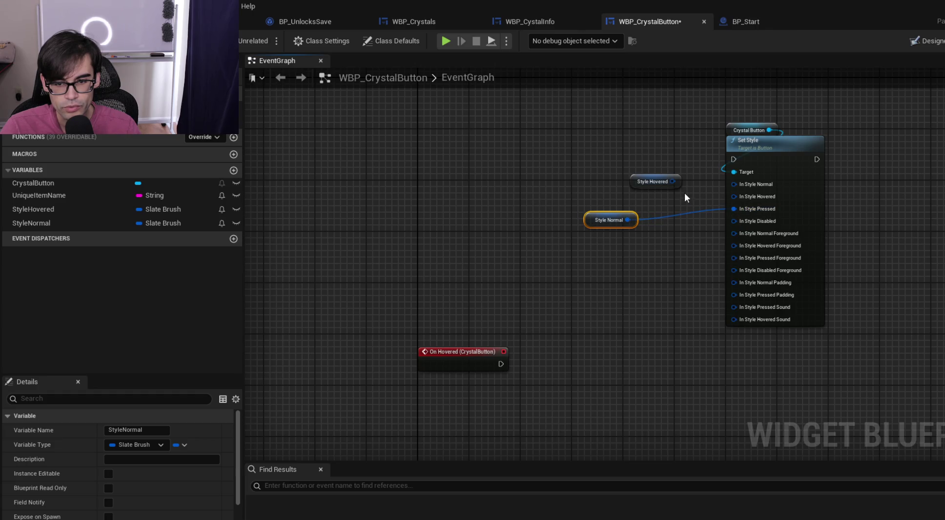
mouse_move(672, 182)
mouse_down()
mouse_move(693, 201)
mouse_move(737, 195)
mouse_move(722, 209)
mouse_move(734, 209)
mouse_up()
mouse_move(590, 224)
mouse_down()
mouse_move(646, 188)
mouse_move(733, 194)
mouse_move(734, 184)
mouse_up()
Move the Set Style node group upward and start a new function named SetStyles
scroll(615, 155, down, 3)
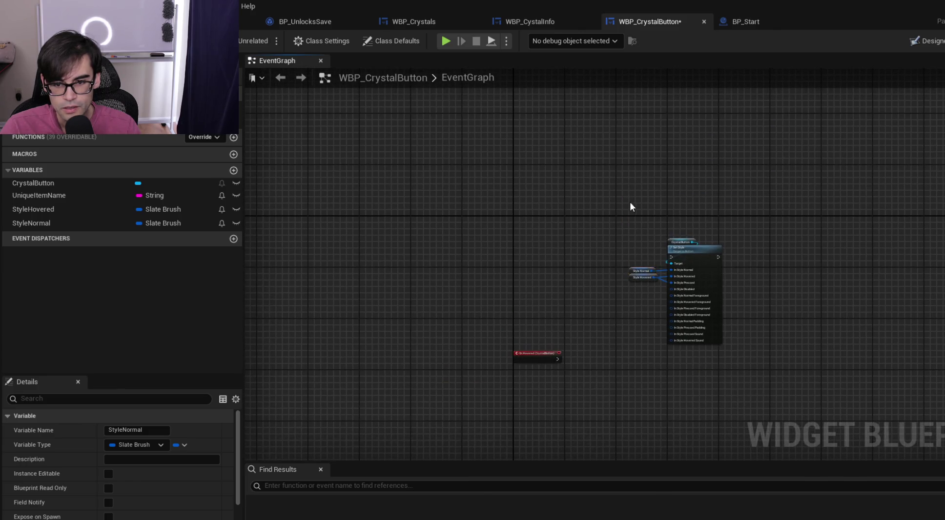
drag(631, 206, 728, 349)
drag(701, 260, 704, 227)
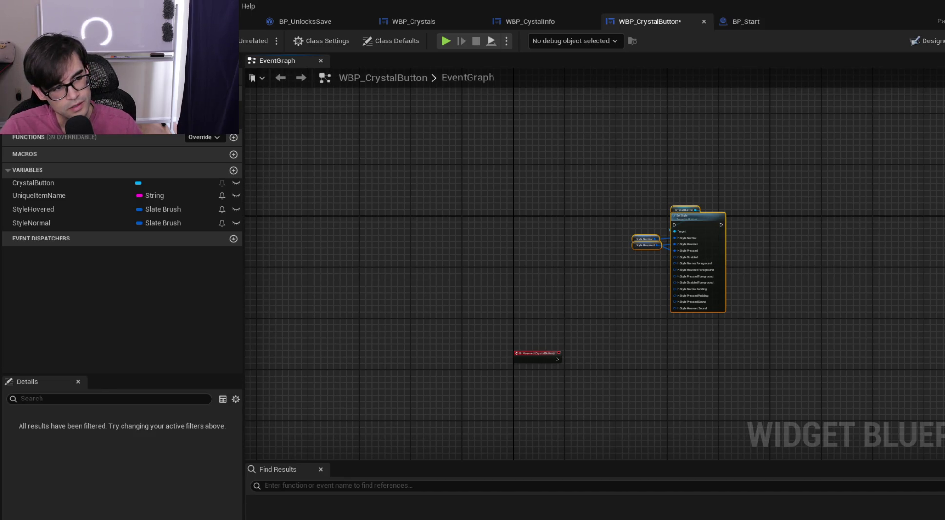
scroll(490, 209, up, 3)
scroll(329, 159, down, 2)
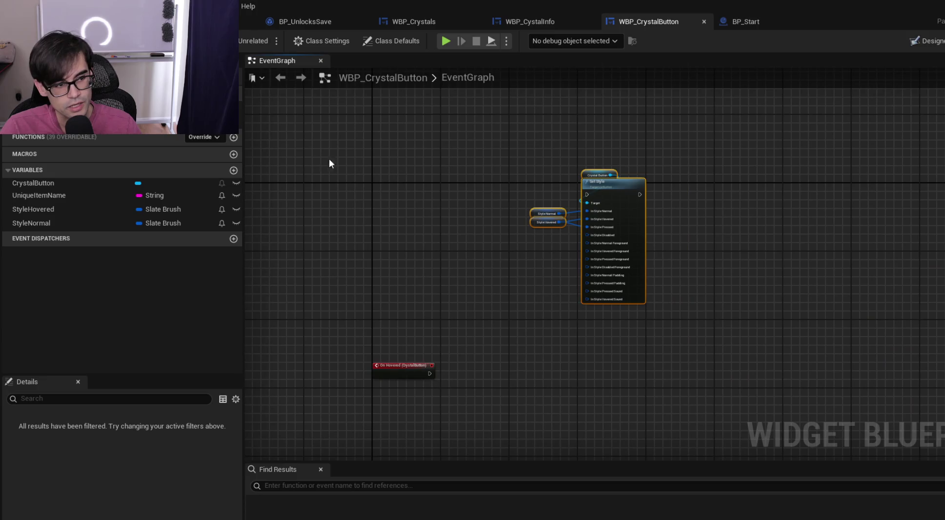
click(230, 139)
text(SetStyles)
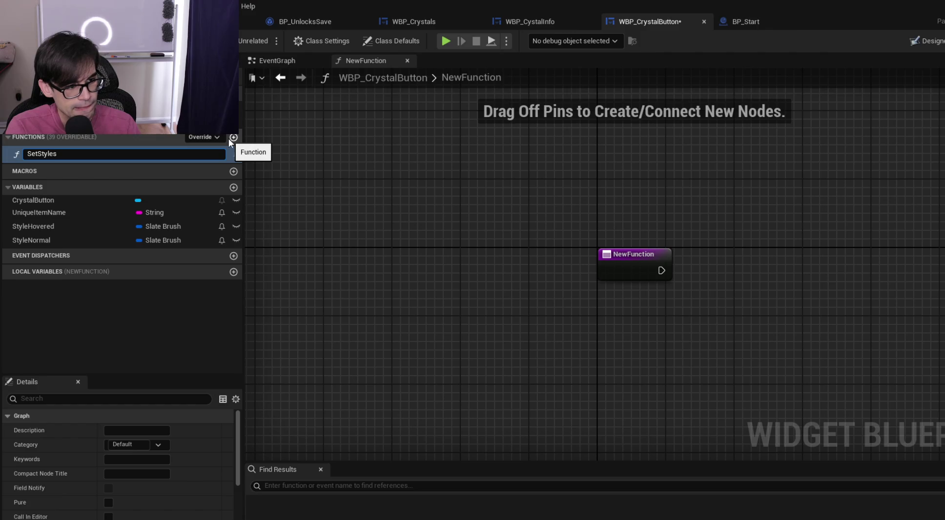
Confirm the SetStyles function name and cut the Set Style nodes out of EventGraph
key(Return)
click(293, 62)
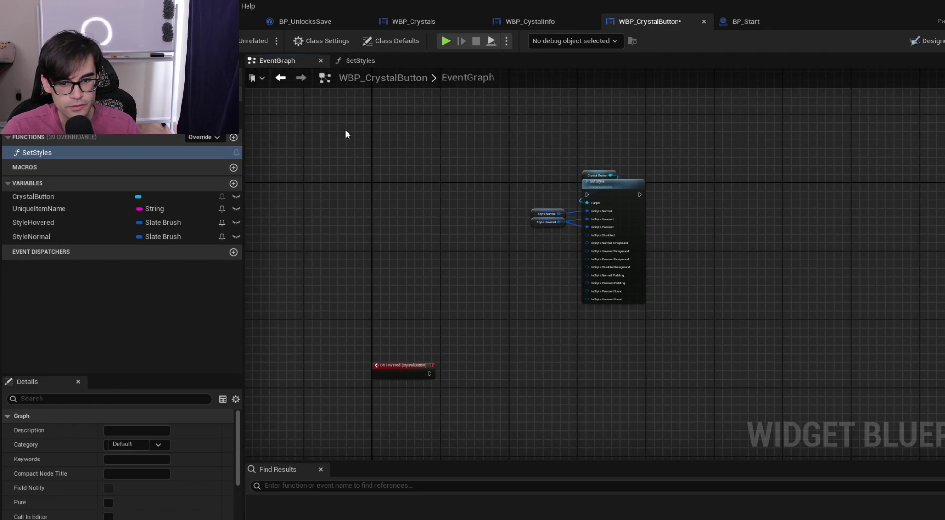
scroll(345, 130, down, 4)
scroll(445, 187, up, 4)
drag(444, 188, 626, 278)
key(Delete)
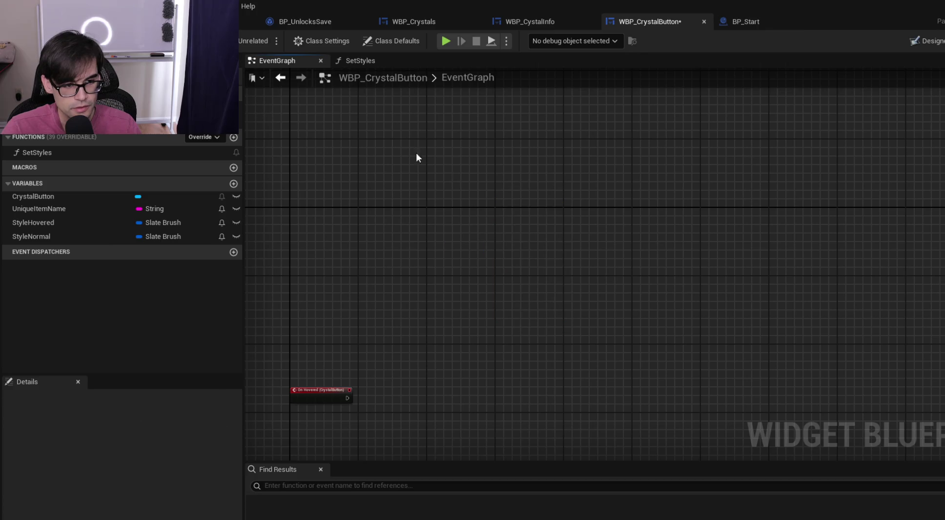
Paste the Set Style nodes into SetStyles and wire the function entry's exec into Set Style
click(364, 60)
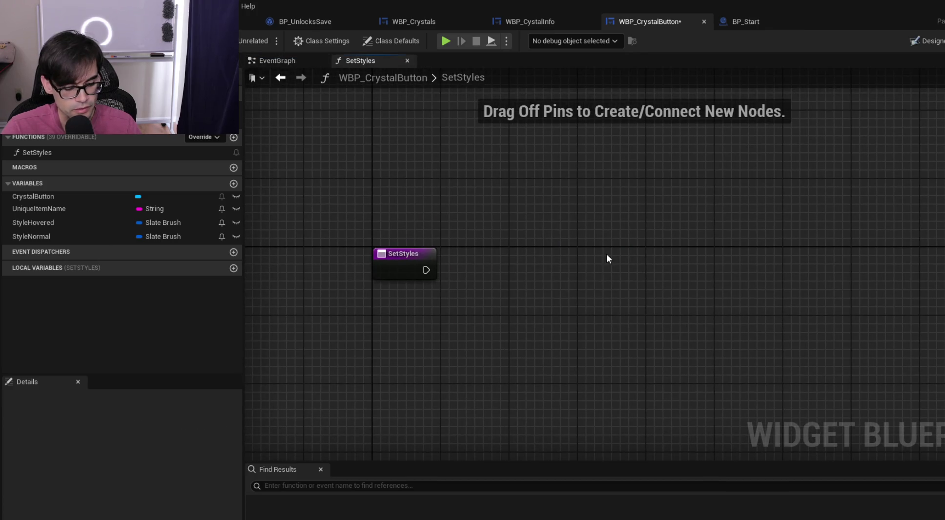
key(ctrl+v)
drag(424, 268, 665, 253)
drag(553, 169, 825, 354)
mouse_move(738, 245)
mouse_down()
mouse_move(848, 256)
mouse_move(840, 258)
mouse_up()
click(552, 214)
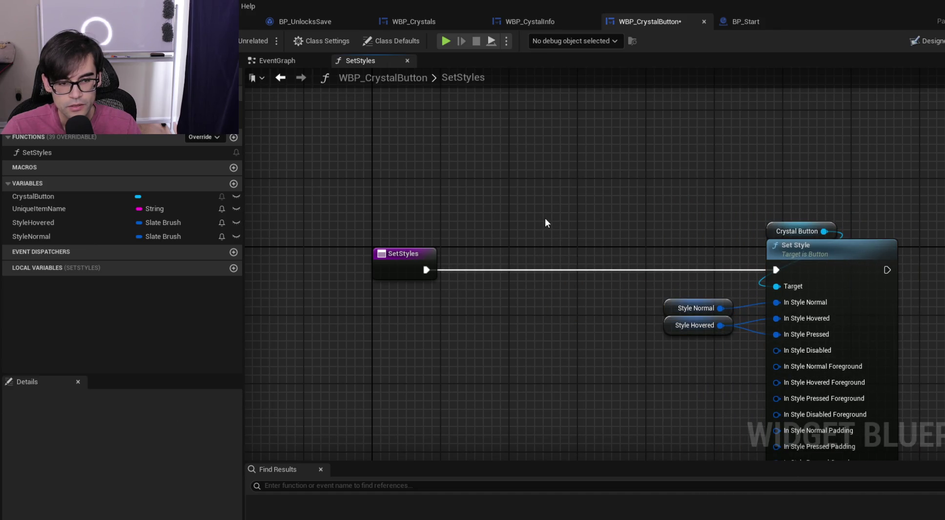
Add an input parameter to SetStyles and move Set Style and its style getters to the right
click(420, 260)
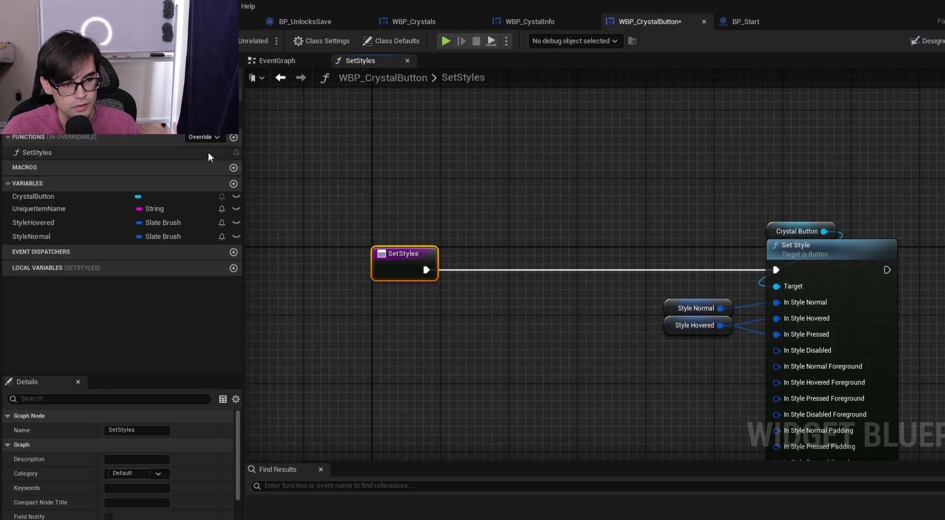
scroll(132, 421, down, 3)
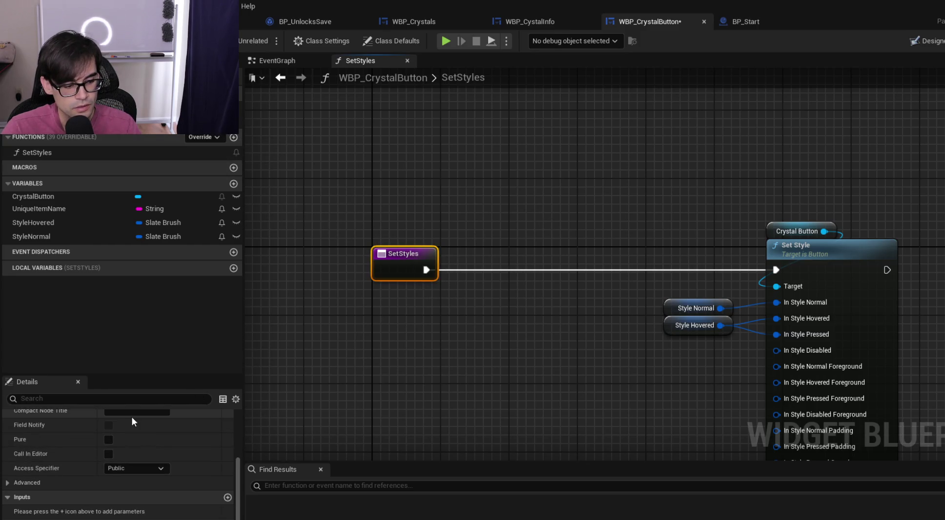
click(227, 498)
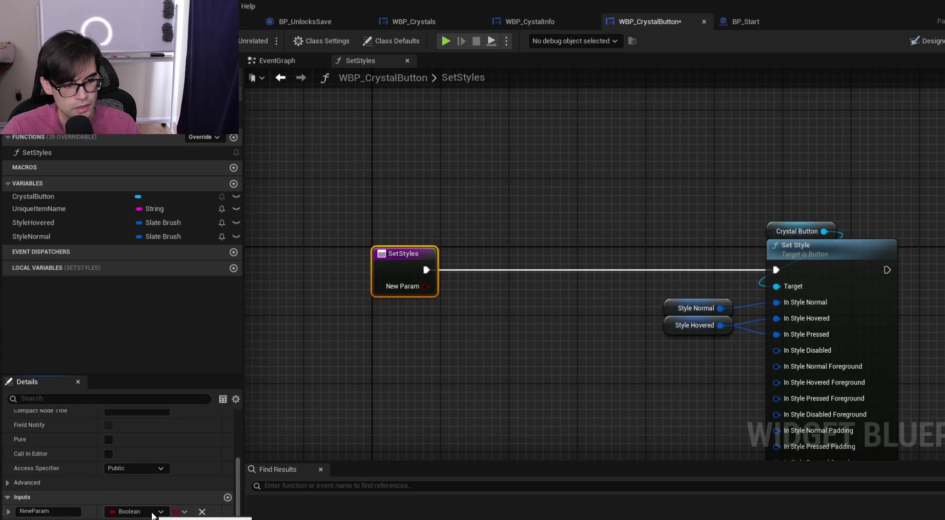
mouse_move(660, 294)
mouse_down()
mouse_move(667, 317)
mouse_move(486, 108)
mouse_move(551, 133)
mouse_up()
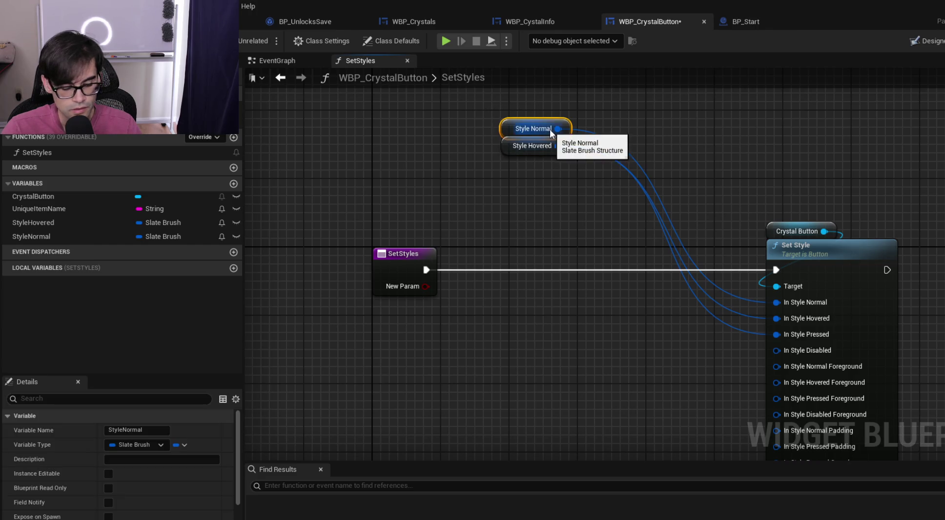
mouse_move(486, 103)
mouse_down()
mouse_move(679, 329)
mouse_move(691, 327)
mouse_up()
drag(624, 187, 912, 369)
drag(823, 256, 942, 256)
drag(857, 251, 890, 315)
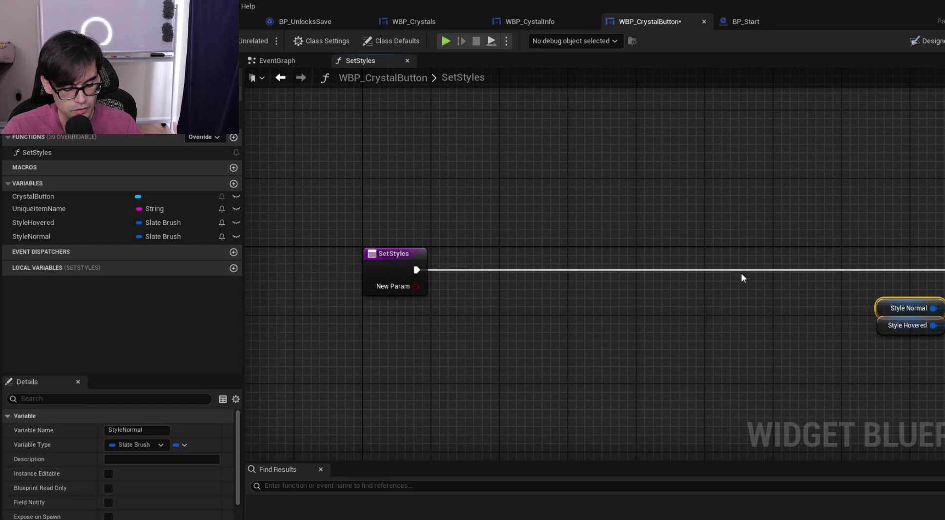
Duplicate Style Normal, break it into an expanded Break Slate Brush node, and position the pair
key(ctrl+c)
key(ctrl+v)
drag(558, 214, 595, 269)
text(break)
key(Return)
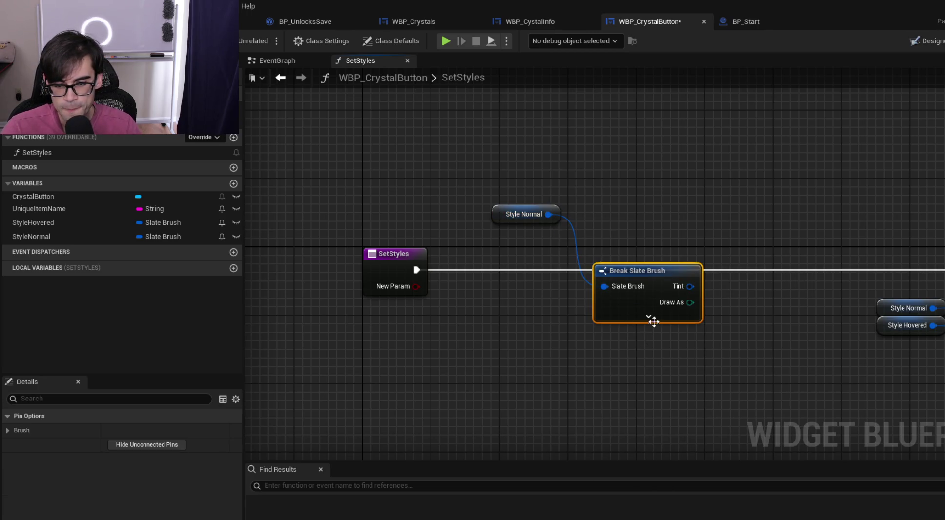
click(649, 316)
mouse_move(643, 276)
mouse_down()
mouse_move(576, 295)
mouse_move(528, 169)
mouse_up()
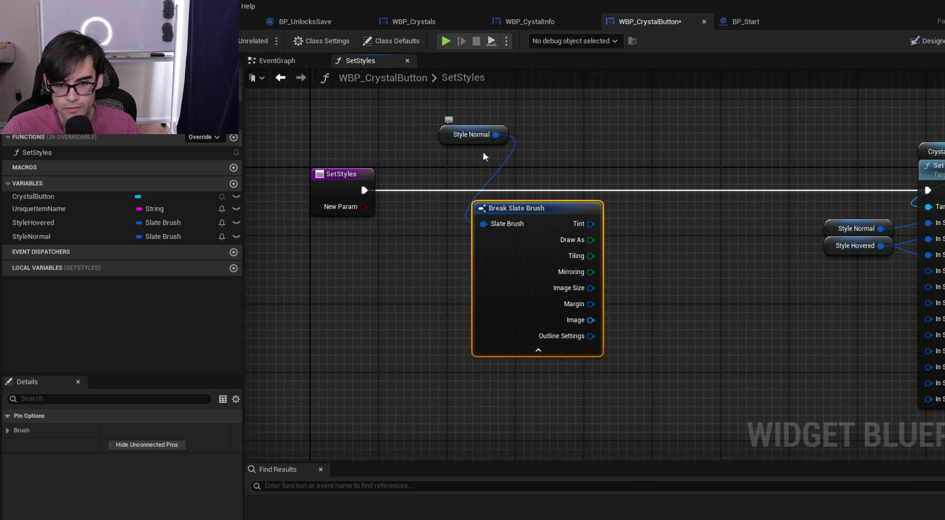
drag(446, 140, 489, 200)
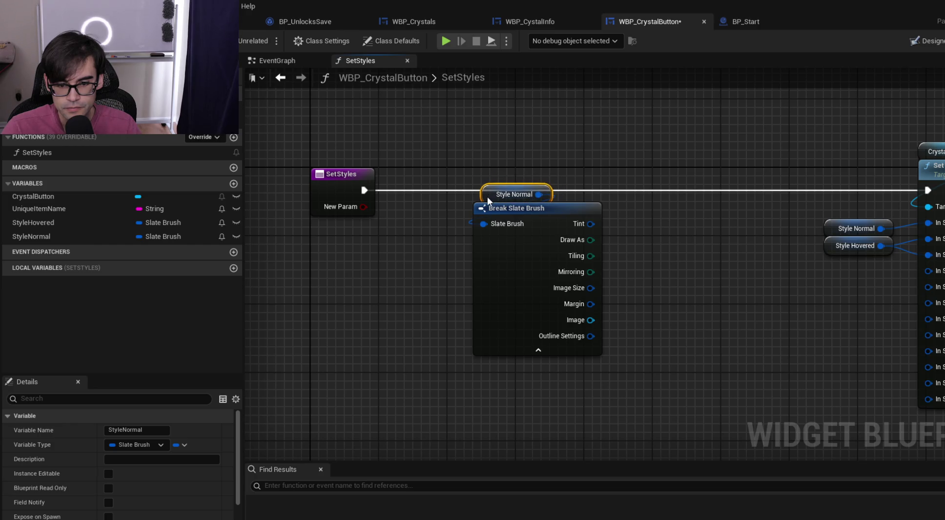
mouse_move(479, 156)
mouse_down()
mouse_move(572, 230)
mouse_move(485, 273)
mouse_up()
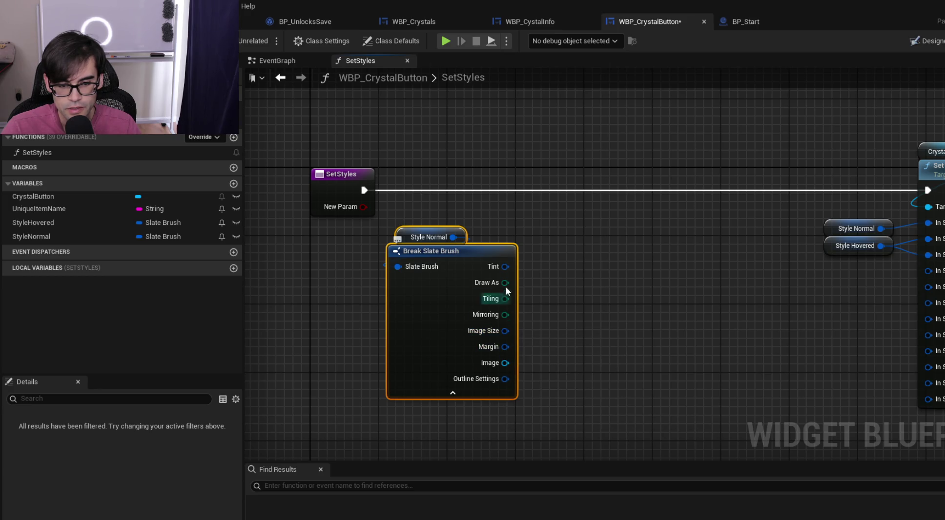
Split the brush's Tint output into fields, then recombine it into a single pin
right_click(508, 266)
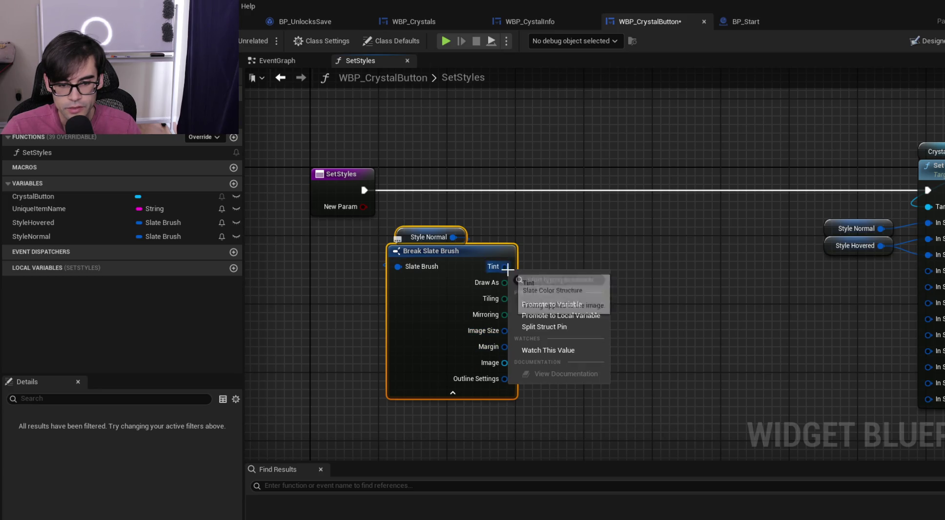
click(546, 331)
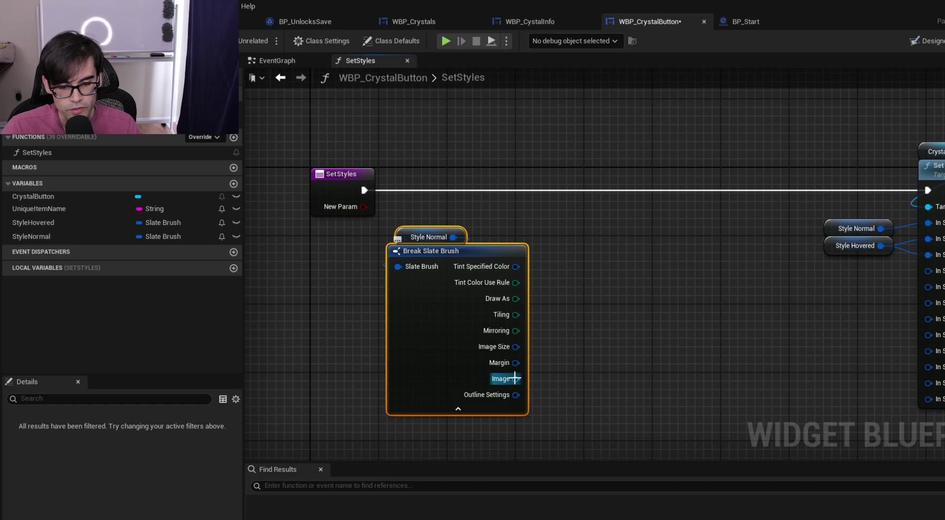
right_click(516, 270)
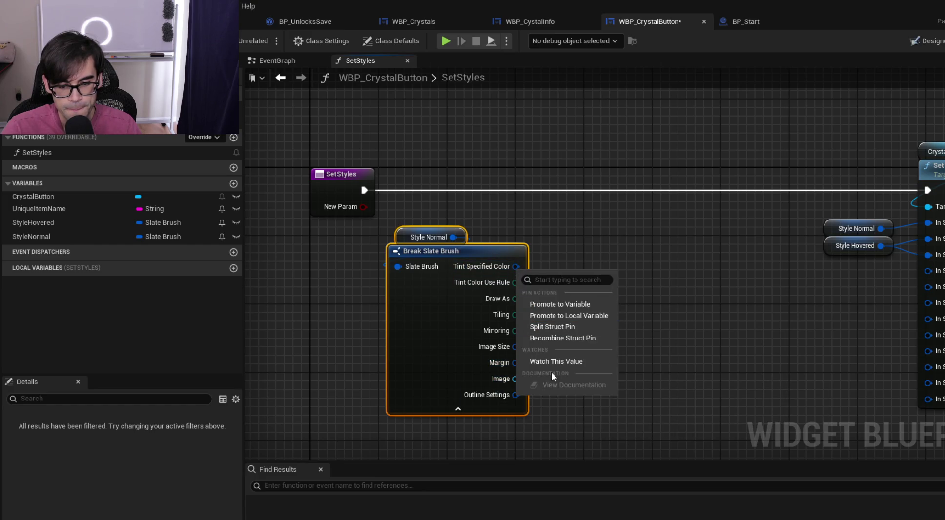
click(565, 341)
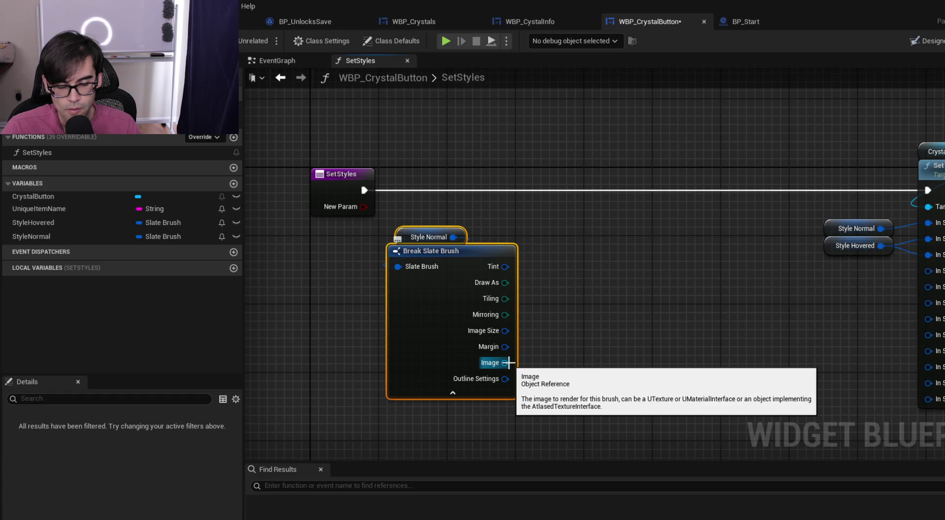
mouse_move(508, 363)
mouse_down()
mouse_move(561, 375)
mouse_move(852, 375)
mouse_move(461, 349)
mouse_move(461, 363)
mouse_move(592, 293)
mouse_up()
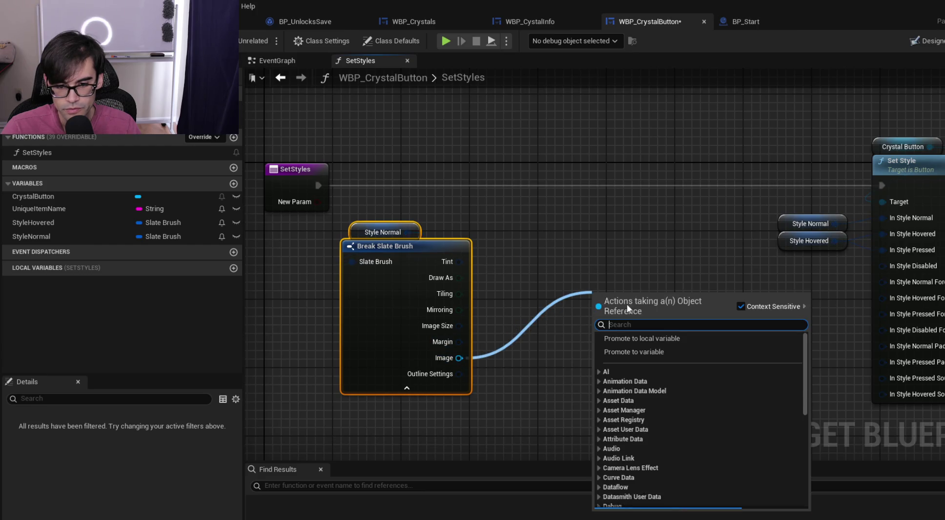
Promote Break Slate Brush's Image pin to a variable named Image, then view WBP_CystalInfo
click(676, 349)
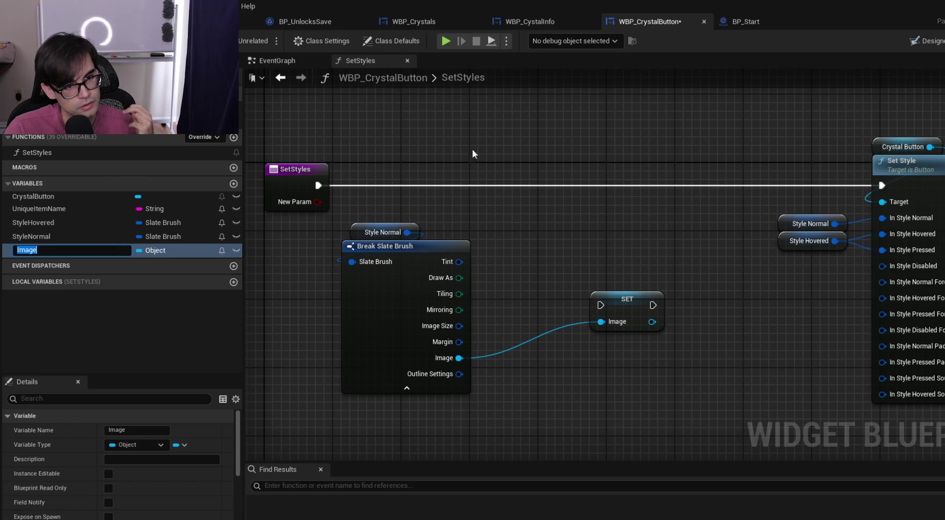
click(536, 20)
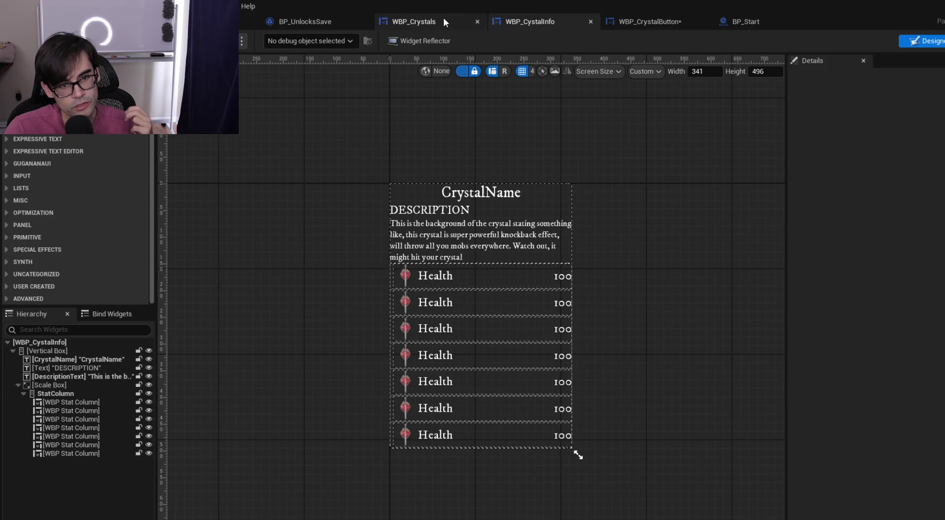
Check the Image field's UTexture2D type in UnlocksSave.h, then return to Unreal Editor
click(444, 19)
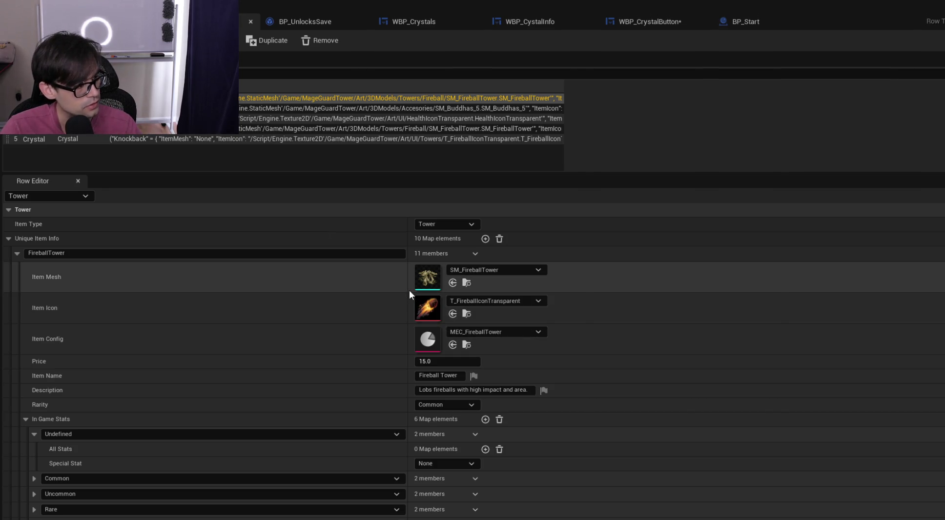
key(alt+Tab)
scroll(688, 315, up, 10)
scroll(688, 316, up, 5)
scroll(686, 311, down, 8)
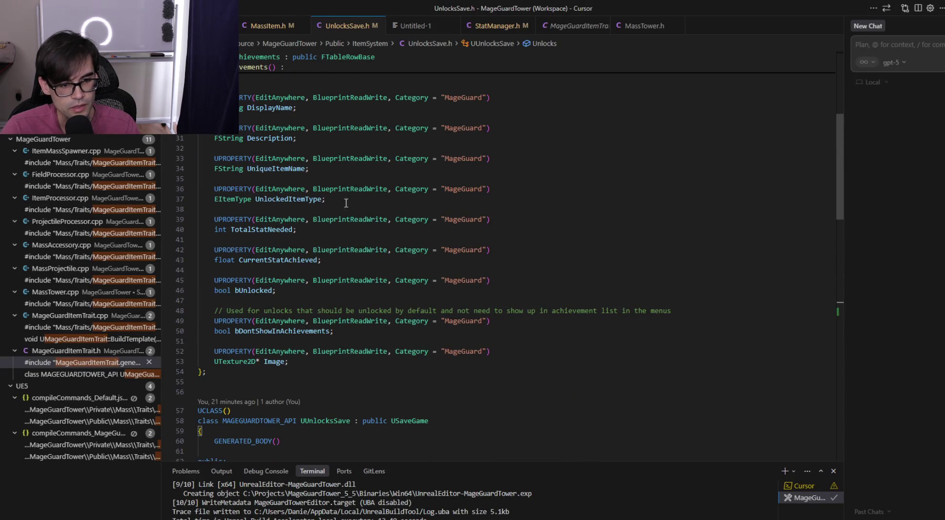
click(249, 362)
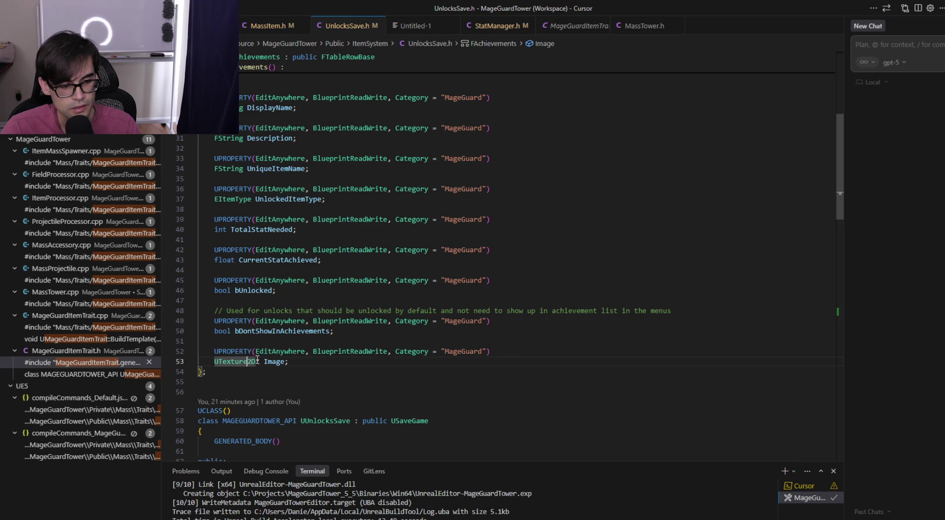
key(alt+Tab)
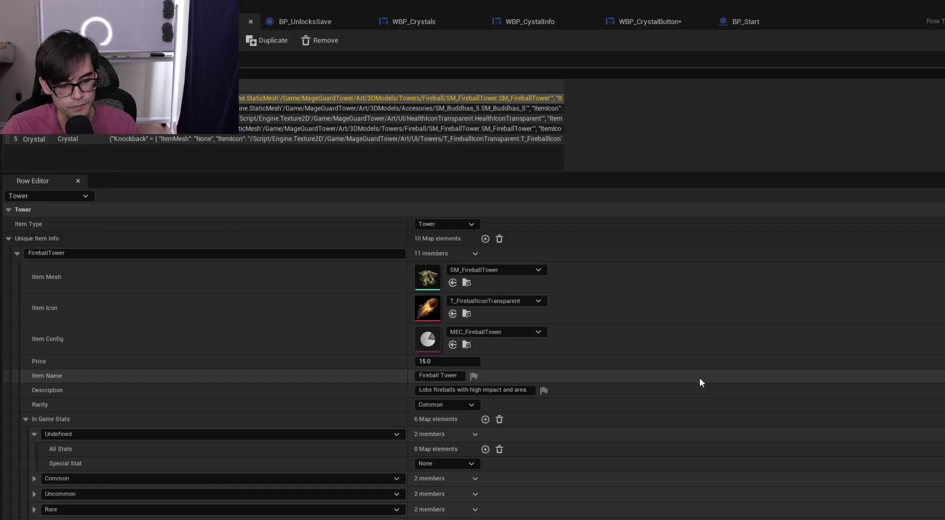
Switch between the WBP_CystalInfo and WBP_Crystals tabs, then return to the SetStyles graph
click(532, 17)
click(414, 21)
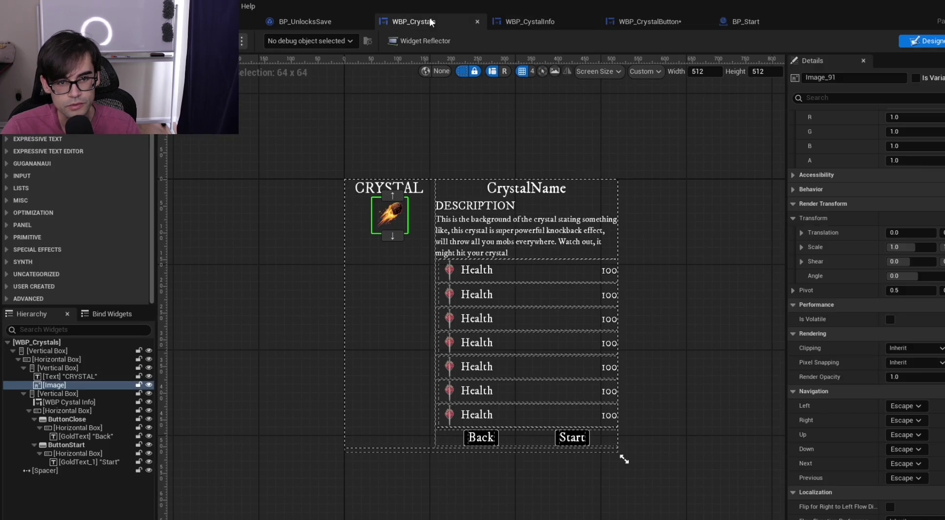
click(529, 21)
click(669, 22)
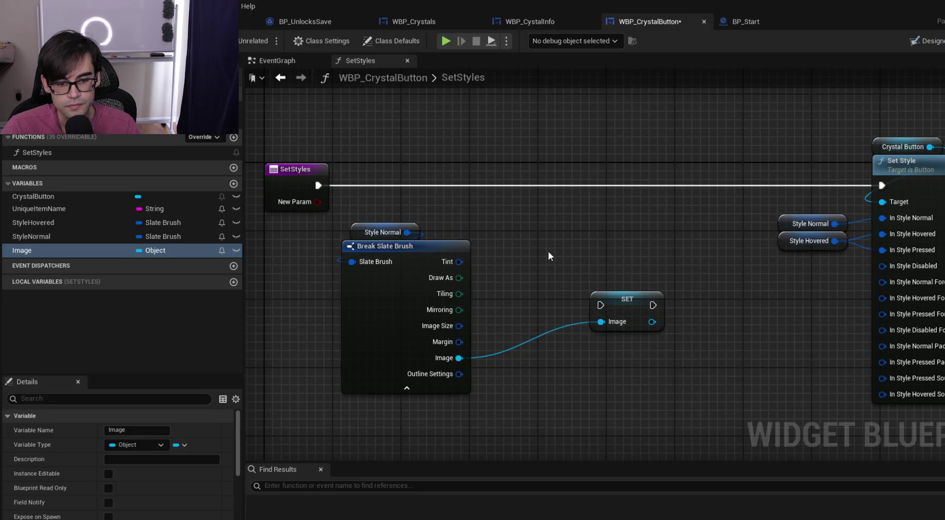
Disconnect the wire into SET Image's input and show the SetStyles entry's input settings
click(629, 254)
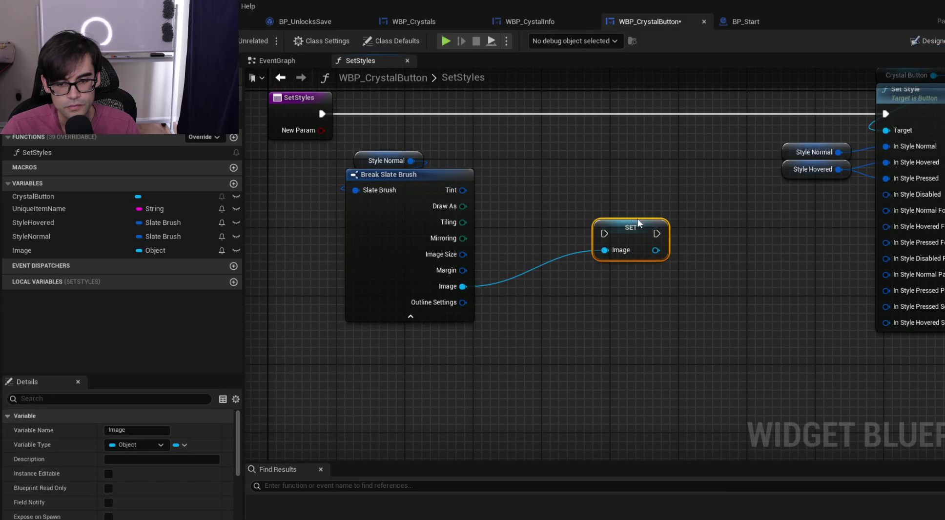
alt+click(605, 251)
click(637, 260)
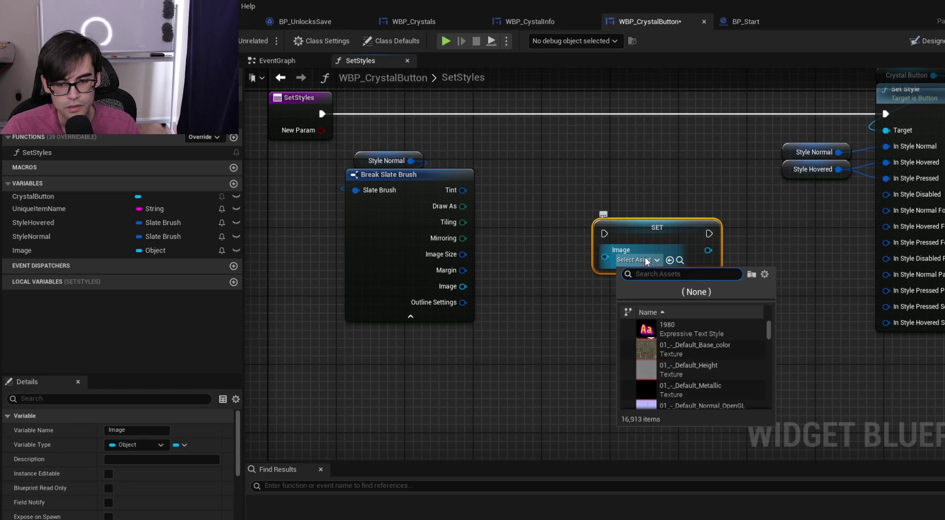
scroll(672, 365, down, 5)
drag(579, 188, 606, 235)
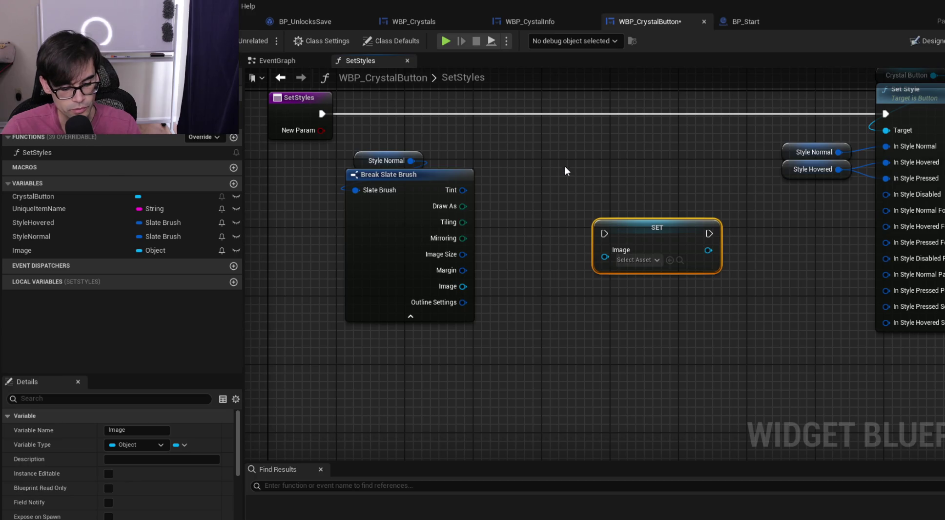
click(299, 97)
scroll(151, 439, down, 5)
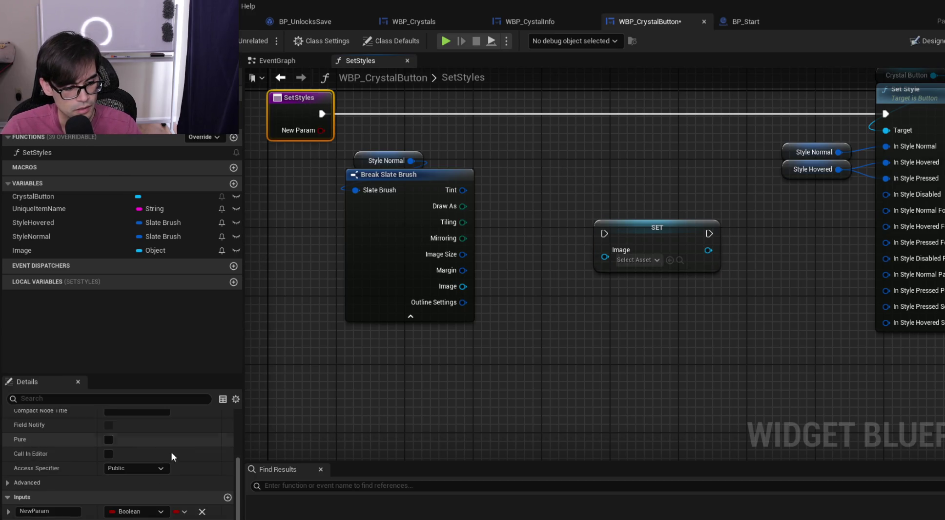
Make NewParam a Texture 2D object reference renamed InputImage, then select the Image variable
click(166, 512)
text(tex)
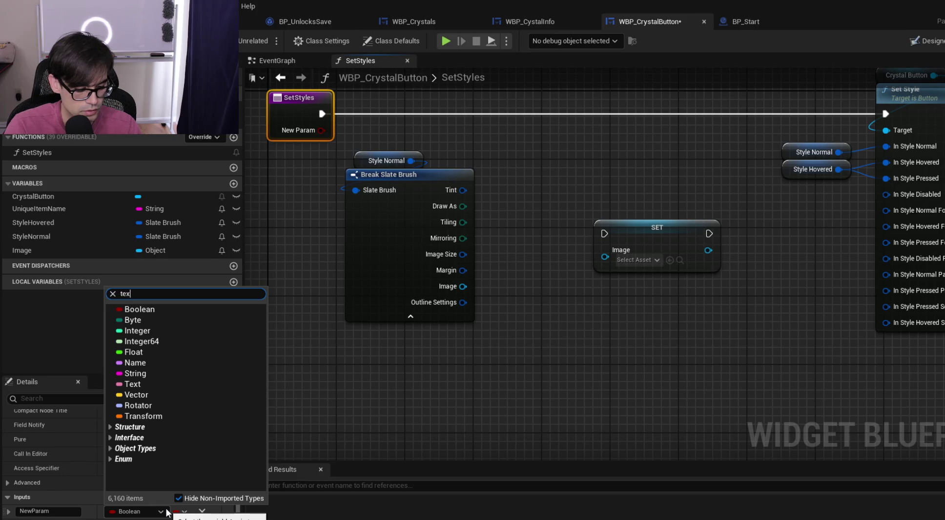
text(ture2)
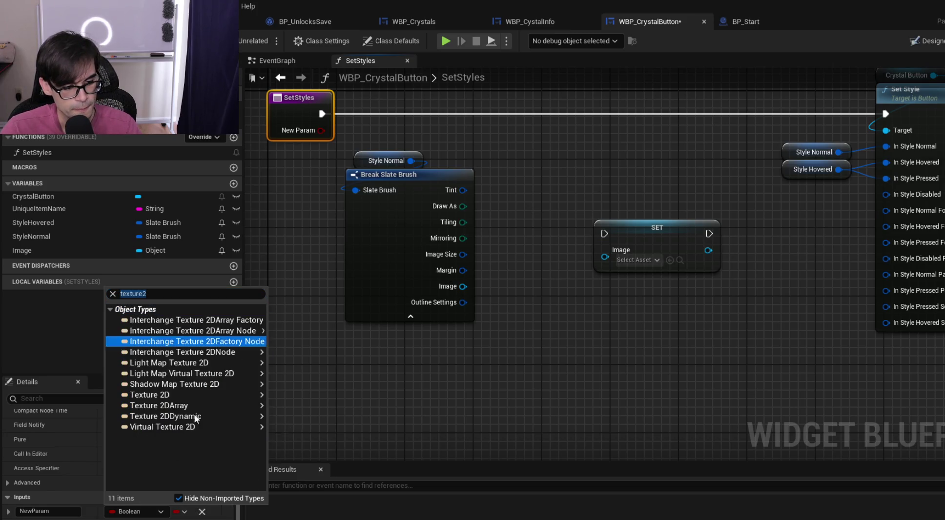
mouse_move(202, 396)
click(298, 406)
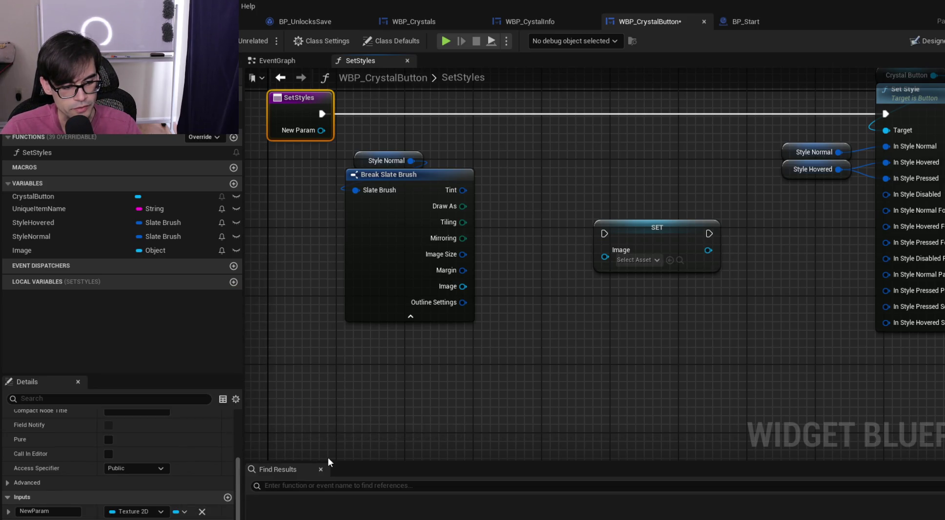
double_click(34, 511)
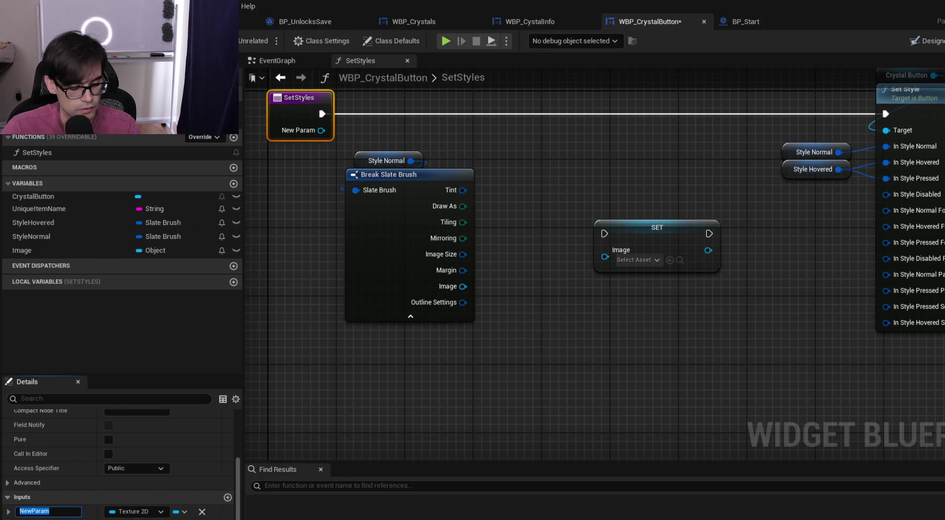
text(InputImage)
key(Return)
mouse_move(388, 145)
mouse_down()
mouse_move(409, 199)
mouse_move(505, 177)
mouse_up()
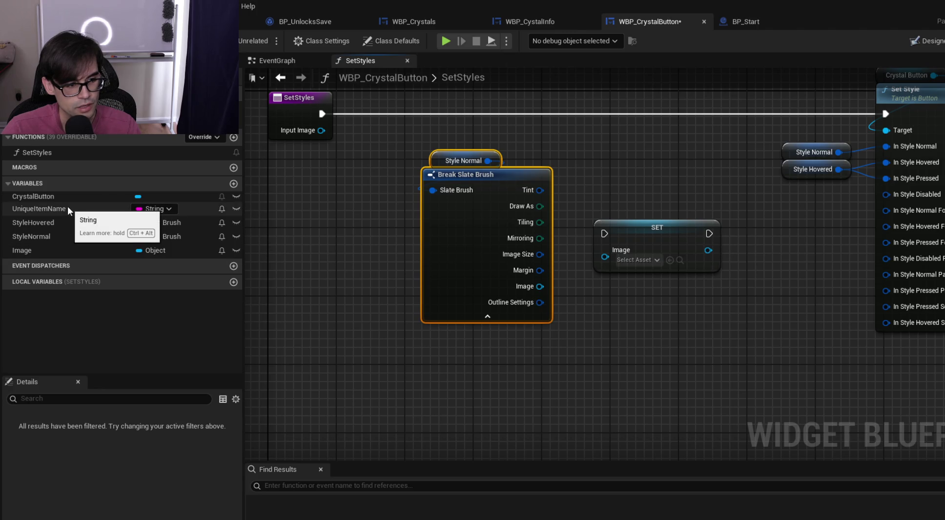
click(60, 251)
Delete the SET Image node and then delete the Image variable
right_click(60, 251)
click(113, 339)
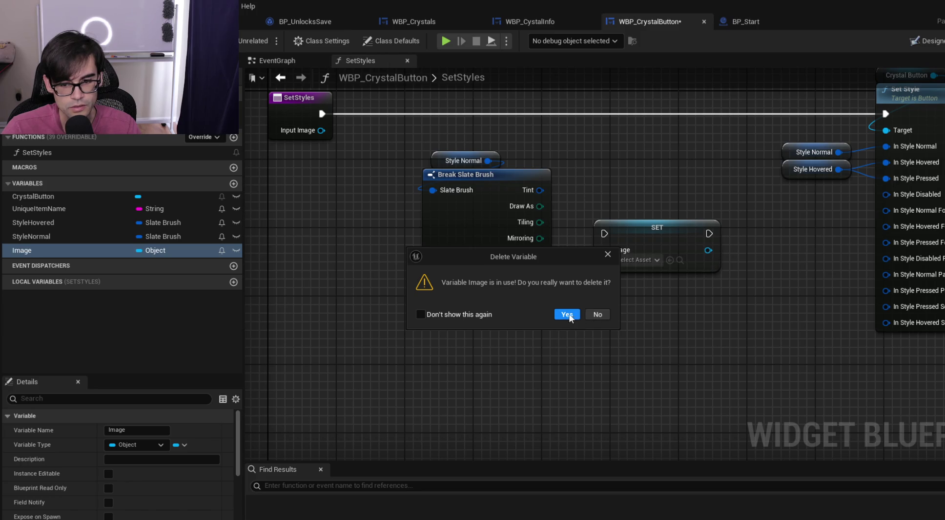
click(597, 317)
click(652, 243)
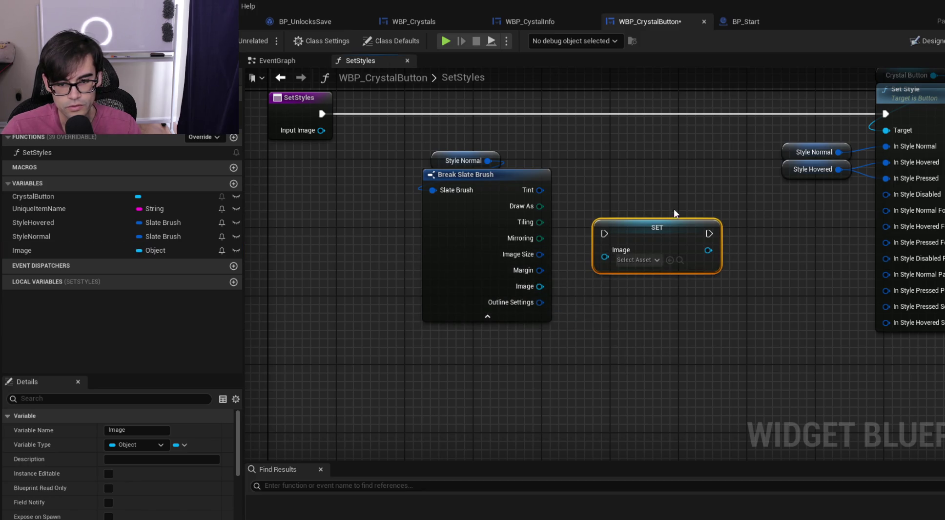
key(Delete)
click(22, 251)
right_click(51, 251)
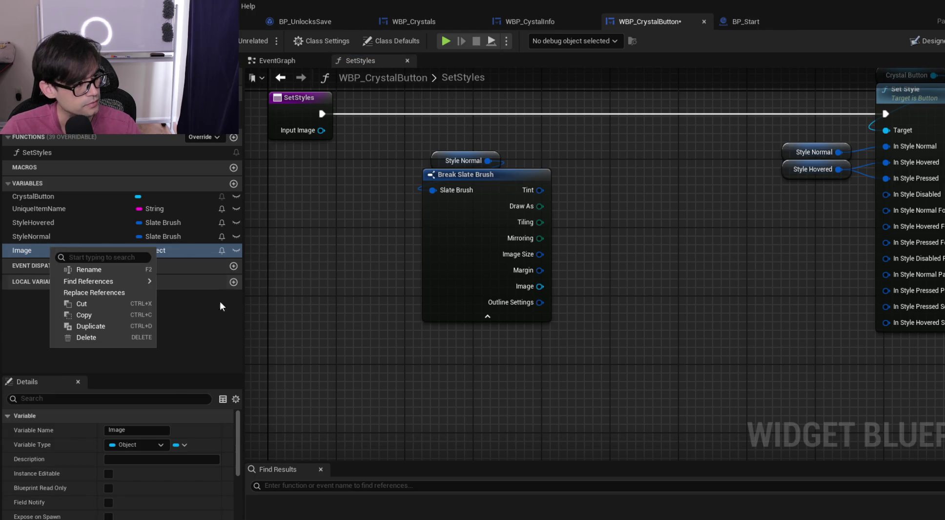
click(100, 338)
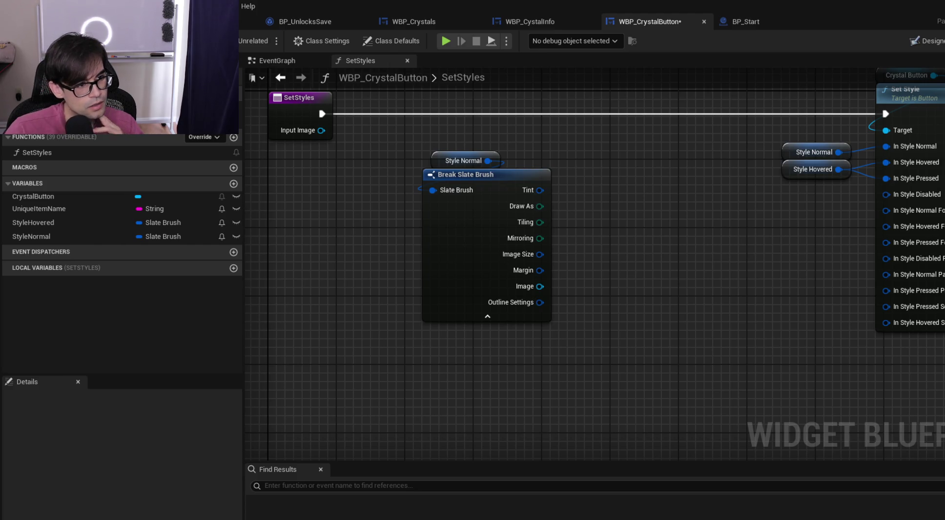
Move the Style Normal and Break Slate Brush nodes to the right
mouse_move(468, 226)
mouse_down()
mouse_move(495, 219)
mouse_move(547, 245)
mouse_move(573, 227)
mouse_move(517, 198)
mouse_move(542, 241)
mouse_move(465, 190)
mouse_move(517, 189)
mouse_move(542, 232)
mouse_move(540, 241)
mouse_move(489, 225)
mouse_up()
click(542, 240)
shift+click(549, 250)
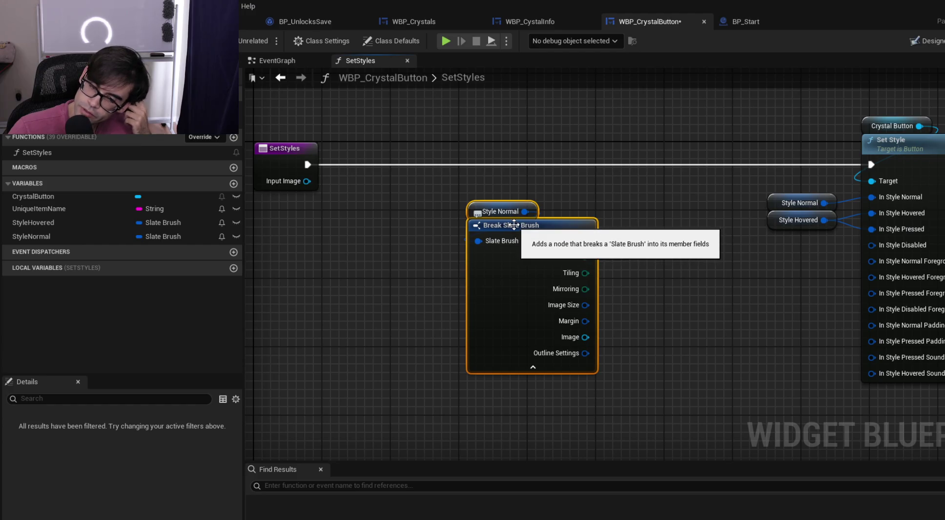
drag(508, 232, 577, 224)
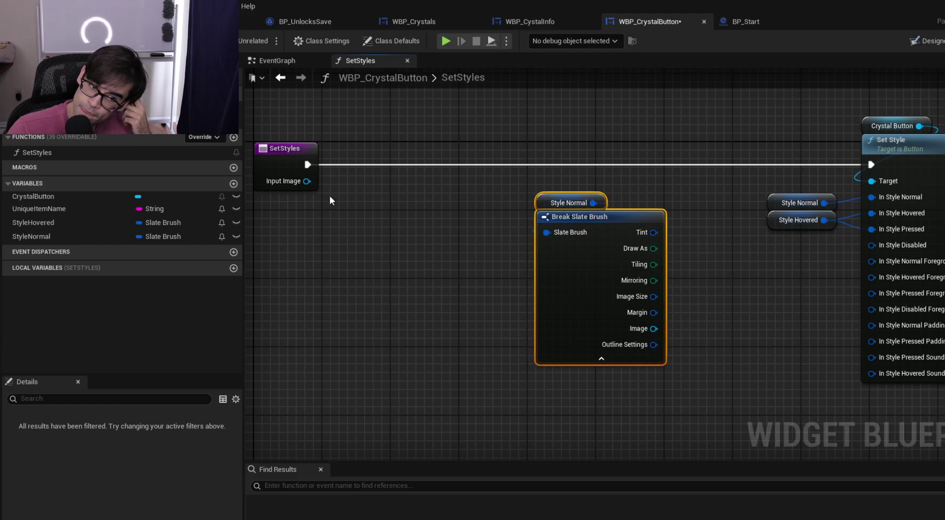
Add a second SetStyles input named InputUniqueItemName with type String
click(282, 152)
scroll(204, 489, down, 5)
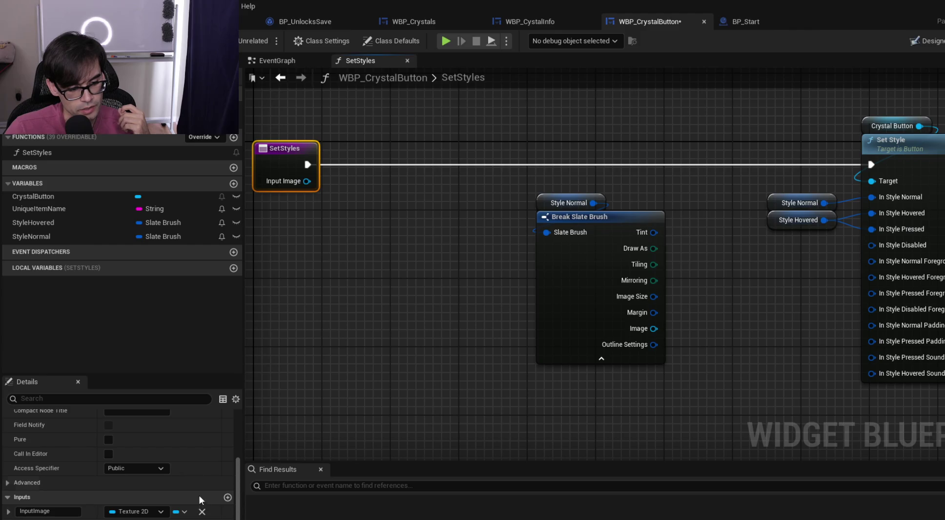
click(227, 498)
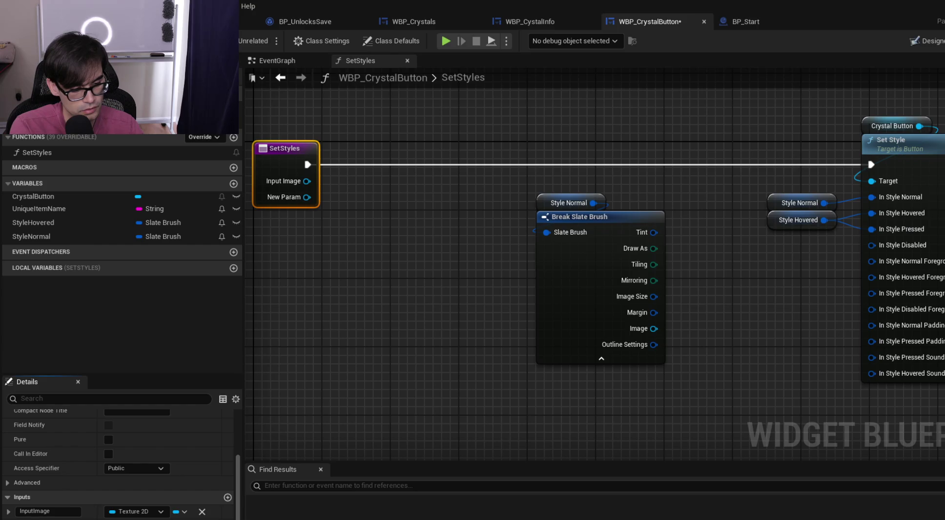
key(Return)
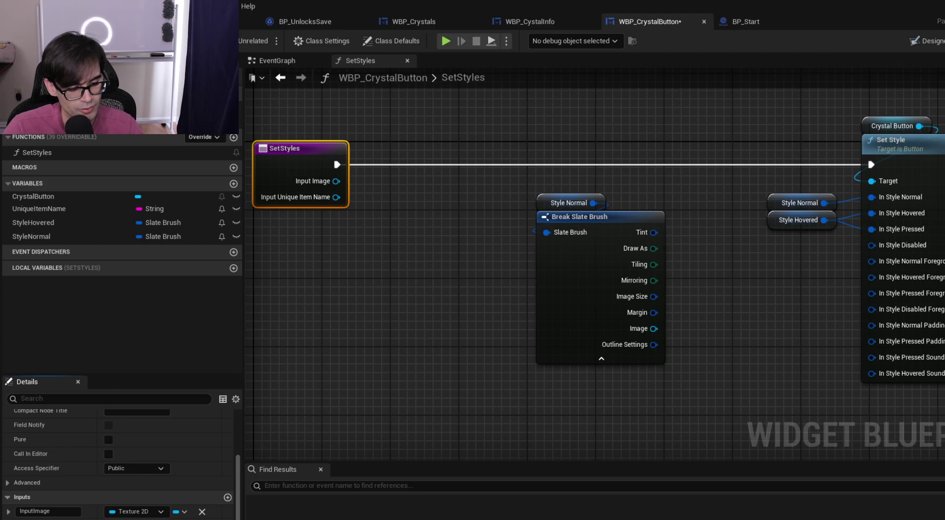
click(136, 511)
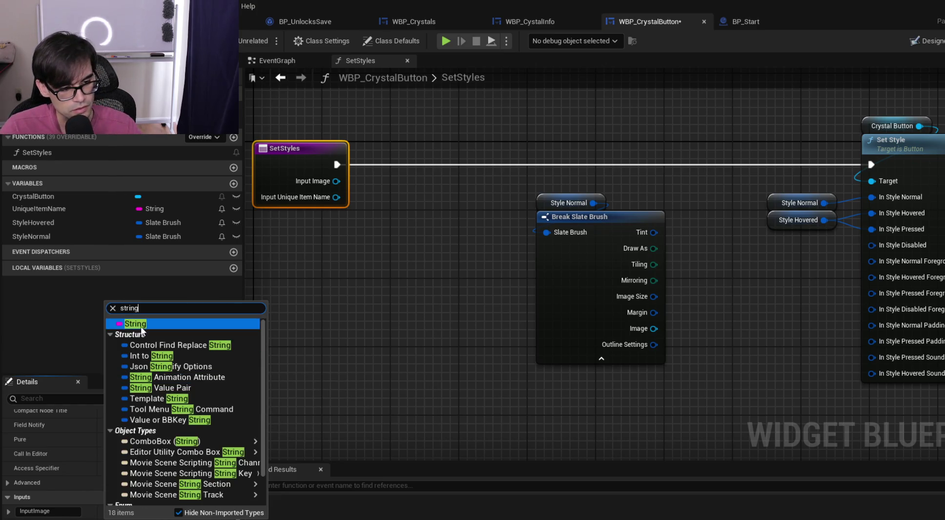
click(142, 325)
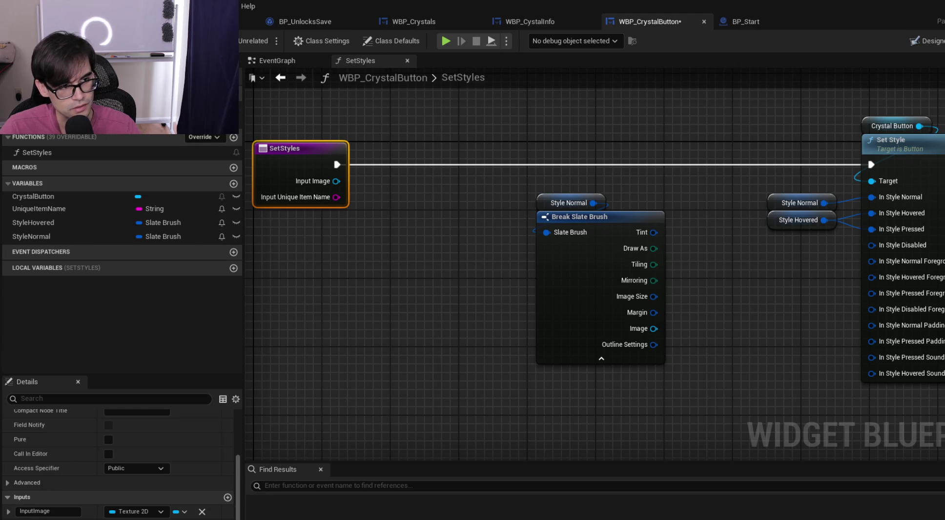
mouse_move(532, 188)
mouse_down()
mouse_move(603, 228)
mouse_move(534, 271)
mouse_up()
click(426, 248)
Add a UniqueItemName setter fed by Input Unique Item Name and run it first from SetStyles
drag(418, 221, 533, 294)
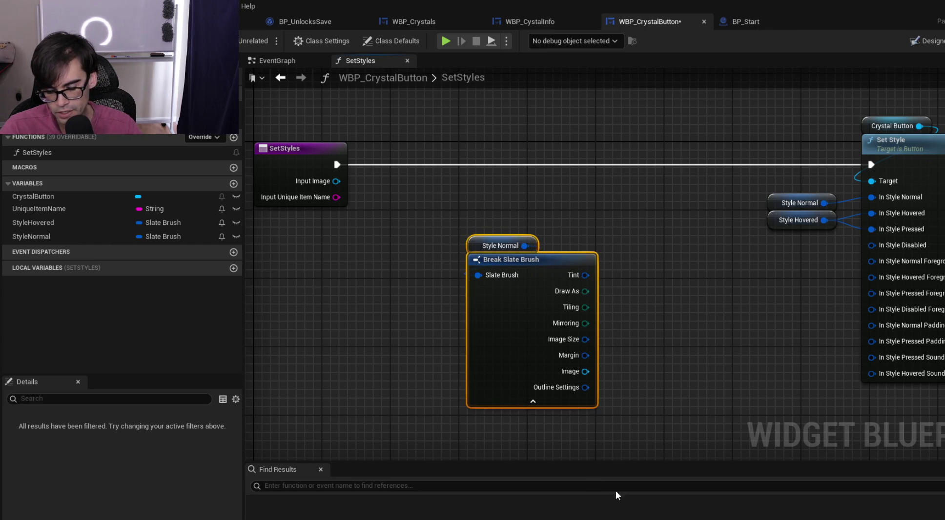
drag(526, 274, 604, 265)
mouse_move(39, 208)
mouse_down()
mouse_move(341, 198)
mouse_move(443, 161)
mouse_up()
click(469, 198)
drag(336, 197, 452, 181)
mouse_move(335, 164)
mouse_down()
mouse_move(453, 165)
mouse_move(434, 158)
mouse_up()
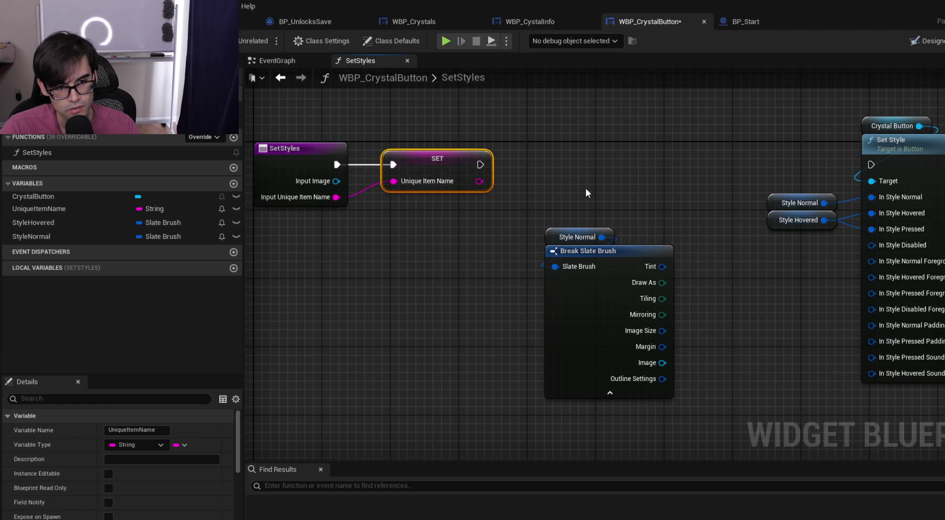
Move the brush and Set Style nodes right and down to tidy the graph
scroll(588, 193, down, 2)
drag(518, 139, 784, 317)
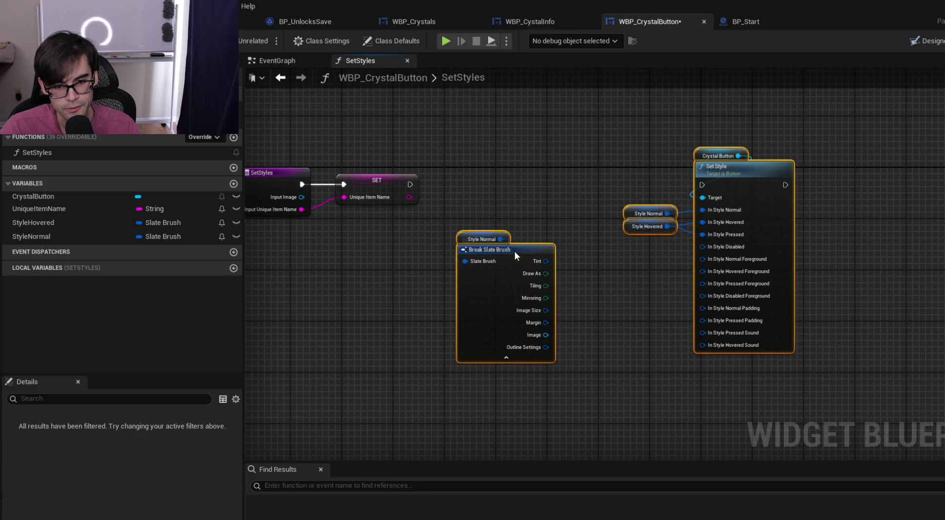
drag(514, 251, 662, 315)
click(636, 254)
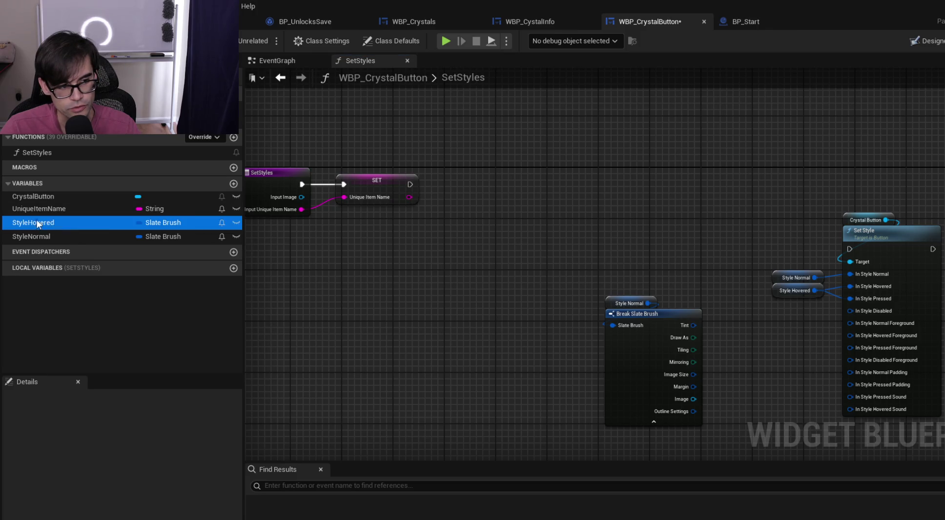
Add a StyleHovered setter with its pin split, chained after the UniqueItemName setter
drag(35, 223, 506, 213)
click(539, 242)
right_click(507, 227)
click(564, 286)
drag(548, 215, 704, 198)
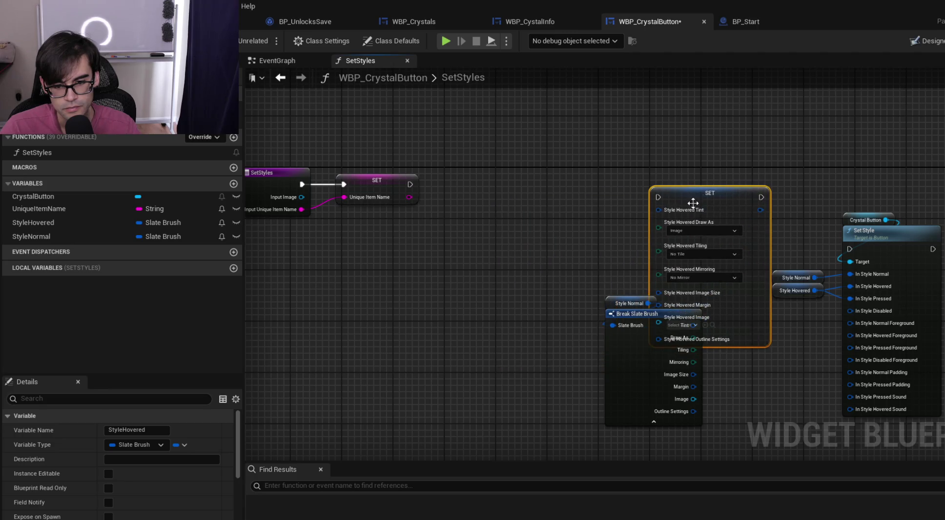
mouse_move(612, 316)
mouse_down()
mouse_move(523, 296)
mouse_move(471, 239)
mouse_up()
drag(716, 203, 664, 209)
mouse_move(415, 184)
mouse_down()
mouse_move(581, 210)
mouse_move(459, 184)
mouse_move(622, 204)
mouse_move(609, 203)
mouse_up()
mouse_move(668, 205)
mouse_down()
mouse_move(687, 179)
mouse_move(681, 186)
mouse_up()
Rearrange the brush nodes, StyleHovered setter and Set Style group across the graph
mouse_move(480, 210)
mouse_down()
mouse_move(505, 216)
mouse_move(532, 242)
mouse_move(561, 215)
mouse_up()
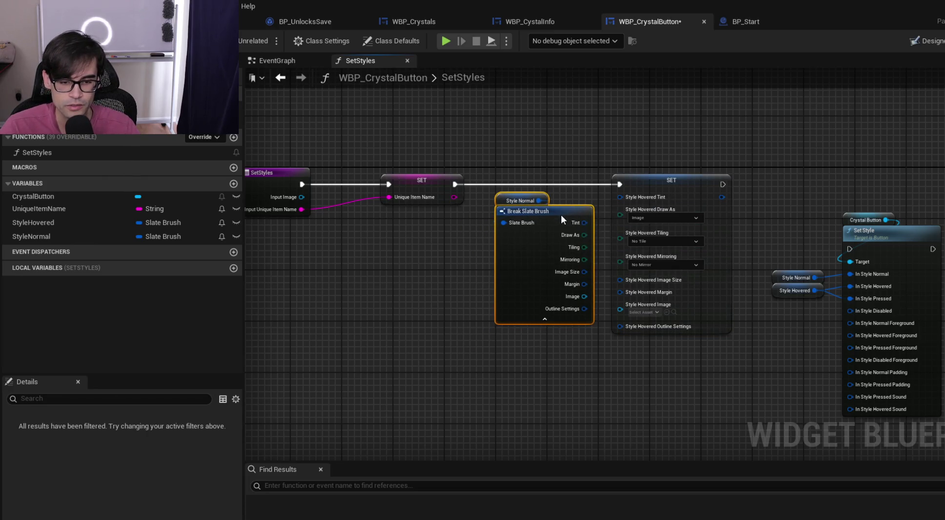
drag(595, 170, 432, 142)
click(693, 217)
drag(616, 186, 879, 357)
drag(705, 222, 879, 233)
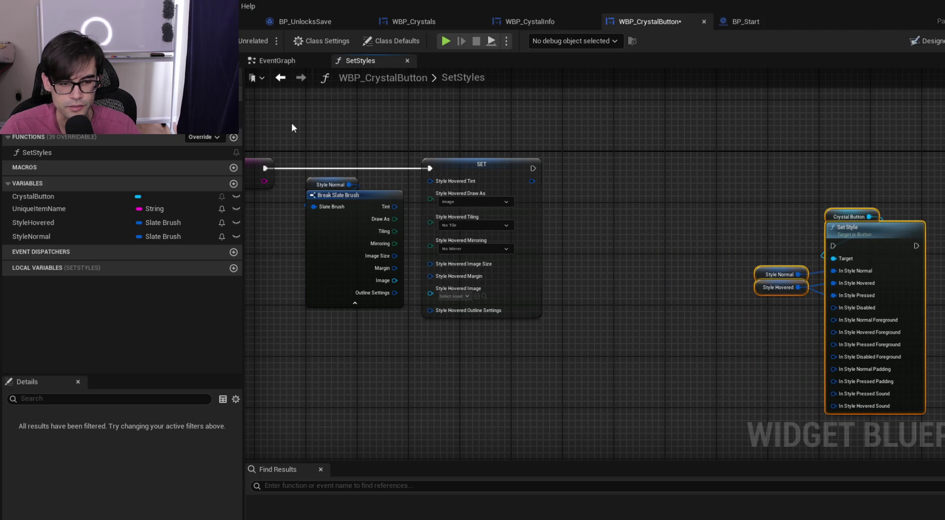
drag(335, 136, 578, 268)
drag(487, 168, 506, 168)
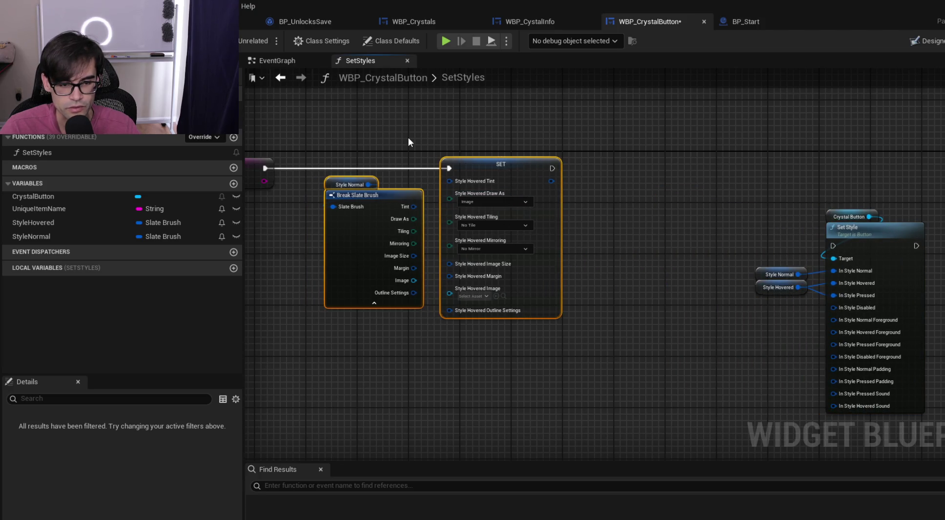
click(408, 137)
scroll(387, 154, up, 1)
Wire Break Slate Brush's Tint, Draw As, Tiling and Mirroring into the matching Style Hovered pins
drag(423, 226, 483, 190)
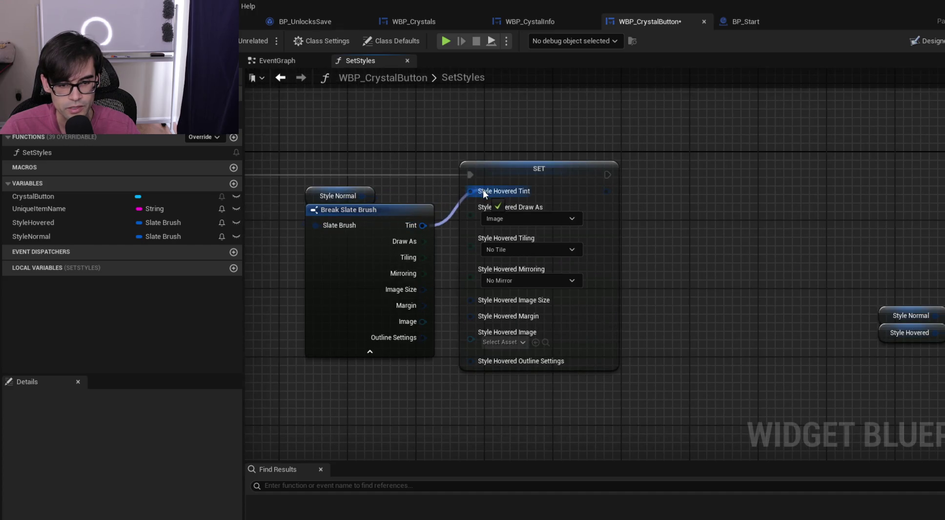
drag(423, 241, 470, 207)
drag(424, 258, 470, 231)
drag(423, 274, 471, 244)
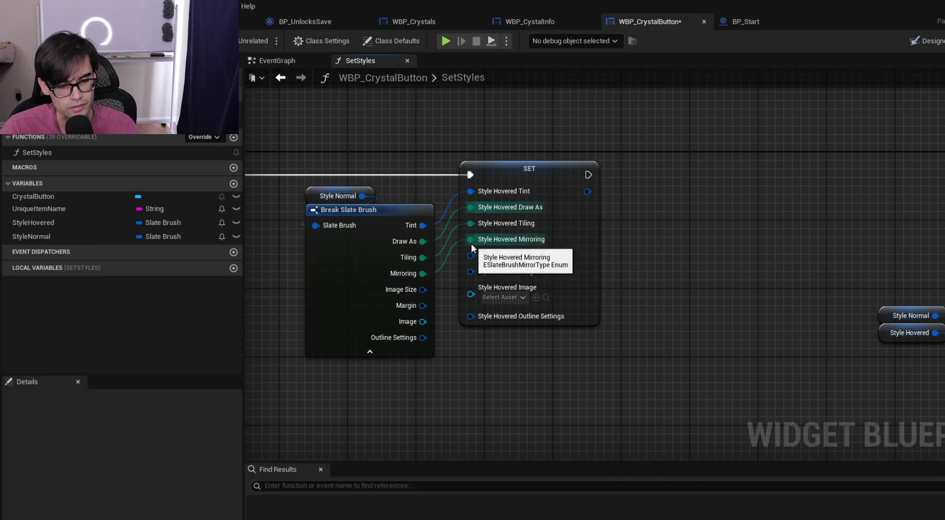
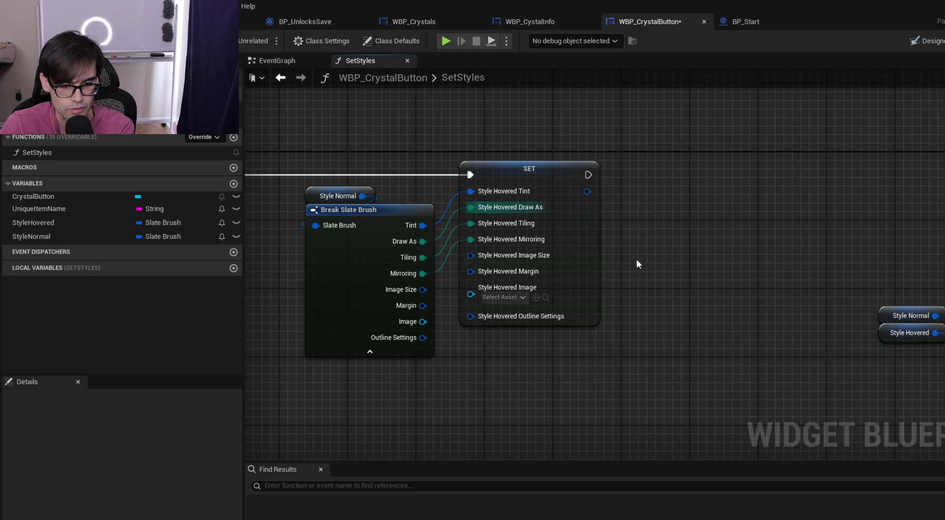
Wire Style Normal's brush Image Size, Margin and Outline Settings into the Style Hovered setter's matching pins
drag(423, 290, 488, 254)
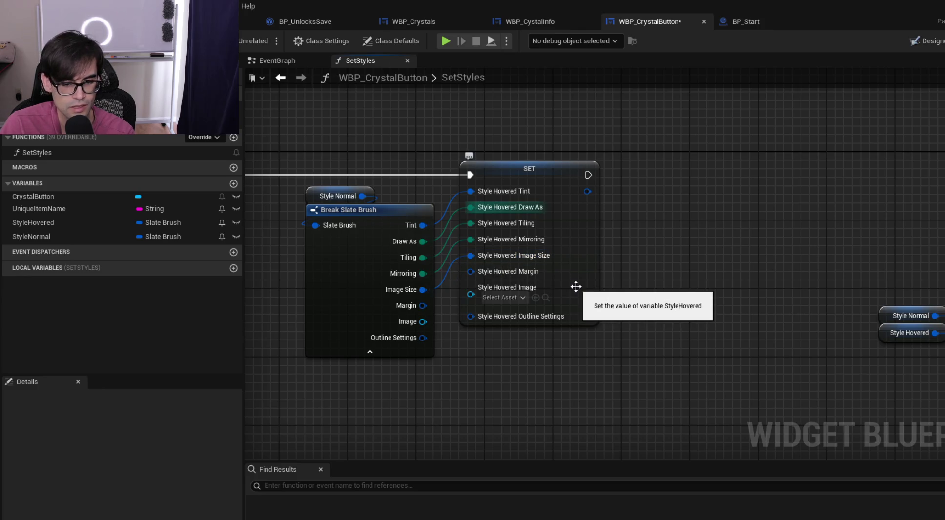
drag(334, 145, 364, 230)
mouse_move(364, 214)
mouse_down()
mouse_move(365, 205)
mouse_move(349, 207)
mouse_up()
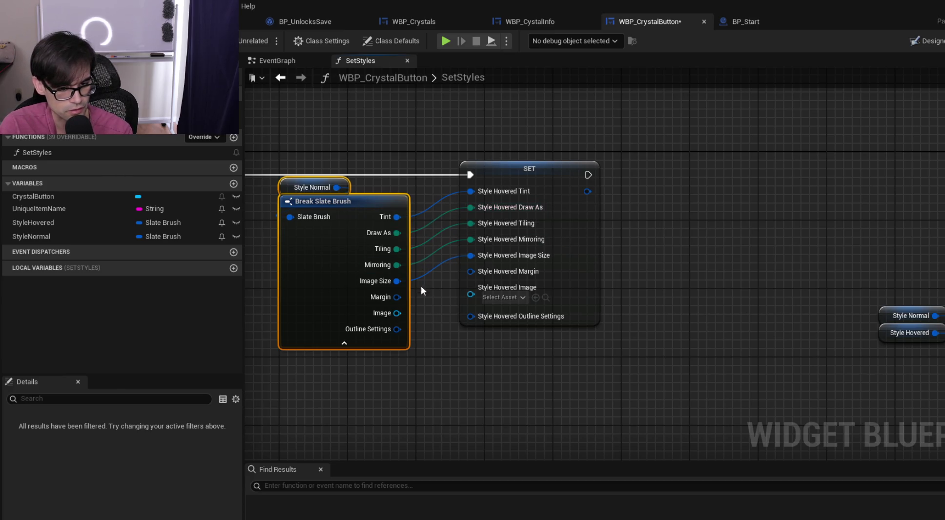
drag(397, 295, 471, 271)
drag(397, 330, 470, 317)
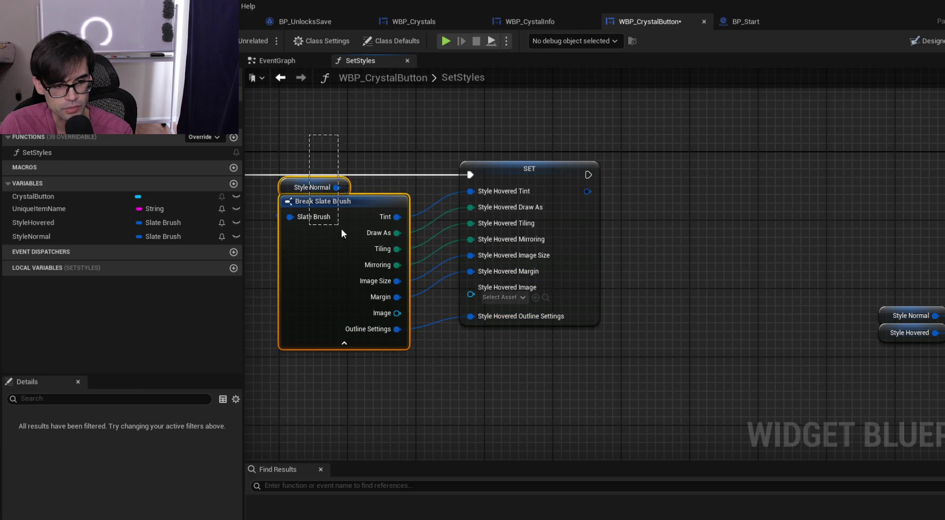
click(46, 223)
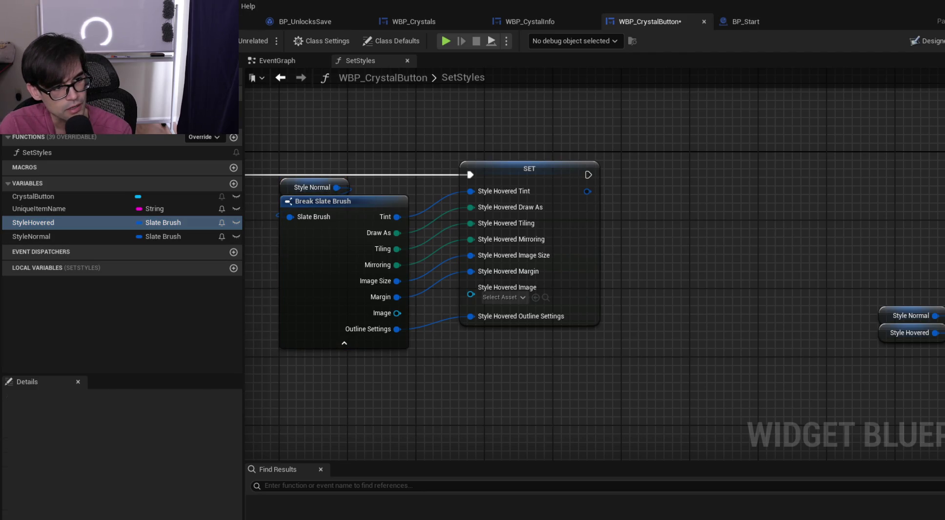
click(530, 177)
mouse_move(433, 152)
mouse_down()
mouse_move(519, 148)
mouse_move(515, 185)
mouse_up()
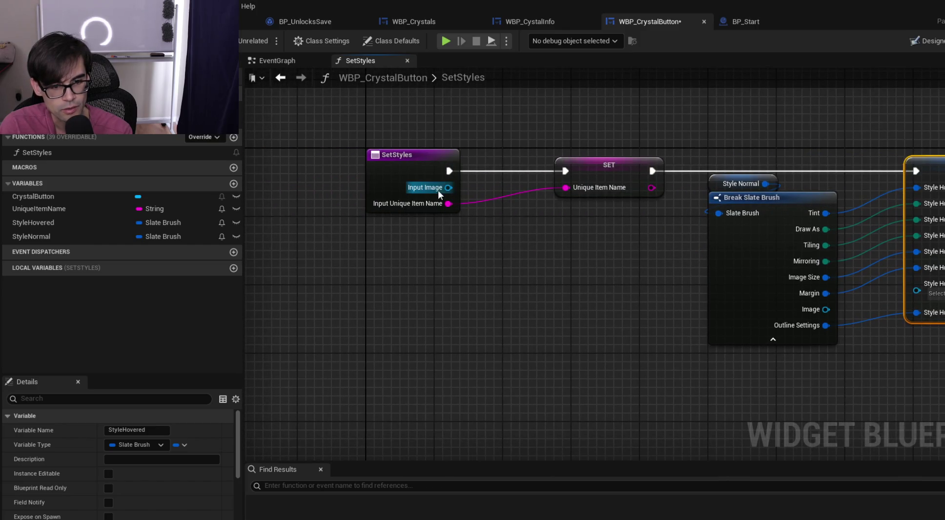
mouse_move(814, 237)
mouse_down()
mouse_move(591, 162)
mouse_move(692, 148)
mouse_up()
Add an Input Image getter and wire it into the Style Hovered setter's Image pin
right_click(695, 146)
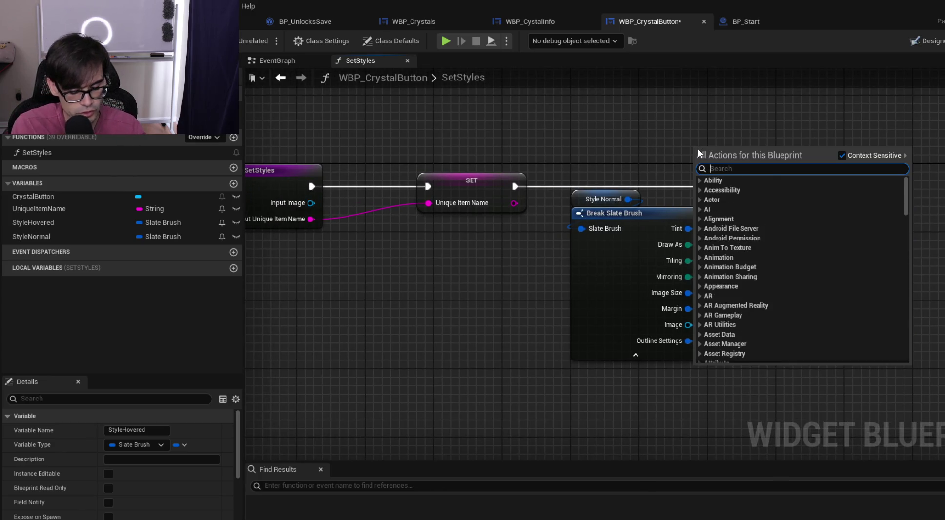
text(get input)
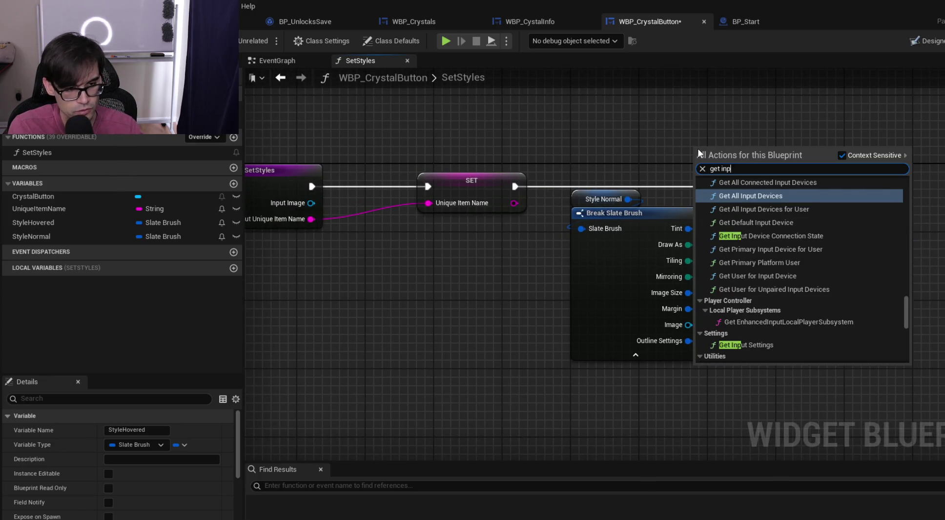
text( image)
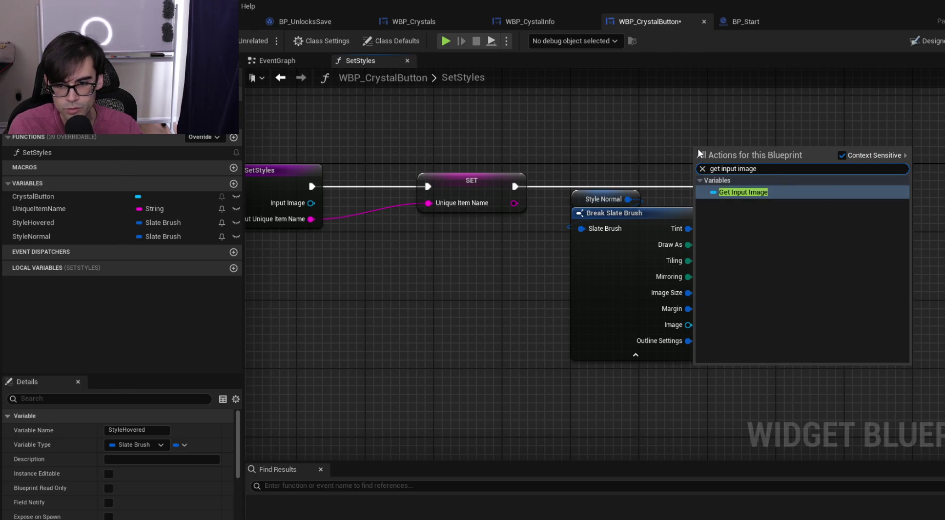
key(Return)
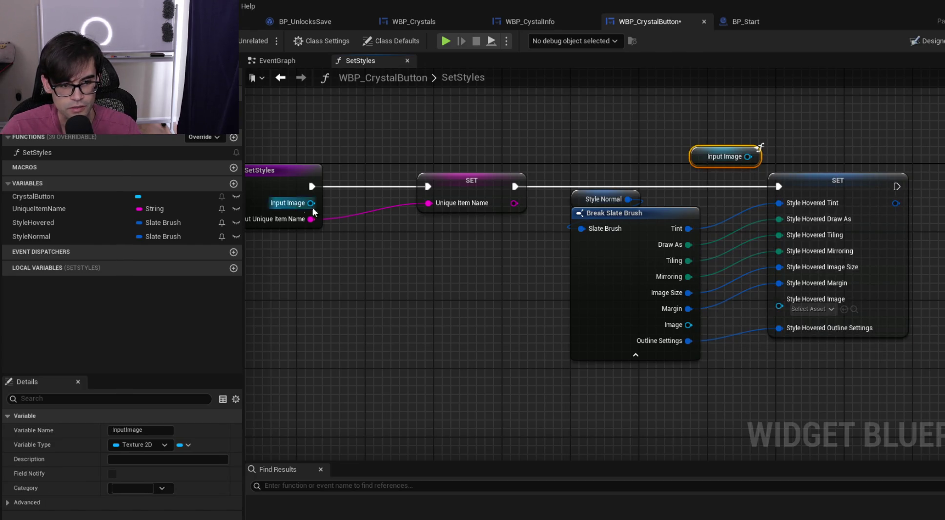
click(267, 184)
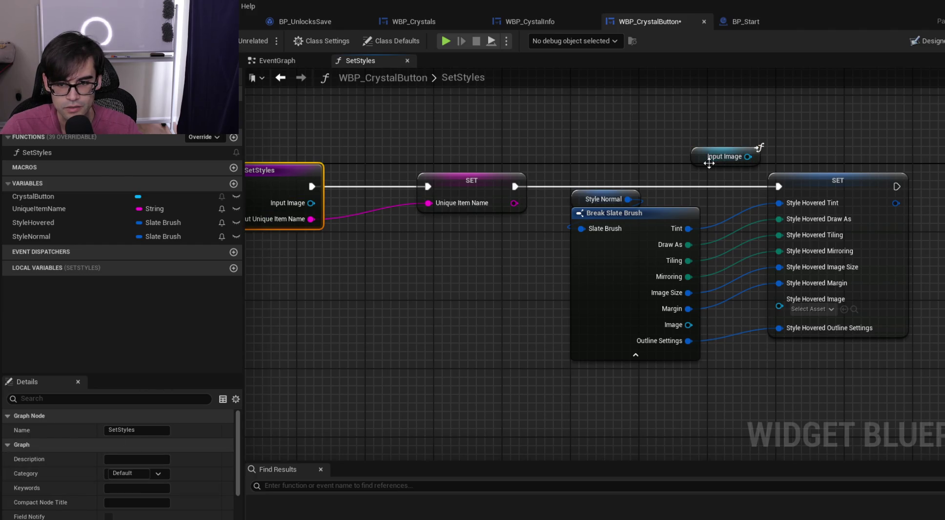
mouse_move(709, 164)
mouse_down()
mouse_move(792, 368)
mouse_move(792, 353)
mouse_move(769, 348)
mouse_up()
drag(825, 345, 780, 300)
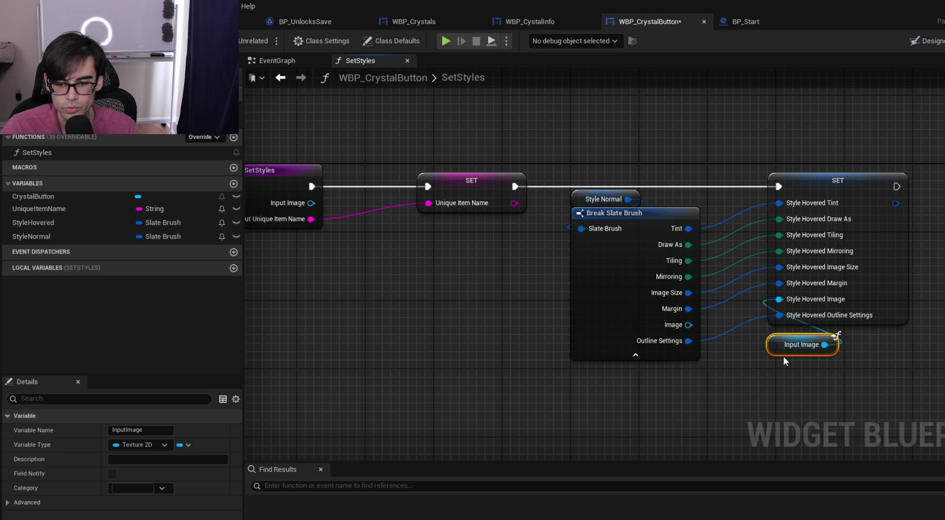
mouse_move(813, 350)
mouse_down()
mouse_move(565, 323)
mouse_move(413, 259)
mouse_move(492, 369)
mouse_move(480, 324)
mouse_move(703, 386)
mouse_up()
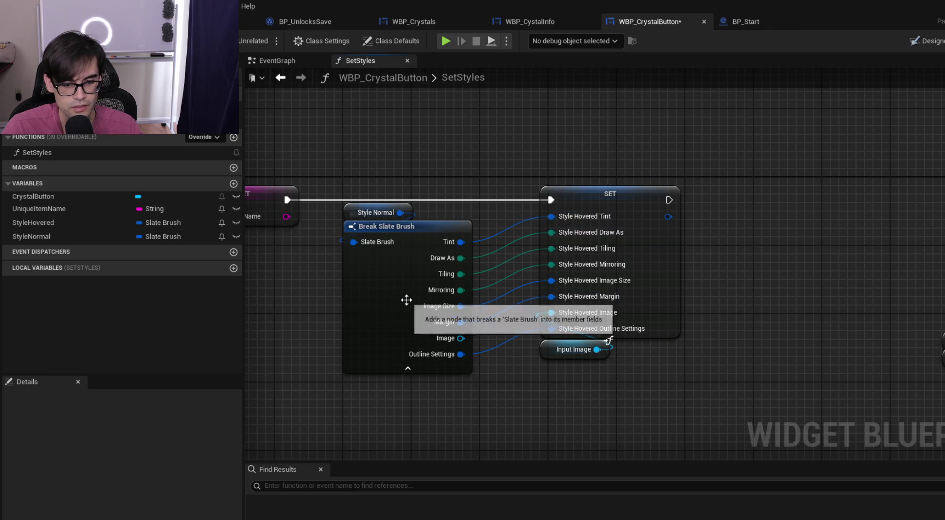
mouse_move(33, 223)
mouse_down()
mouse_move(826, 218)
mouse_move(828, 194)
mouse_up()
Add a second Style Hovered setter, split its struct pin, and chain it after the first setter
click(850, 226)
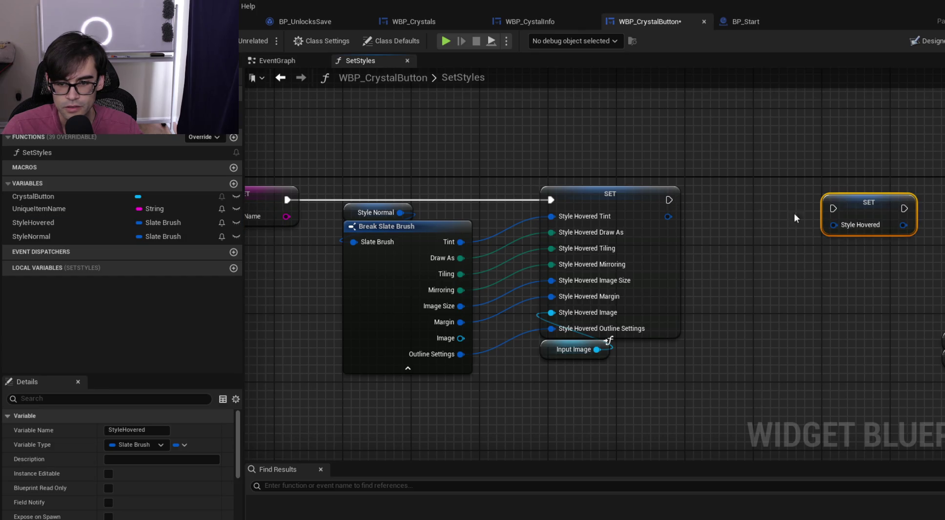
right_click(850, 228)
click(896, 286)
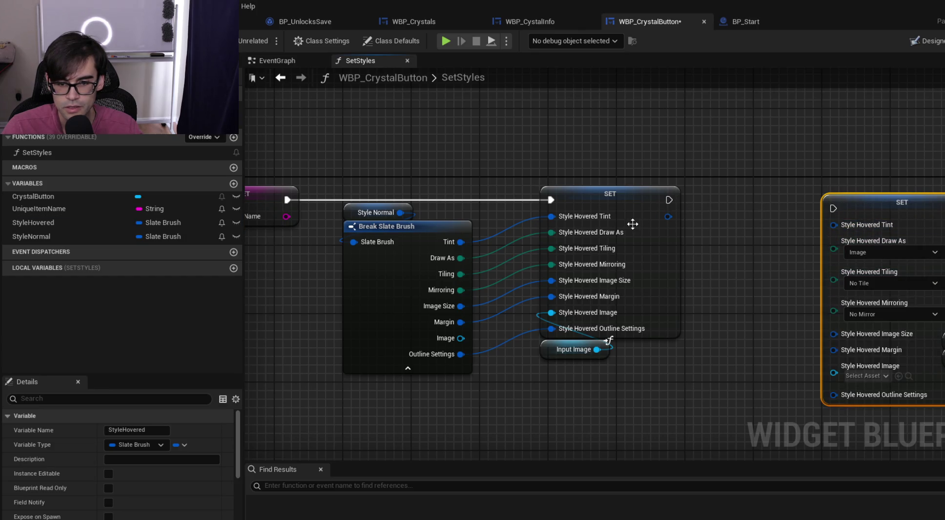
mouse_move(757, 235)
mouse_down()
mouse_move(850, 309)
mouse_move(944, 292)
mouse_up()
mouse_move(425, 182)
mouse_down()
mouse_move(590, 192)
mouse_move(625, 178)
mouse_move(752, 178)
mouse_up()
Add a Style Hovered getter with a Break Slate Brush showing all its fields
drag(622, 181, 729, 197)
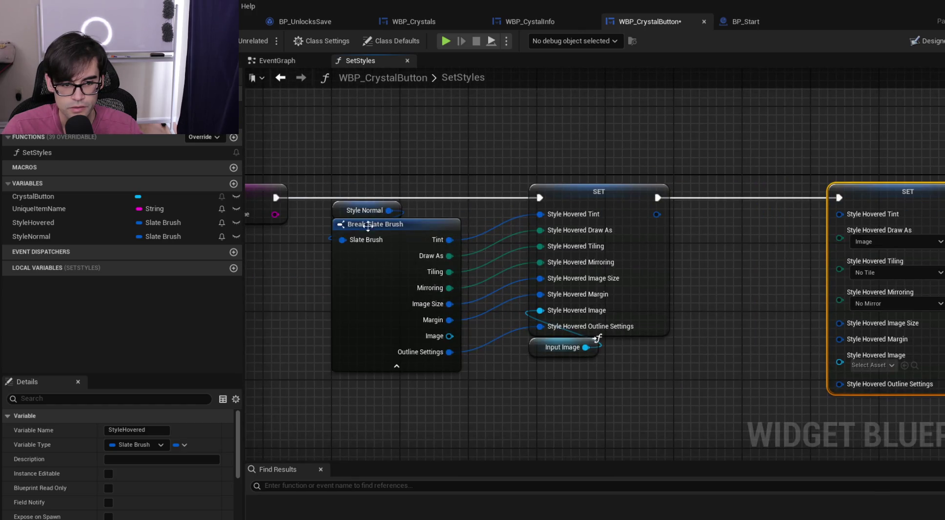
mouse_move(19, 235)
mouse_down()
mouse_move(688, 264)
mouse_move(26, 256)
mouse_move(36, 243)
mouse_move(342, 221)
mouse_move(700, 216)
mouse_move(756, 256)
mouse_up()
click(731, 240)
text(break)
click(805, 303)
mouse_move(805, 306)
mouse_down()
mouse_move(743, 286)
mouse_move(752, 285)
mouse_up()
click(752, 280)
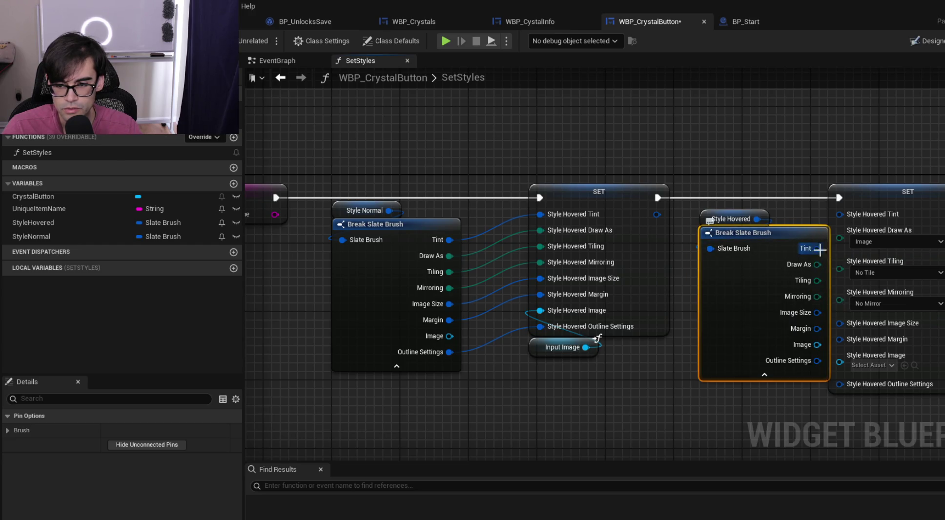
Wire Draw As, Tiling, Mirroring, Image Size, Margin and Outline Settings into the new setter
mouse_move(852, 176)
mouse_down()
mouse_move(643, 154)
mouse_move(692, 169)
mouse_up()
drag(607, 242, 690, 217)
drag(607, 258, 686, 225)
drag(607, 275, 679, 249)
drag(607, 291, 697, 259)
drag(616, 308, 702, 271)
drag(605, 339, 693, 318)
click(638, 395)
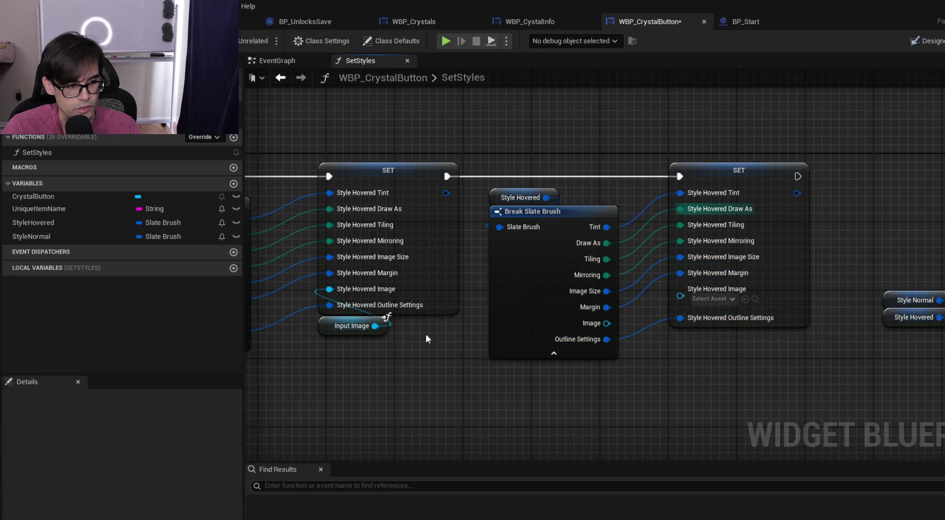
Duplicate the Input Image getter and wire the copy into the new setter's hovered Image
click(343, 331)
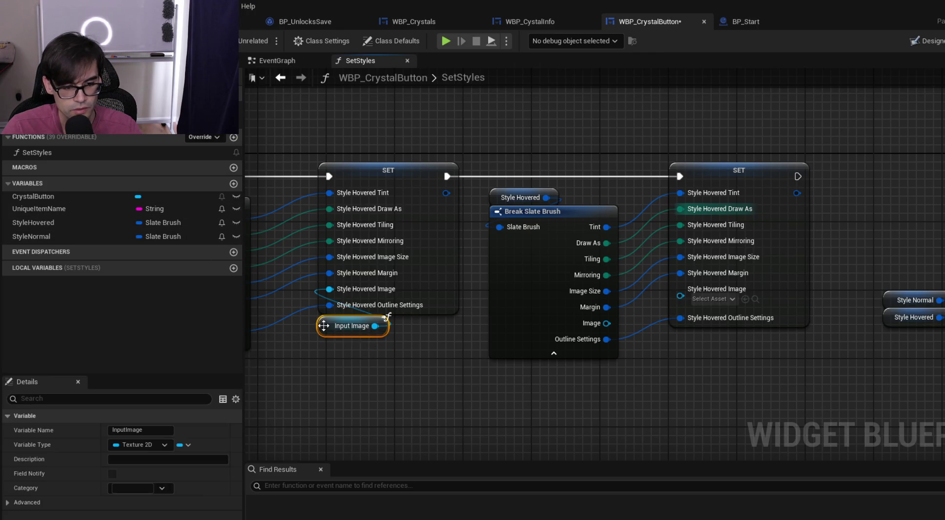
key(ctrl+c)
key(ctrl+v)
drag(777, 351, 676, 292)
drag(732, 355, 682, 329)
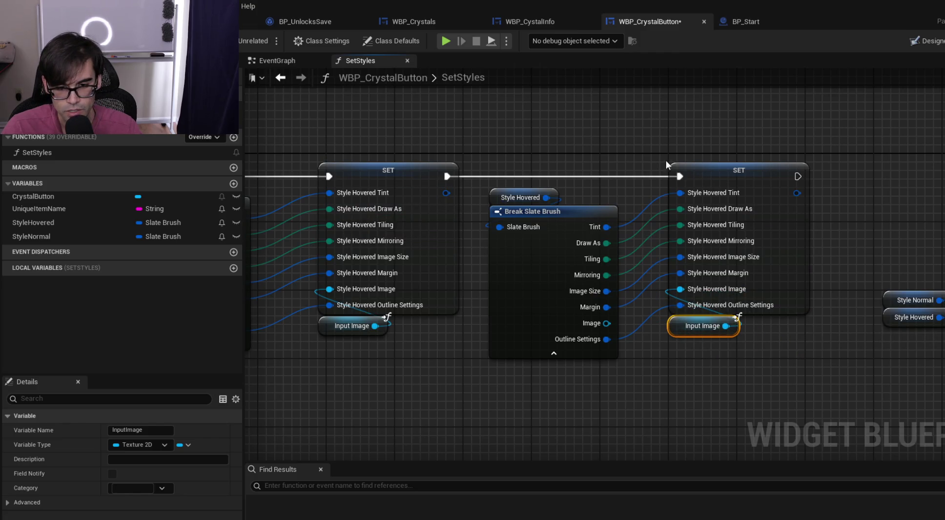
Connect the second Style Hovered setter's execution output to Set Style
drag(659, 124, 490, 143)
mouse_move(628, 196)
mouse_down()
mouse_move(812, 255)
mouse_move(825, 281)
mouse_move(763, 212)
mouse_up()
click(763, 213)
mouse_move(629, 196)
mouse_down()
mouse_move(826, 271)
mouse_move(818, 281)
mouse_up()
Align the Set Style node and its Style Normal, Style Hovered and Crystal Button getters with the execution line
mouse_move(707, 165)
mouse_down()
mouse_move(928, 380)
mouse_move(937, 294)
mouse_up()
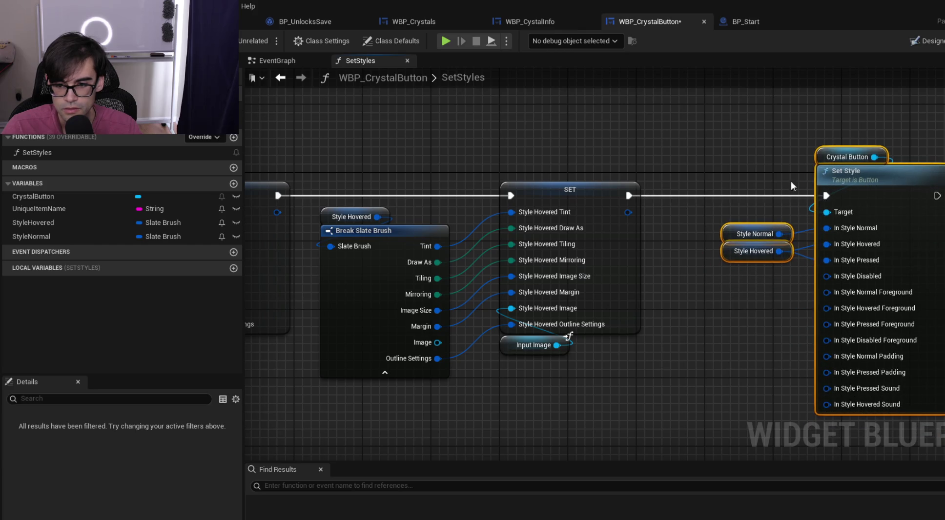
click(724, 169)
drag(732, 226, 600, 242)
drag(677, 343, 643, 304)
mouse_move(548, 242)
mouse_down()
mouse_move(567, 212)
mouse_move(597, 205)
mouse_move(579, 208)
mouse_up()
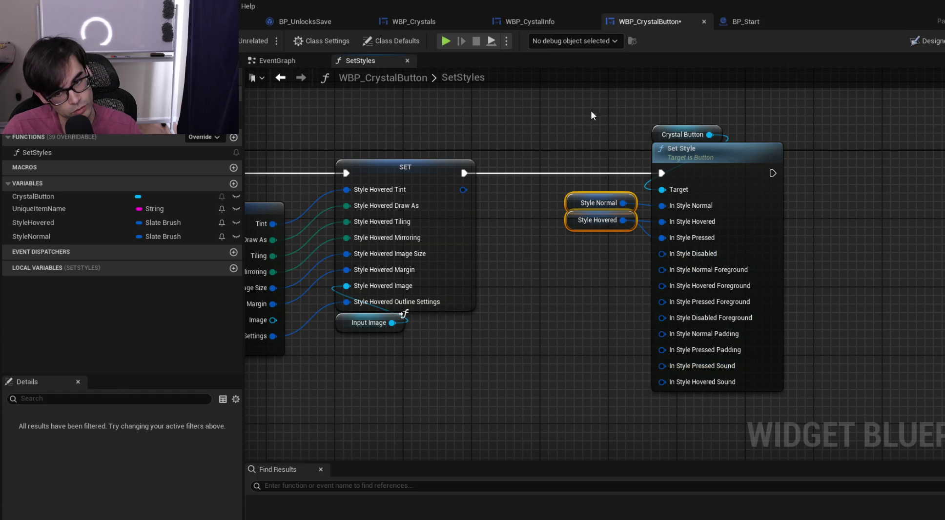
drag(611, 107, 781, 430)
drag(699, 151, 690, 153)
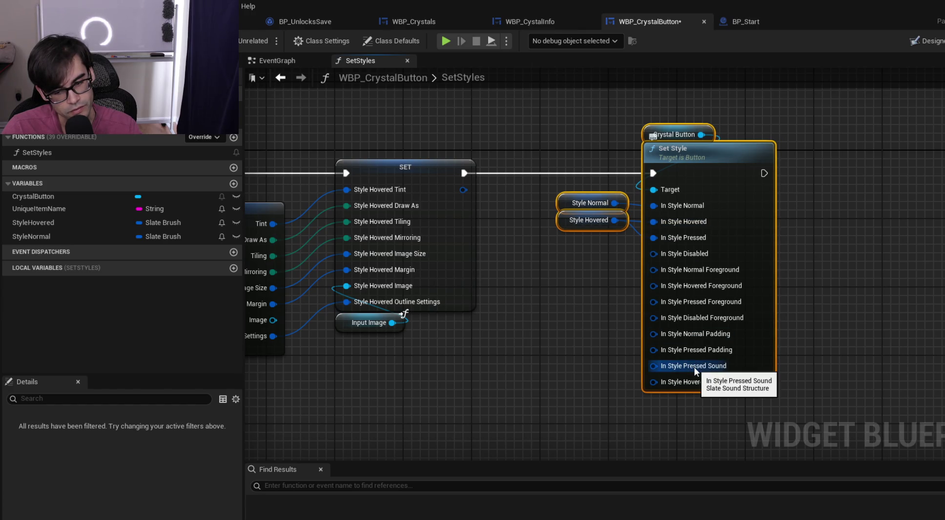
click(565, 340)
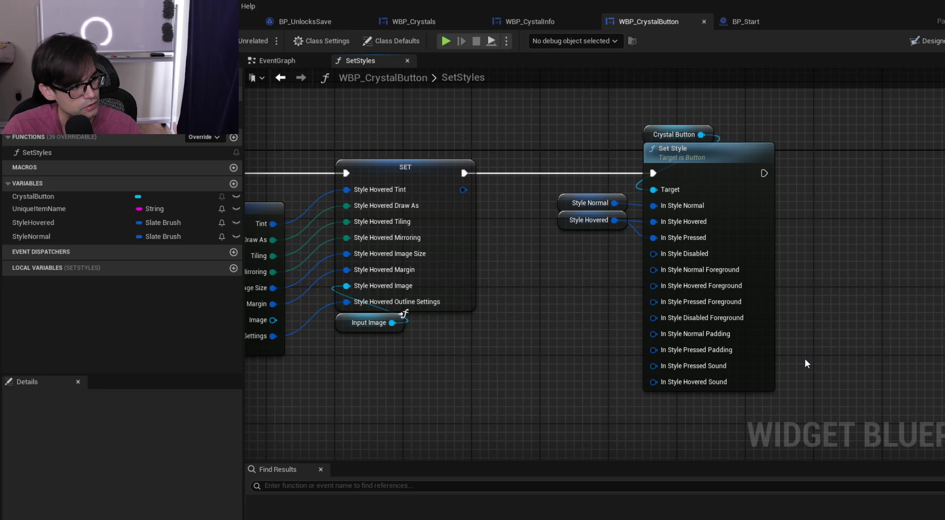
mouse_move(780, 333)
mouse_down()
mouse_move(755, 323)
mouse_move(570, 118)
mouse_up()
drag(695, 164, 679, 165)
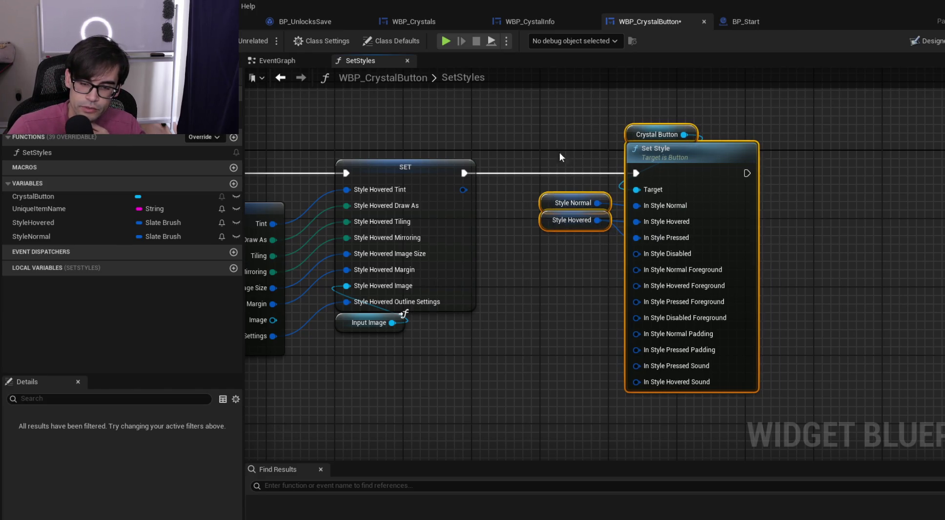
click(554, 152)
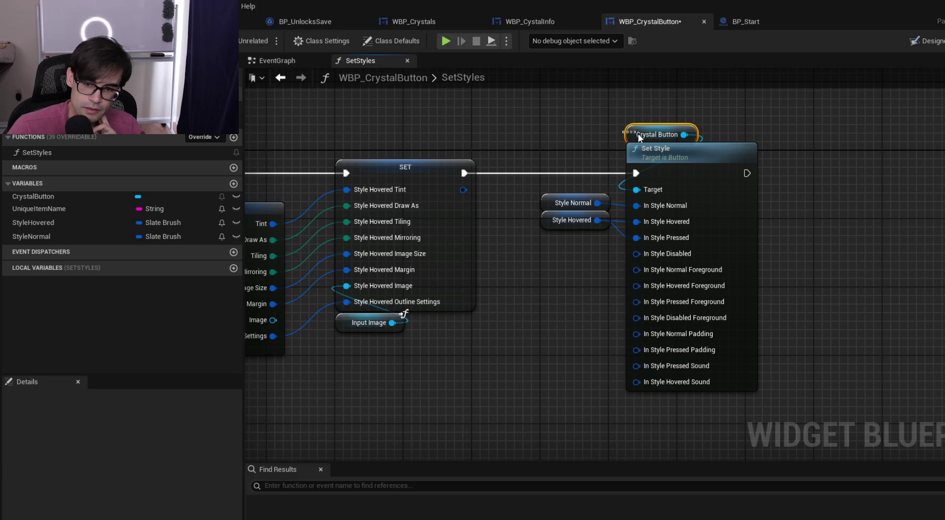
Duplicate the Crystal Button getter with Ctrl+C and Ctrl+V
click(634, 133)
key(ctrl+c)
key(ctrl+v)
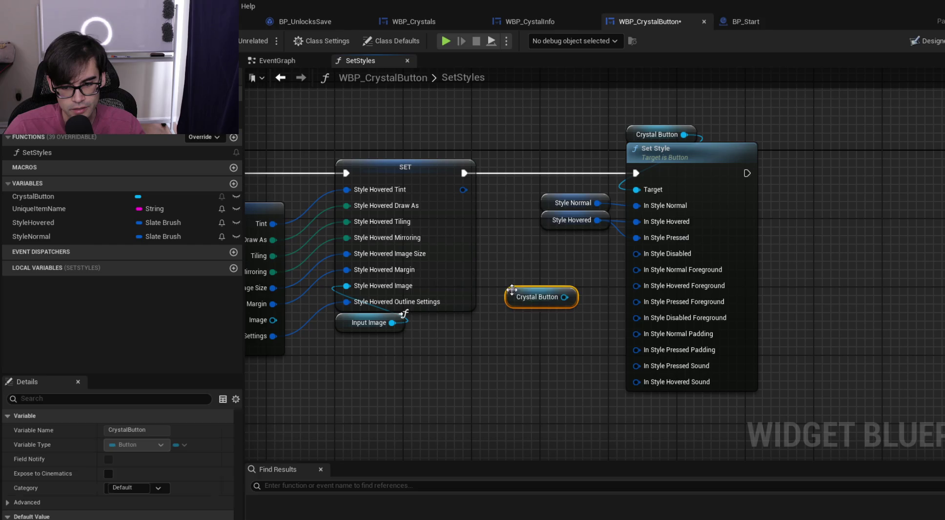
Add a split Get WidgetStyle node and wire its Style Pressed Sound into Set Style's In Style Pressed Sound
drag(564, 297, 567, 372)
text(get style)
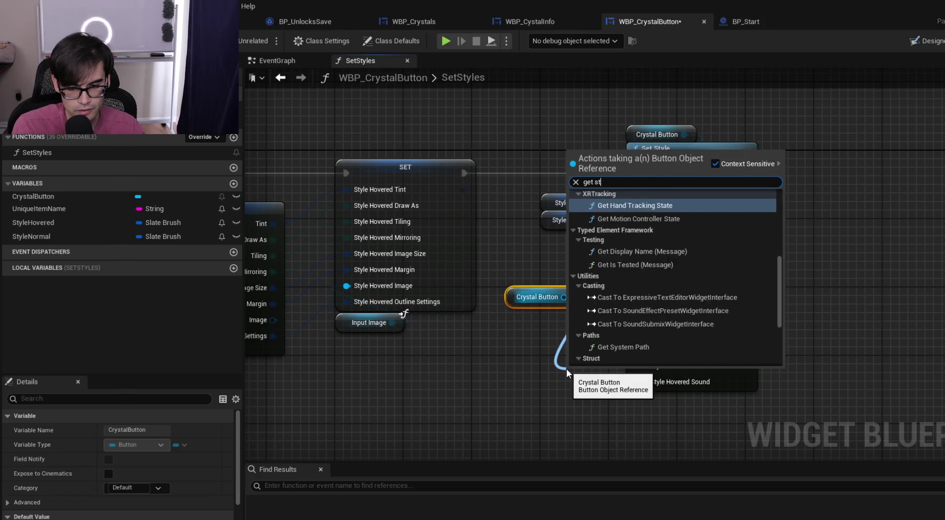
key(Return)
mouse_move(630, 374)
mouse_down()
mouse_move(550, 318)
mouse_move(568, 315)
mouse_move(537, 317)
mouse_move(435, 212)
mouse_up()
right_click(581, 315)
click(617, 374)
drag(519, 349, 569, 220)
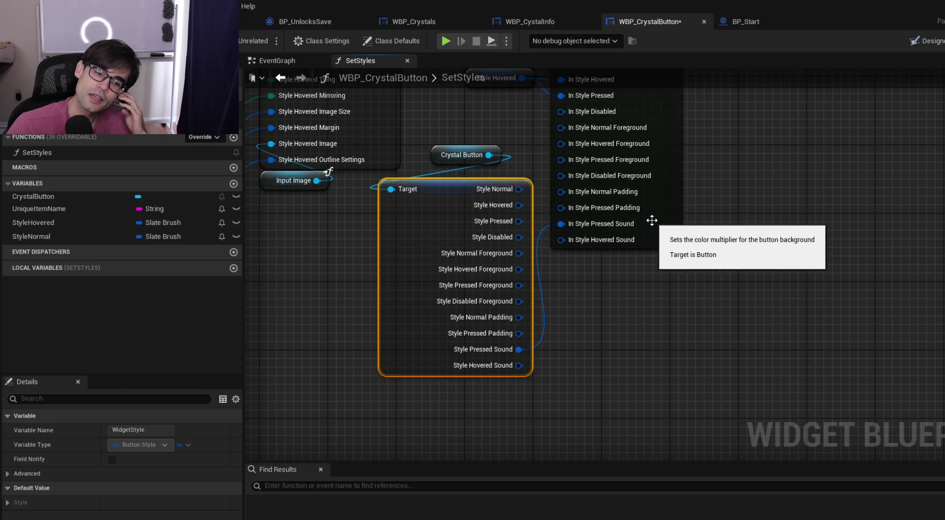
Rearrange the widget style and Set Style nodes, then save WBP_CrystalButton
drag(441, 203, 493, 186)
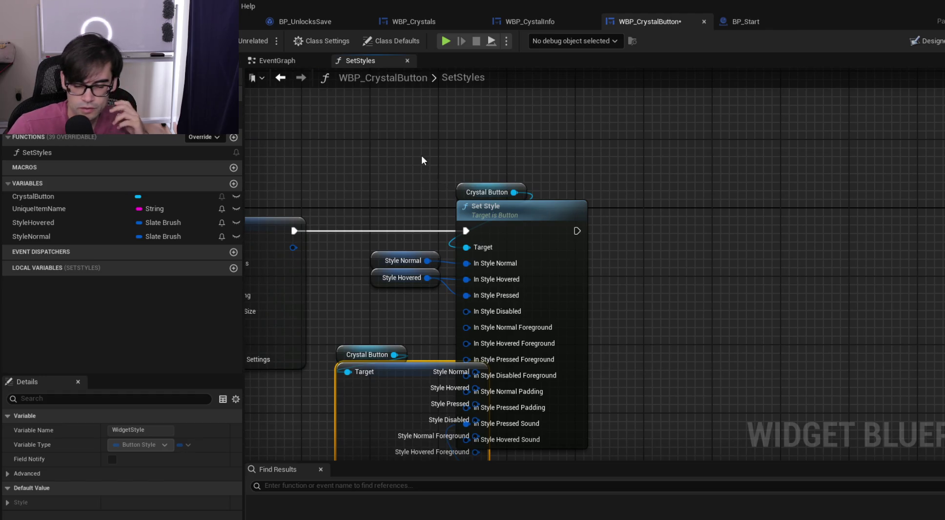
drag(422, 158, 584, 299)
drag(528, 209, 613, 208)
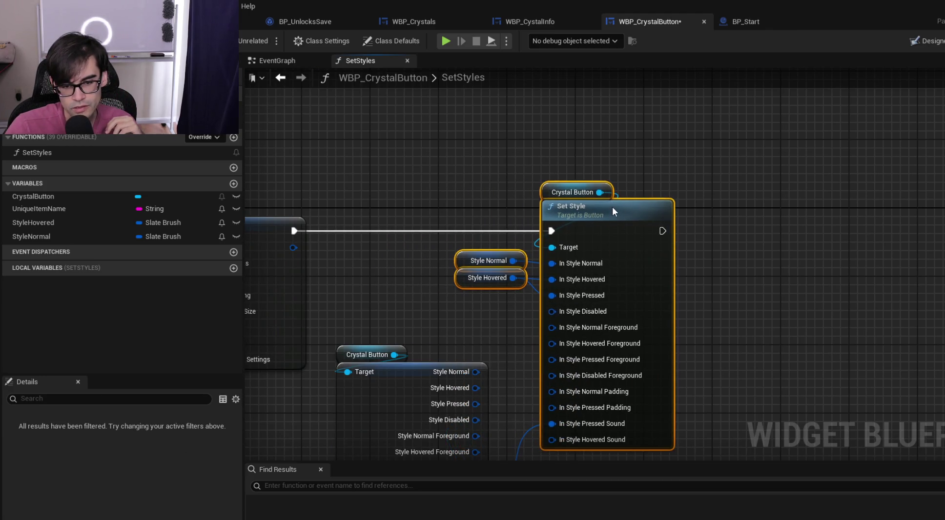
click(444, 316)
drag(444, 315, 426, 232)
mouse_move(386, 318)
mouse_down()
mouse_move(396, 281)
mouse_move(419, 265)
mouse_up()
drag(729, 298, 897, 298)
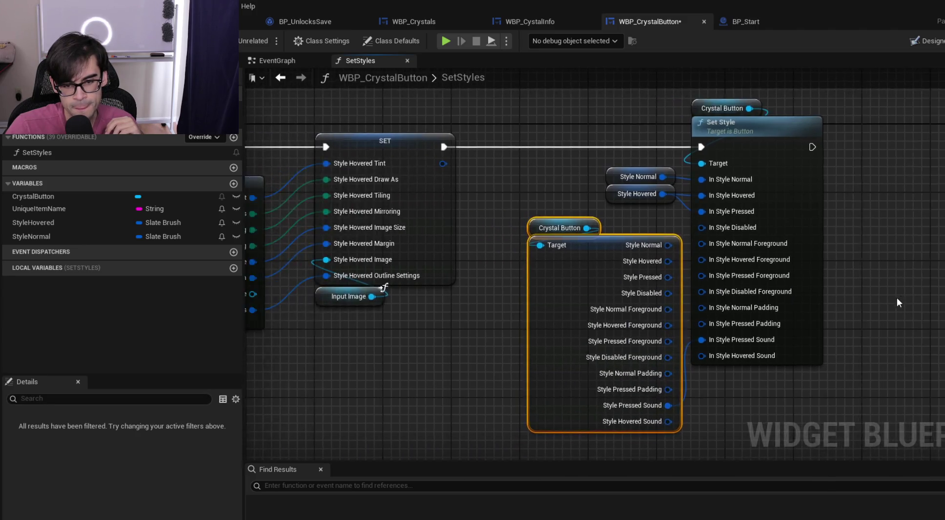
scroll(898, 298, down, 4)
key(ctrl+s)
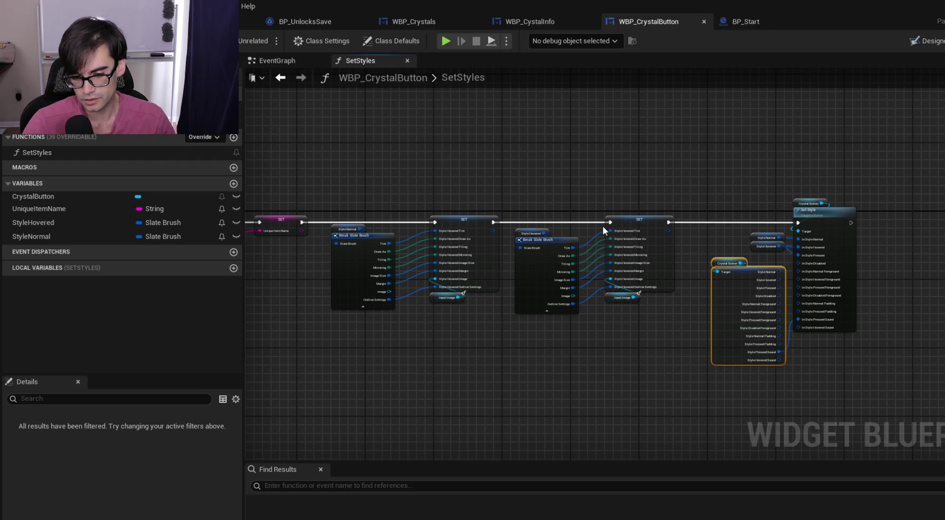
Review the Set Style nodes in the SetStyles graph, then switch to the WBP_Crystals designer
scroll(727, 286, up, 3)
click(669, 305)
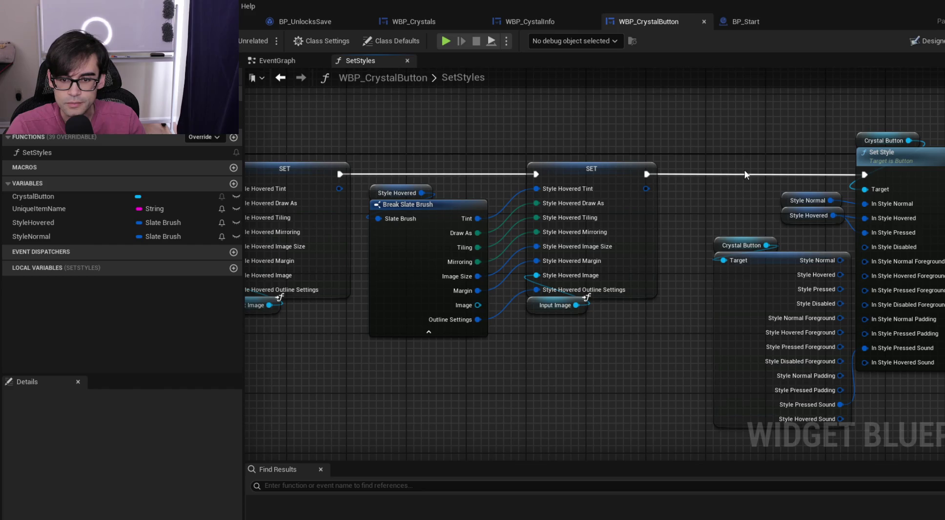
drag(745, 171, 506, 159)
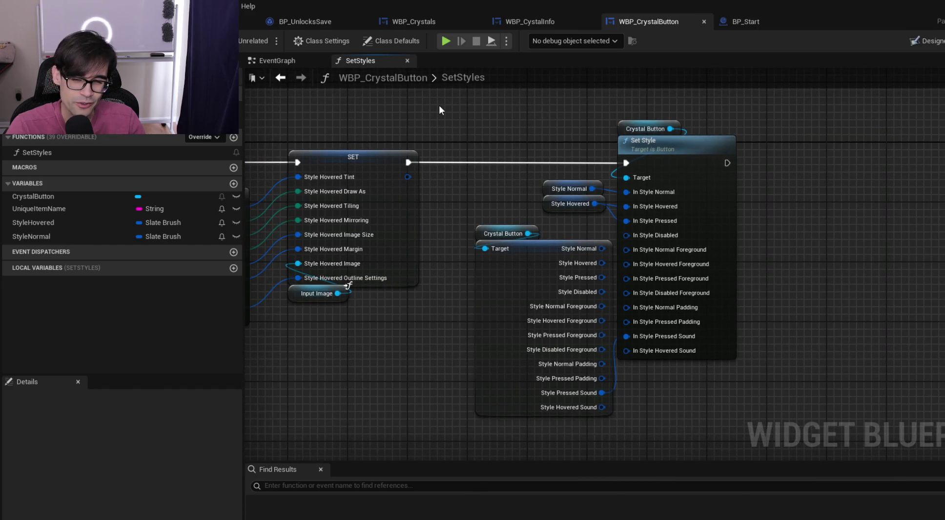
mouse_move(462, 115)
mouse_down()
mouse_move(672, 208)
mouse_move(781, 405)
mouse_move(776, 420)
mouse_up()
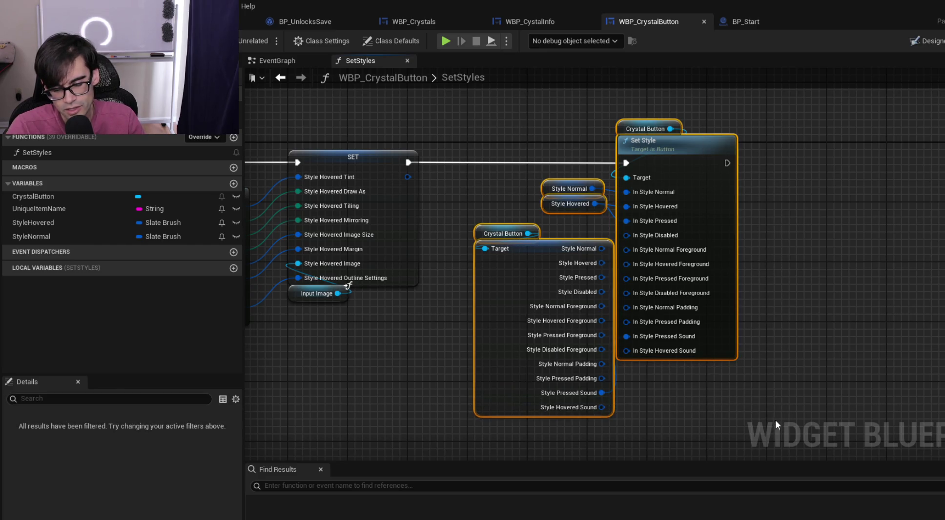
click(507, 177)
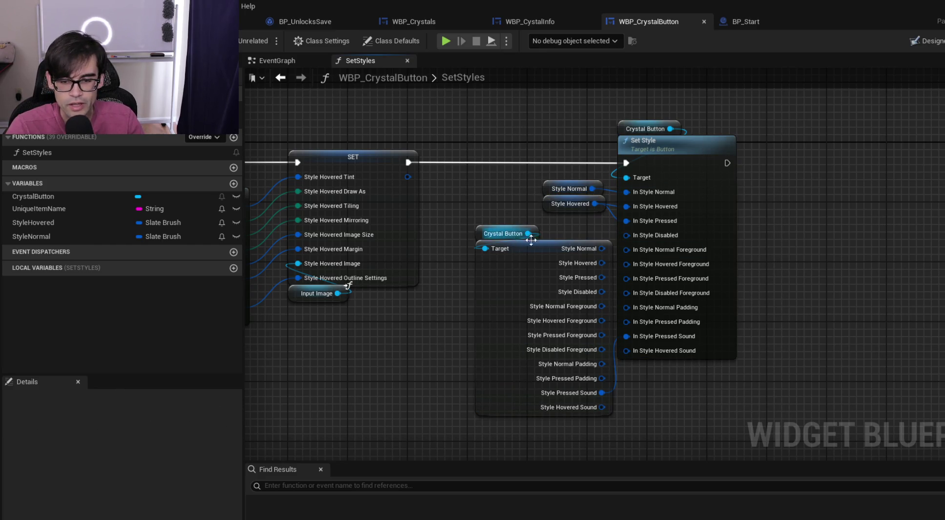
drag(503, 205, 866, 237)
scroll(865, 236, down, 4)
scroll(855, 226, up, 2)
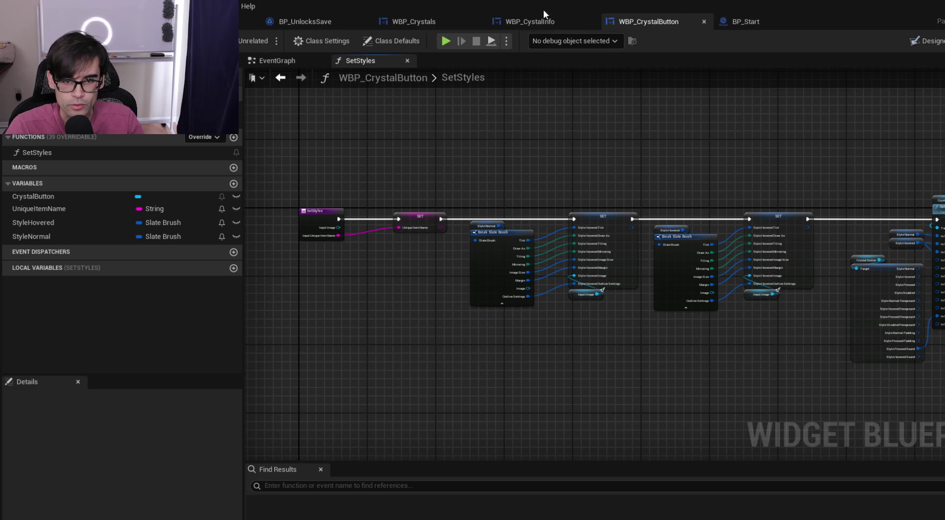
click(537, 20)
click(410, 23)
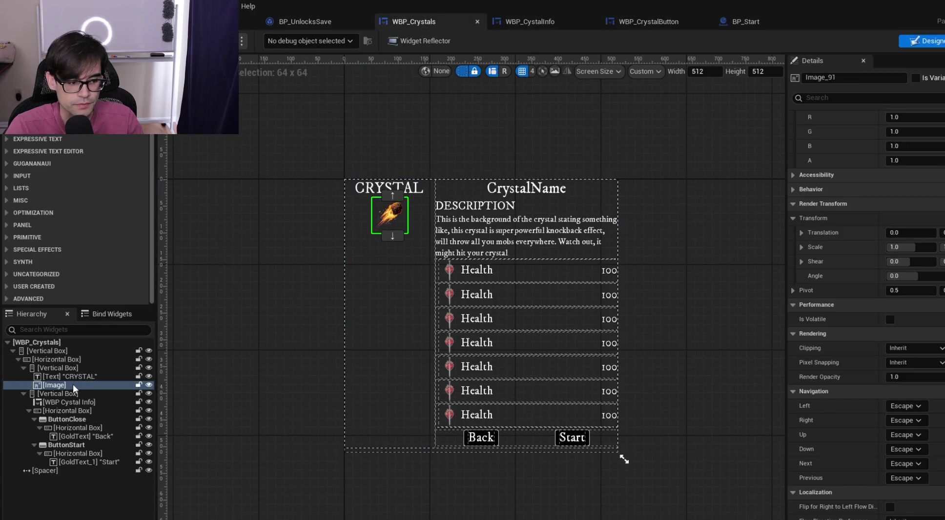
Delete the placeholder image and place a WBP Crystal Button under the CRYSTAL heading
key(Delete)
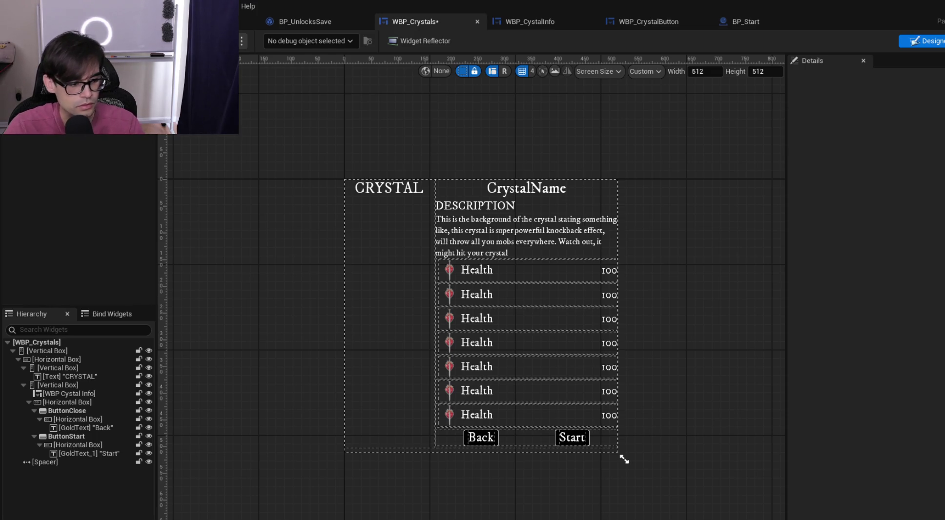
mouse_move(90, 252)
mouse_down()
mouse_move(90, 395)
mouse_move(80, 409)
mouse_move(83, 381)
mouse_up()
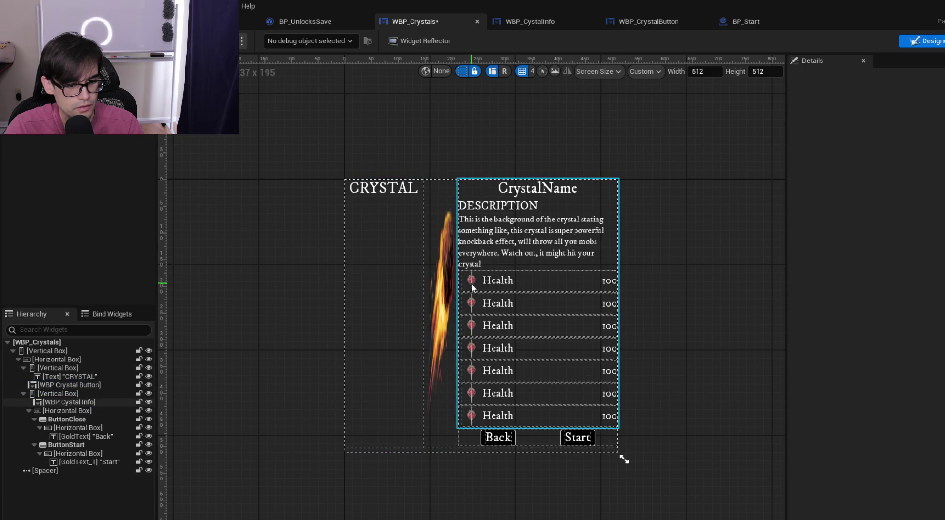
click(66, 377)
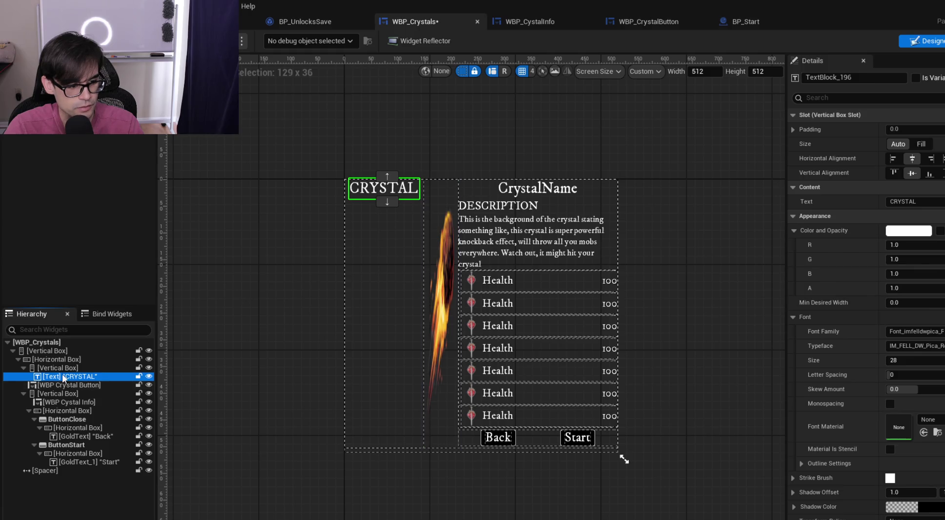
click(60, 368)
drag(66, 386, 61, 368)
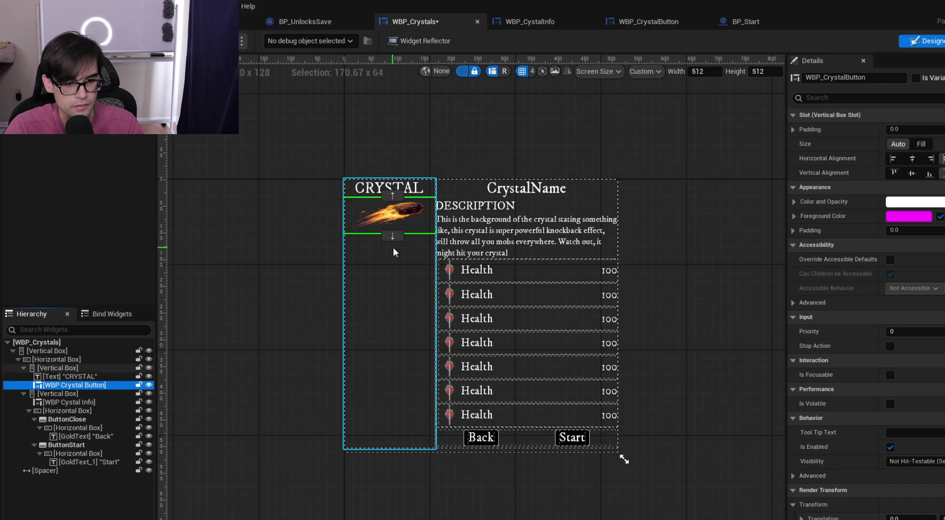
Set the crystal button's horizontal and vertical alignment to Center
click(912, 160)
click(910, 172)
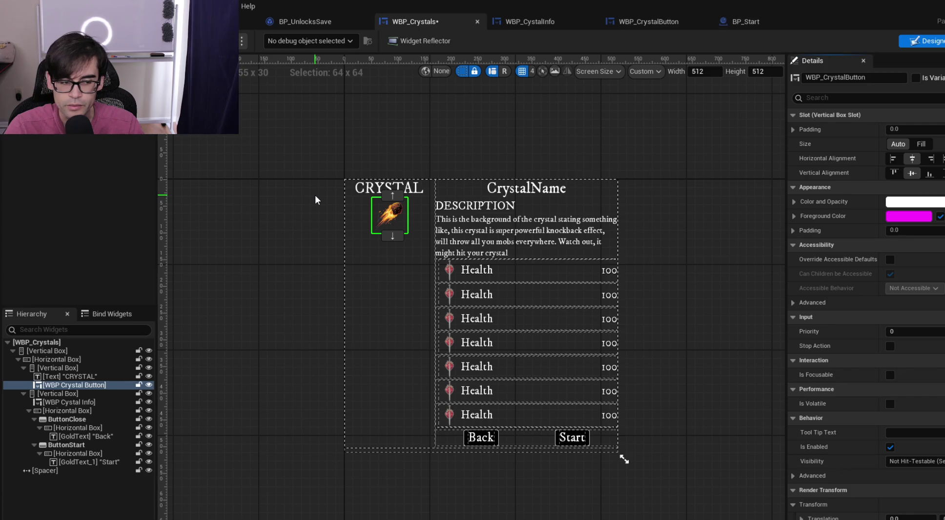
scroll(322, 198, up, 2)
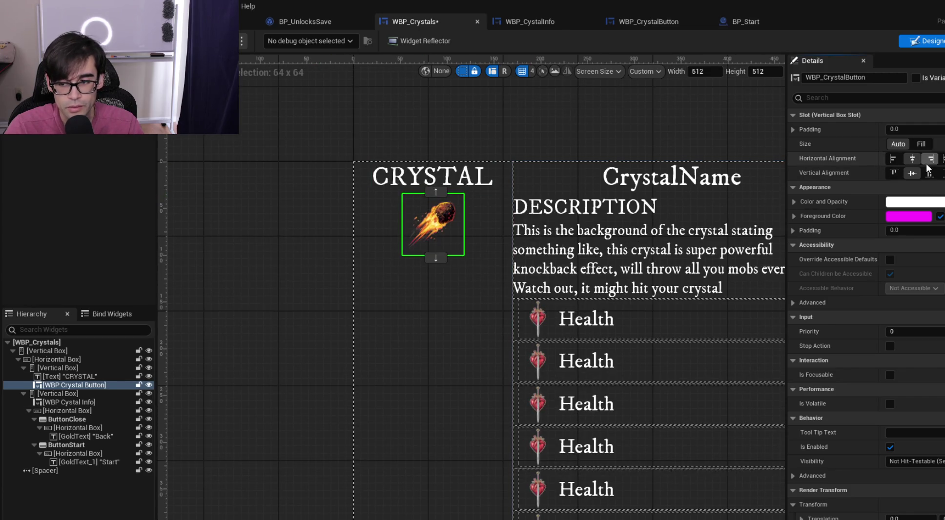
click(71, 368)
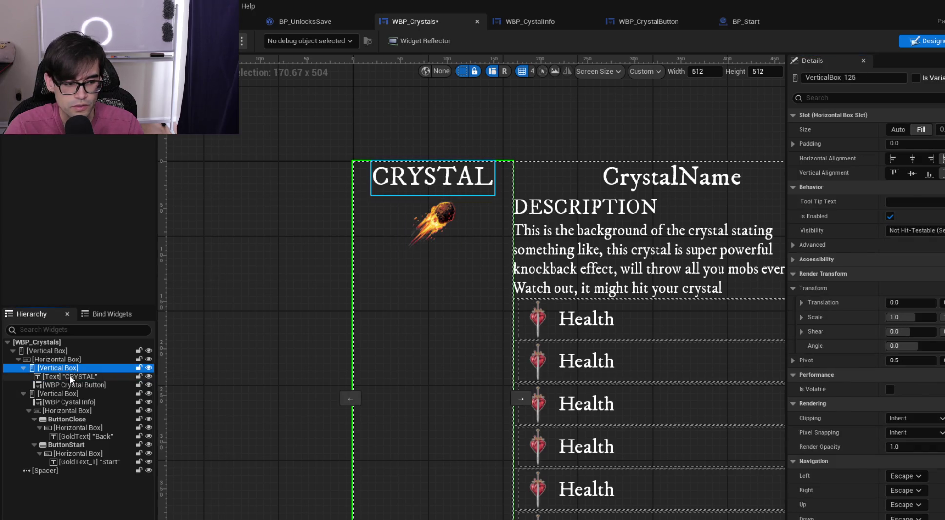
click(69, 375)
click(71, 386)
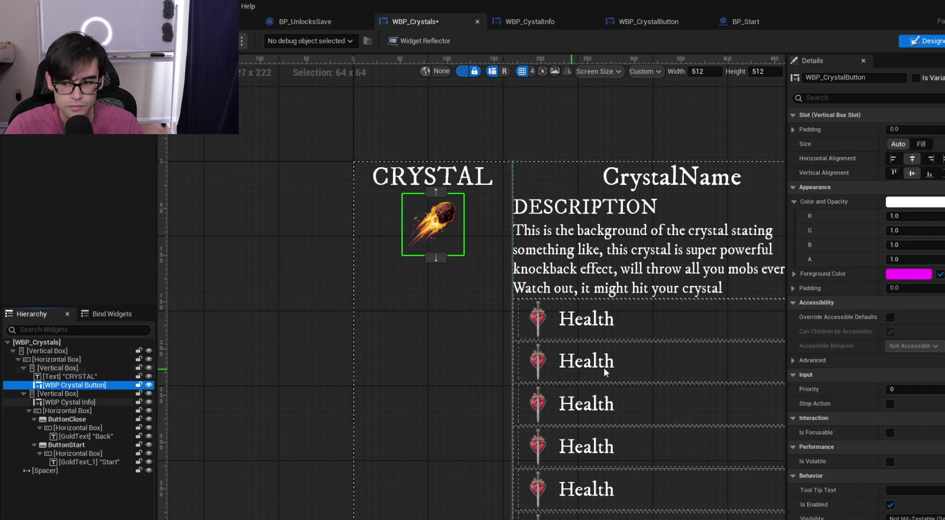
scroll(486, 238, down, 1)
scroll(485, 238, down, 2)
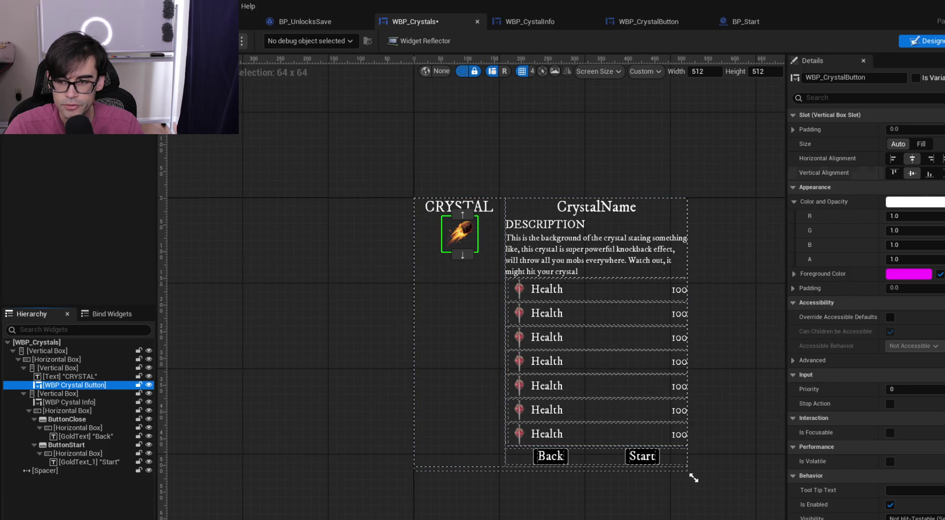
click(533, 22)
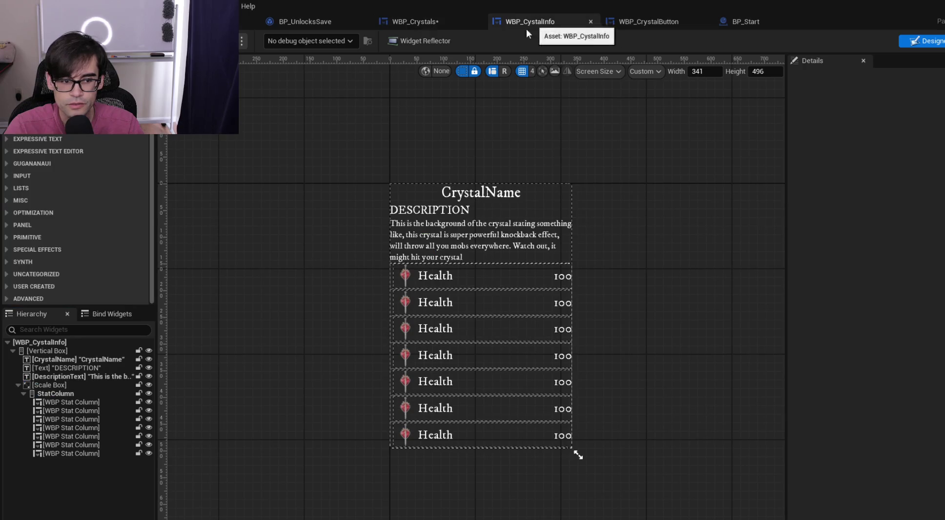
Review the WBP_CrystalButton designer's Unique Item Name, Style Normal and Style Hovered defaults
click(627, 26)
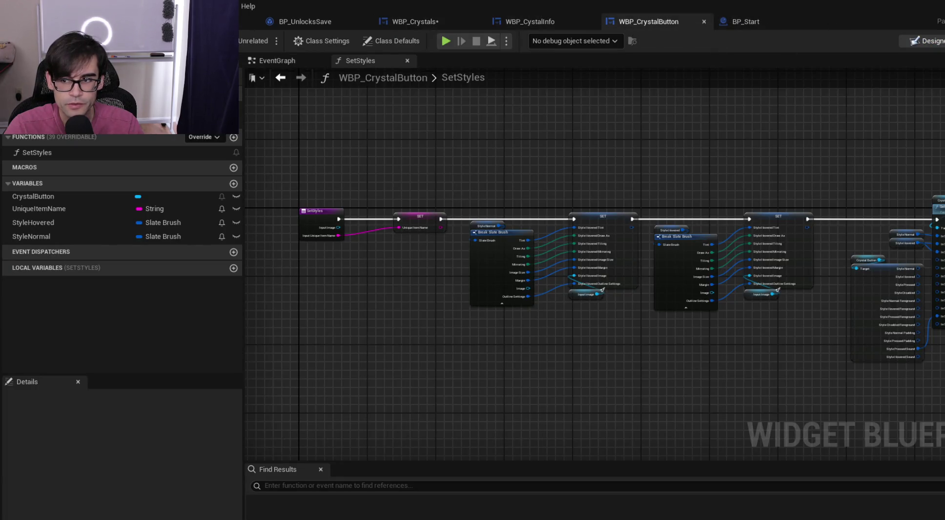
click(924, 41)
click(45, 342)
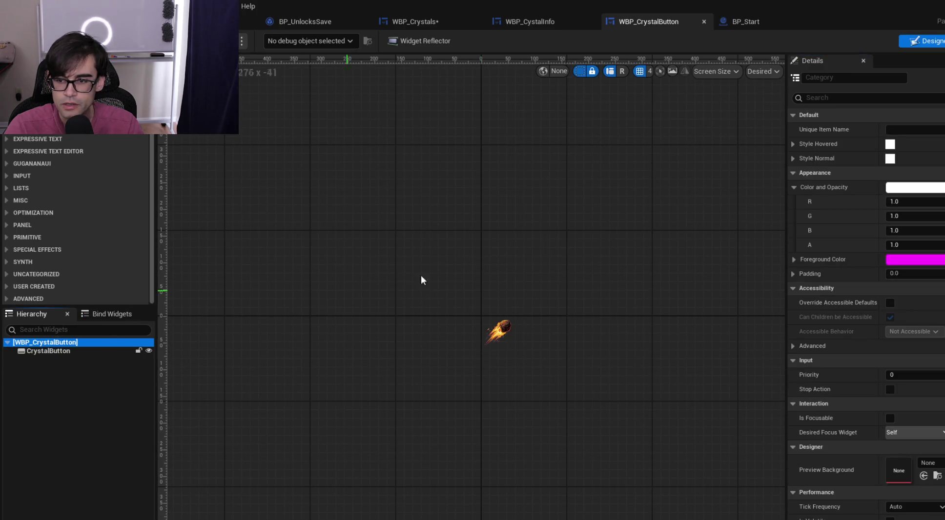
scroll(881, 278, down, 5)
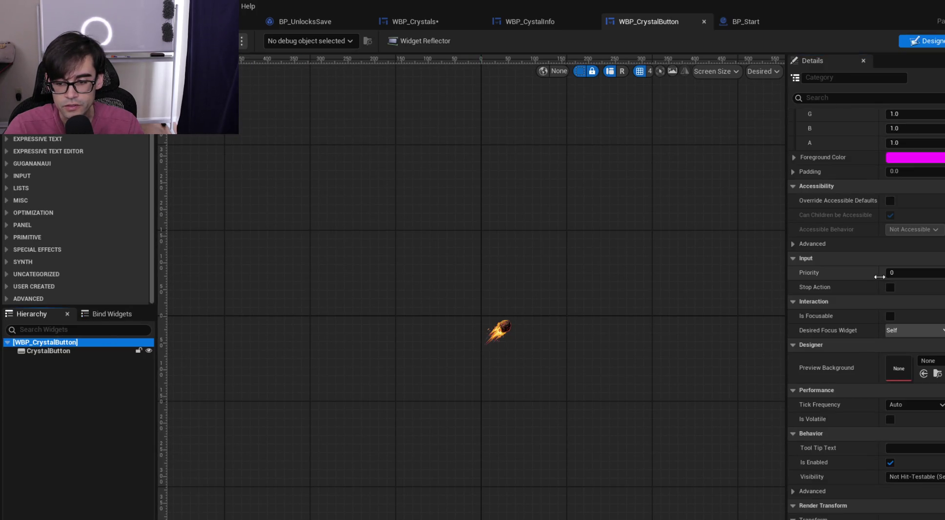
scroll(878, 275, down, 5)
scroll(869, 262, up, 8)
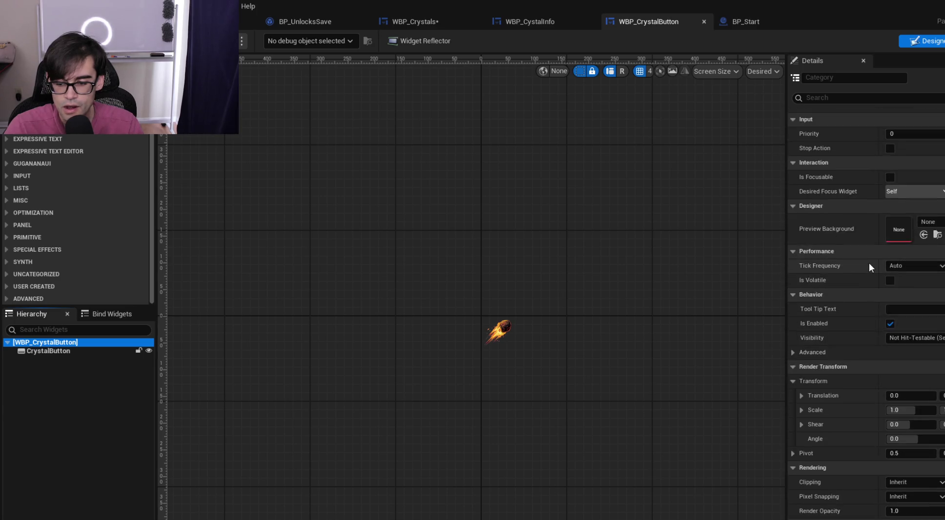
scroll(868, 262, up, 3)
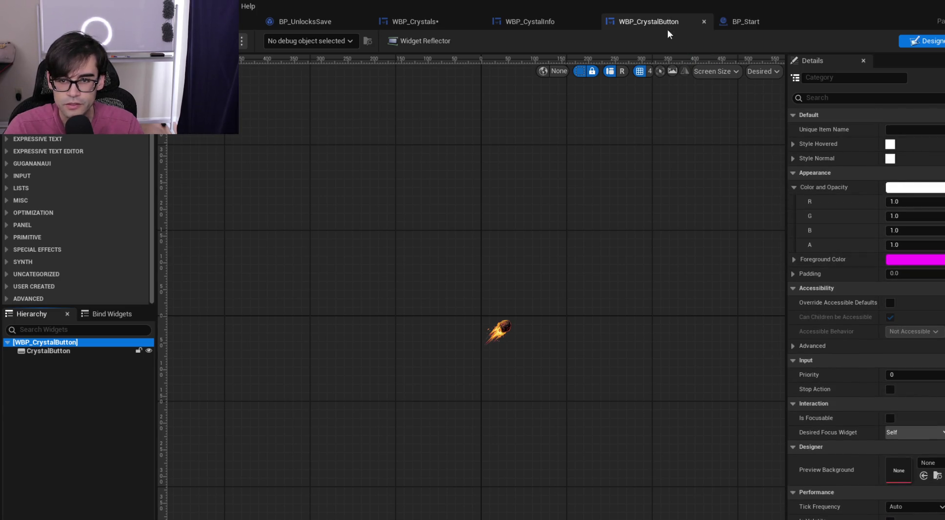
click(758, 20)
click(636, 22)
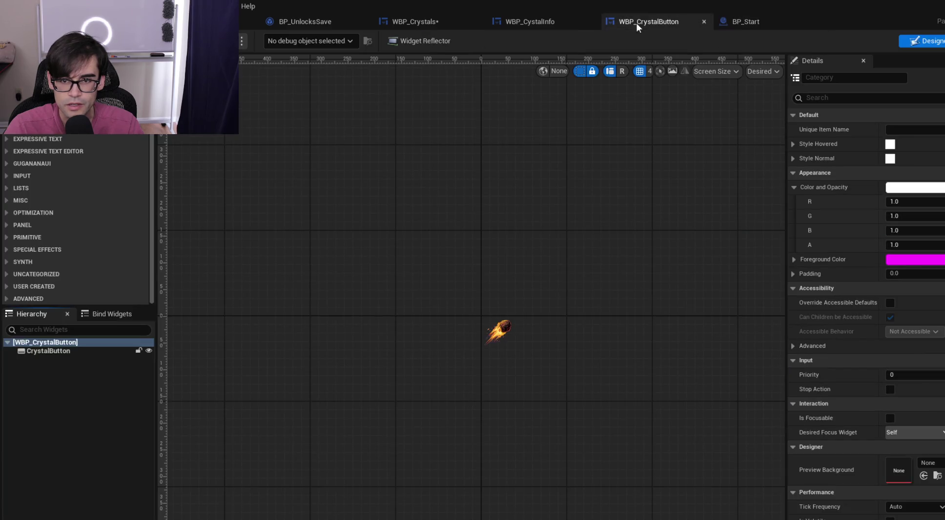
click(533, 17)
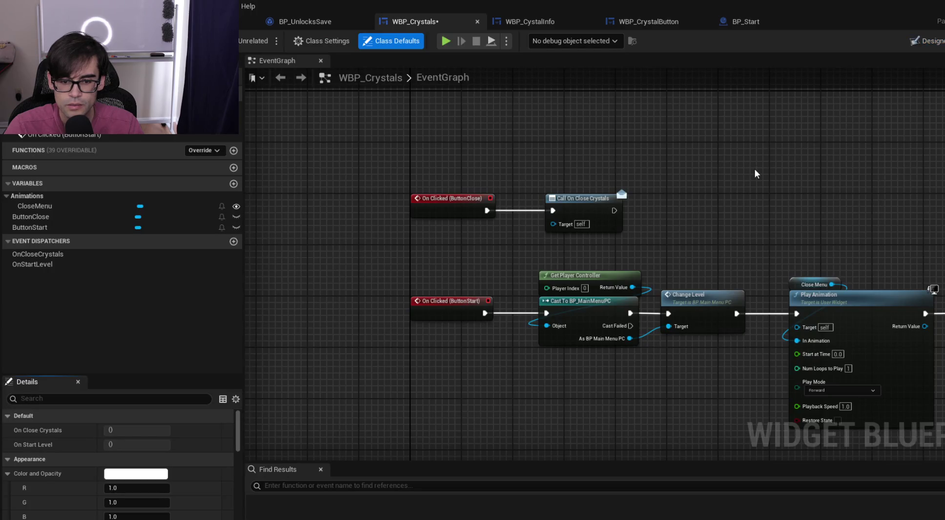
Pan the WBP_Crystals event graph, then return to the designer with the CRYSTAL heading selected
mouse_move(723, 181)
mouse_down()
mouse_move(618, 189)
mouse_move(635, 186)
mouse_up()
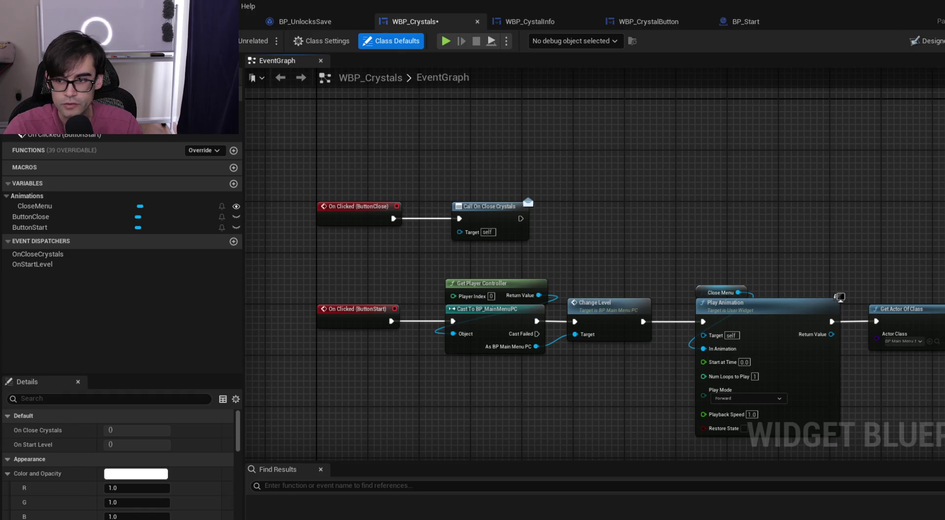
click(925, 41)
click(76, 376)
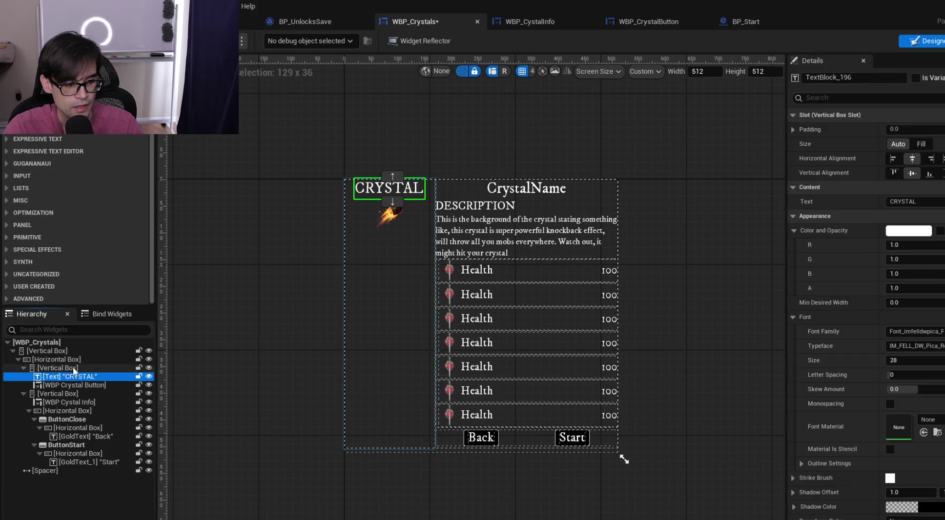
Inspect the left vertical box, crystal button, right vertical box and WBP Cystal Info panel
click(73, 367)
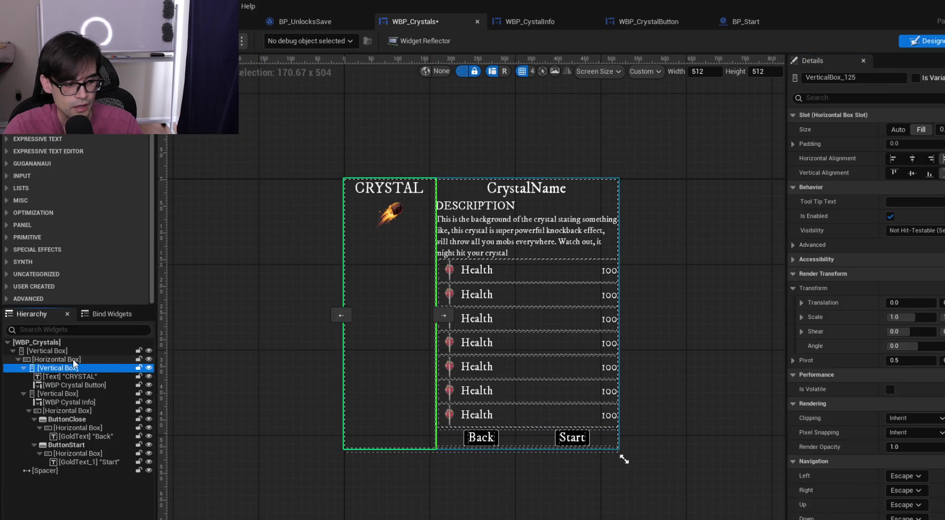
click(79, 385)
click(76, 394)
click(80, 402)
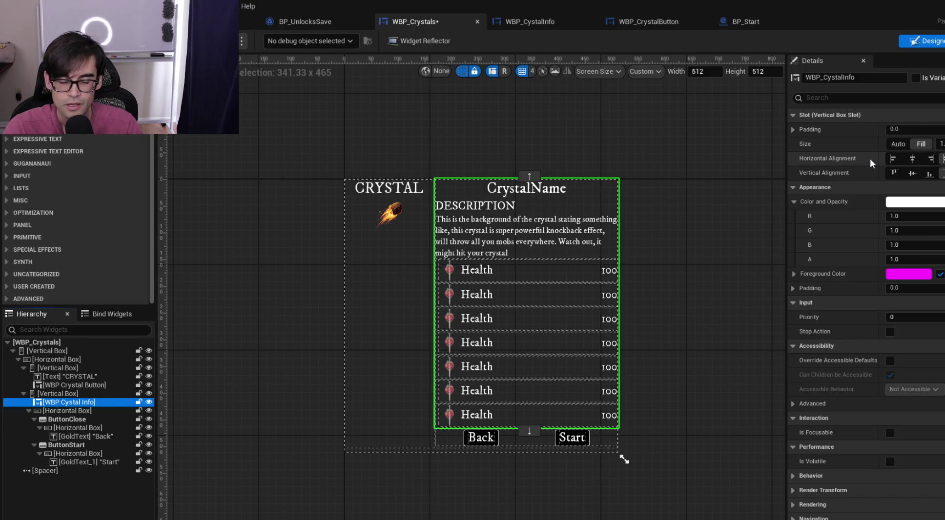
Try Fill horizontal alignment on the crystal button, then restore it to Center
click(397, 210)
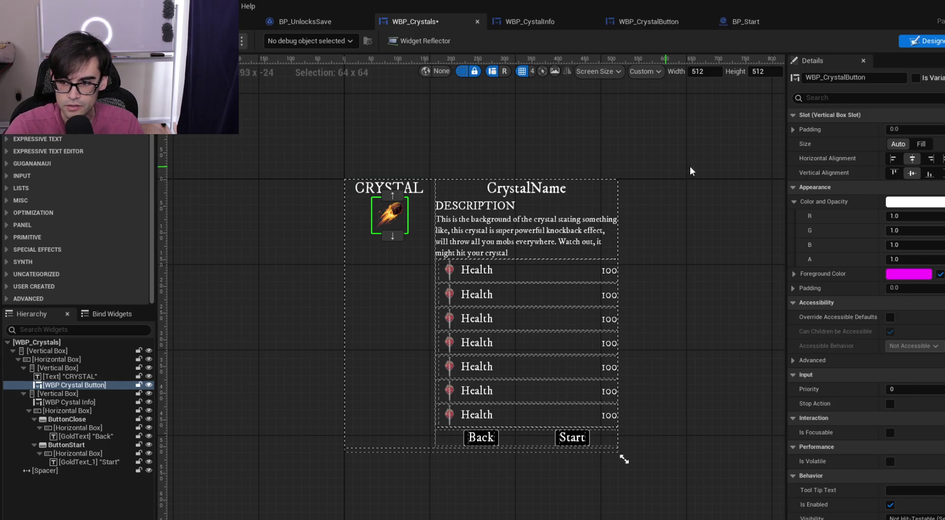
click(942, 158)
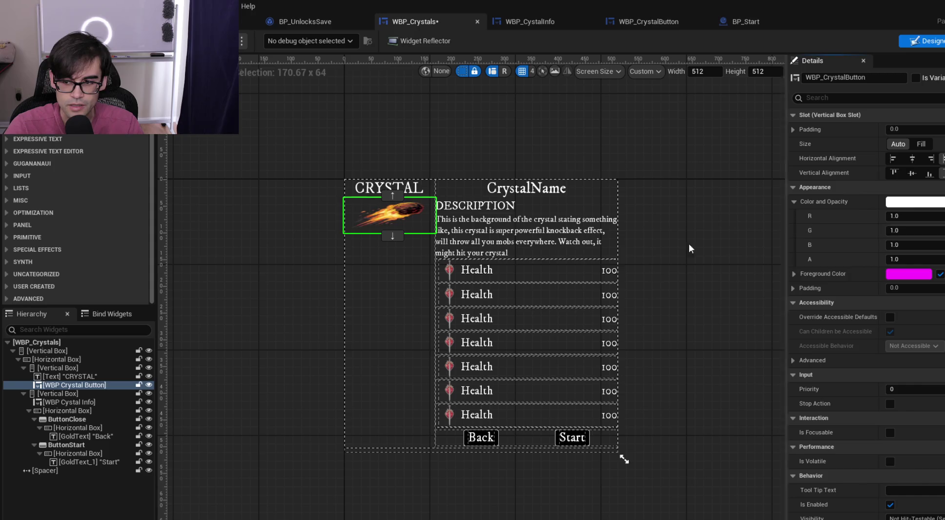
scroll(378, 225, up, 5)
scroll(351, 231, down, 5)
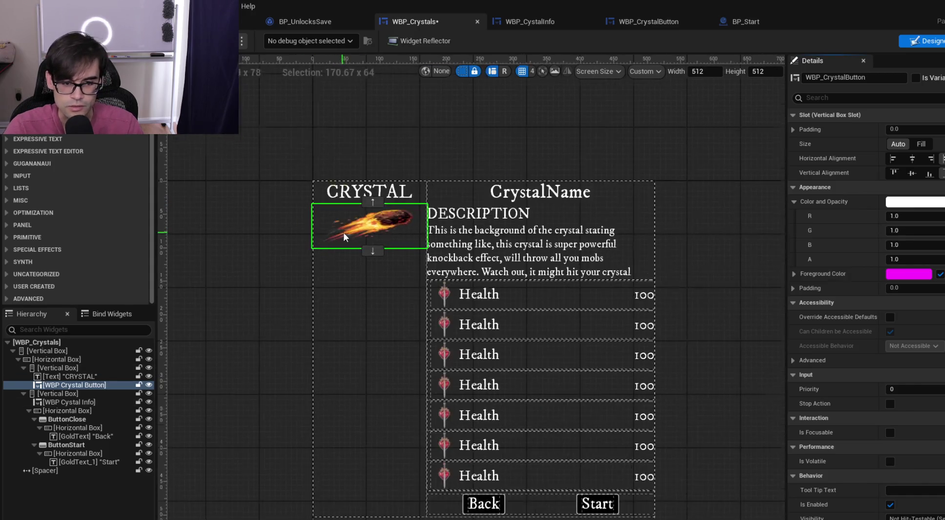
click(913, 158)
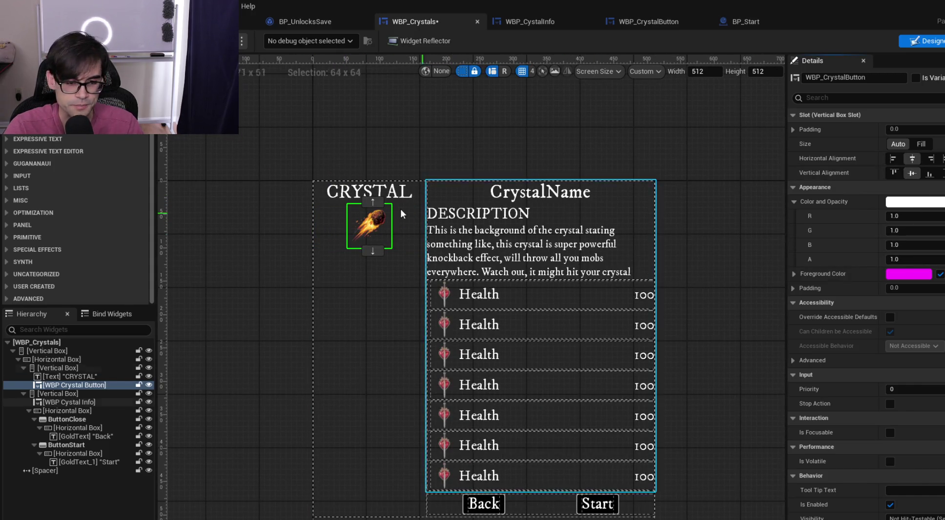
click(329, 149)
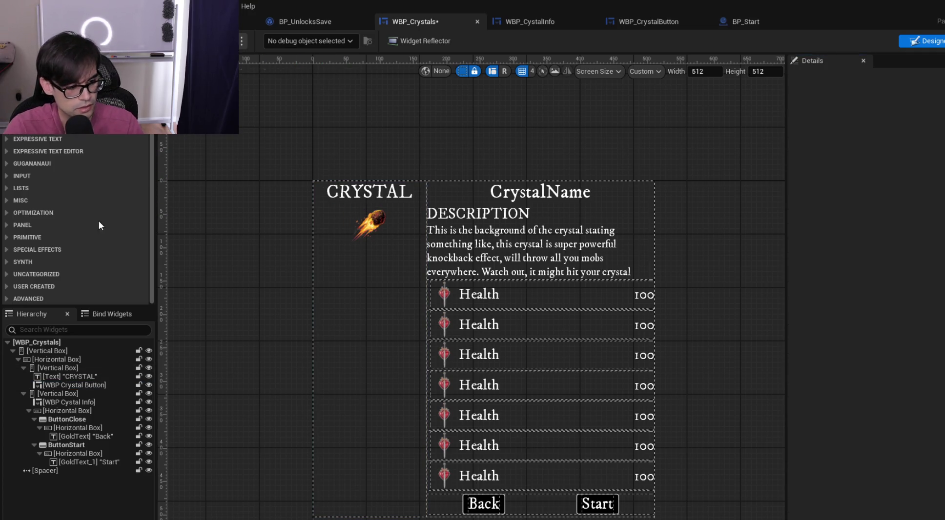
click(81, 386)
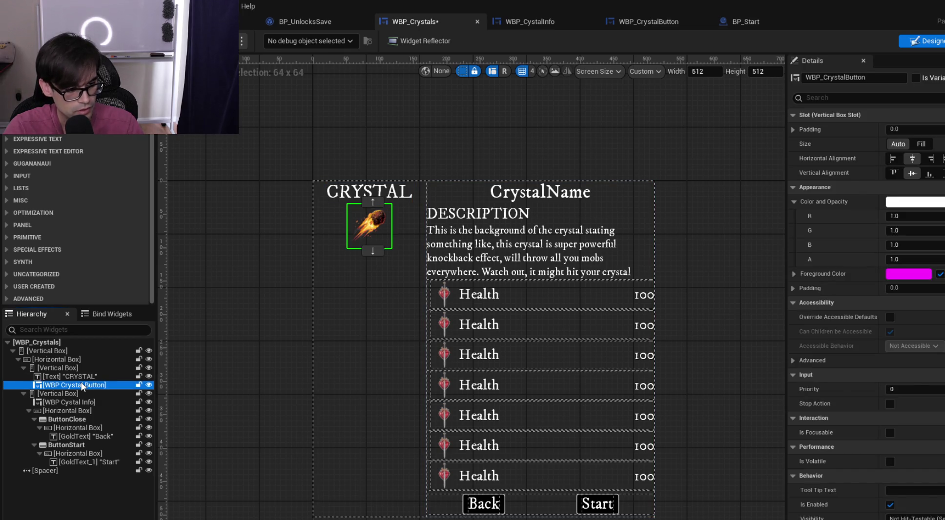
Duplicate the crystal button with Ctrl+D to preview three stacked copies in the column
key(ctrl+d)
key(ctrl+d)
click(304, 202)
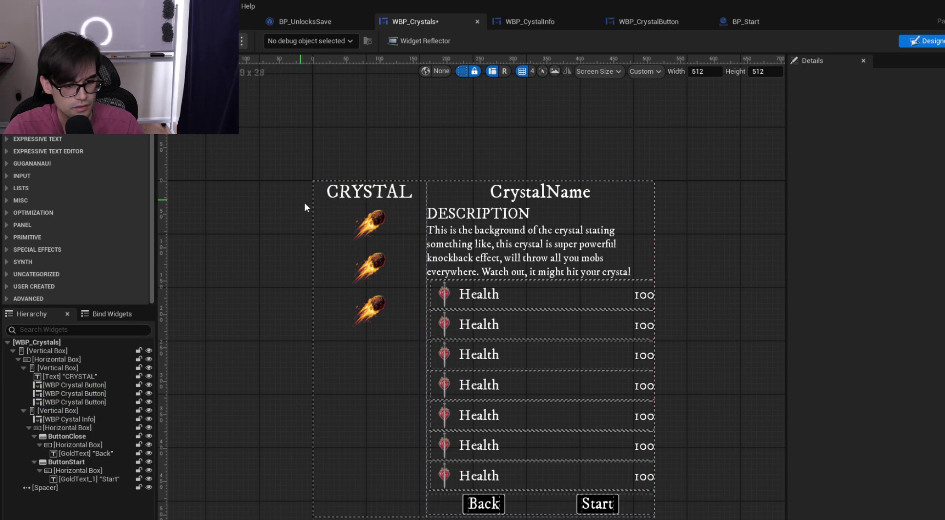
click(379, 225)
click(370, 312)
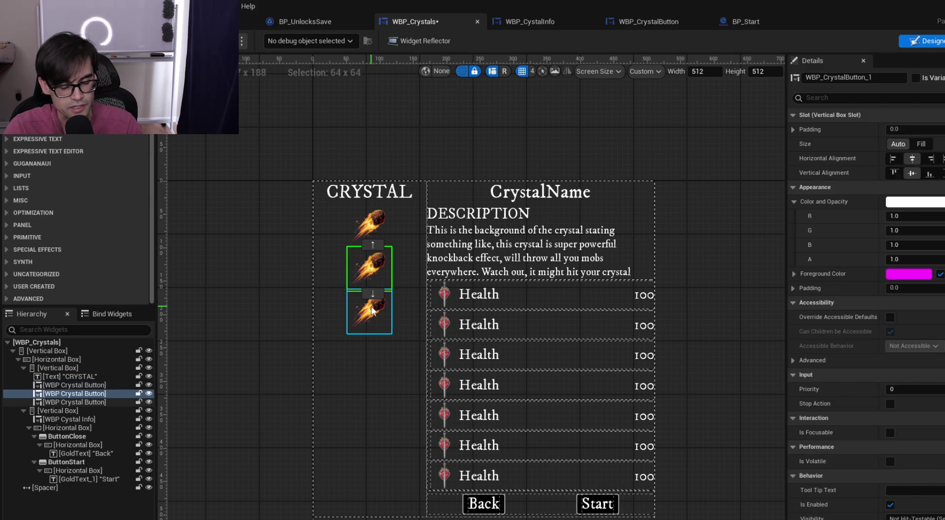
click(372, 275)
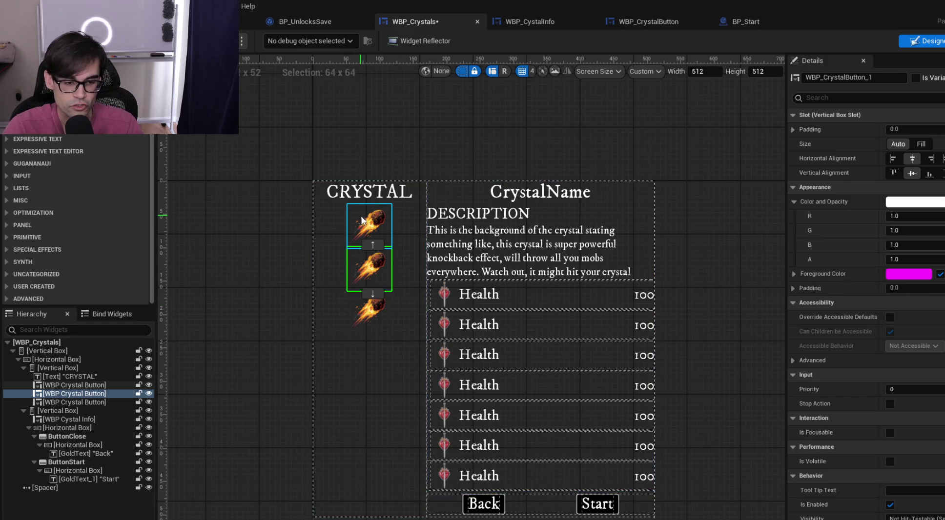
click(380, 303)
Delete the two extra crystal button copies so only one remains, then switch to the Graph
key(Down)
key(Down)
key(Down)
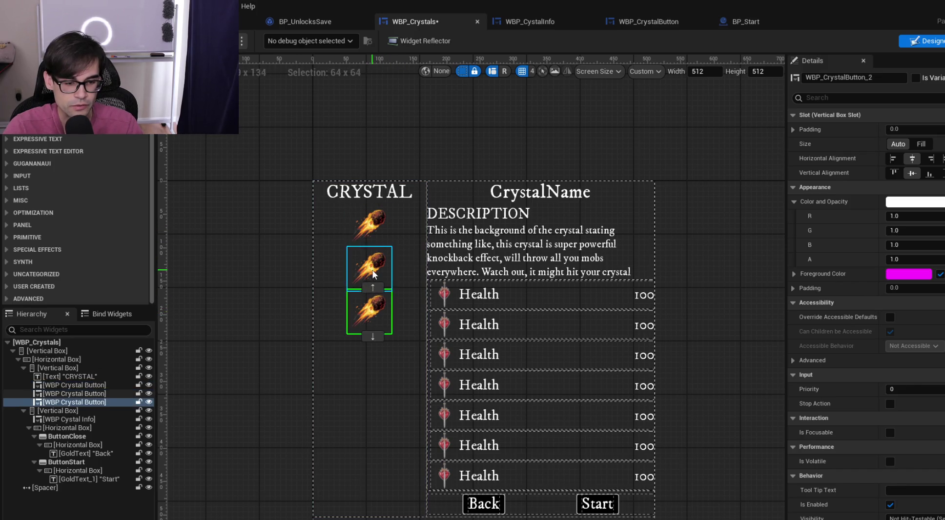
click(369, 268)
click(370, 311)
click(369, 226)
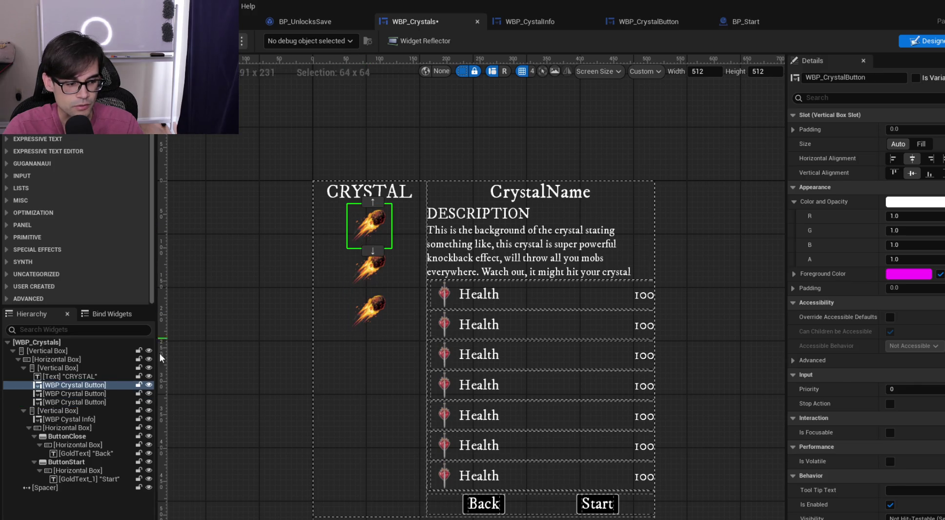
click(361, 326)
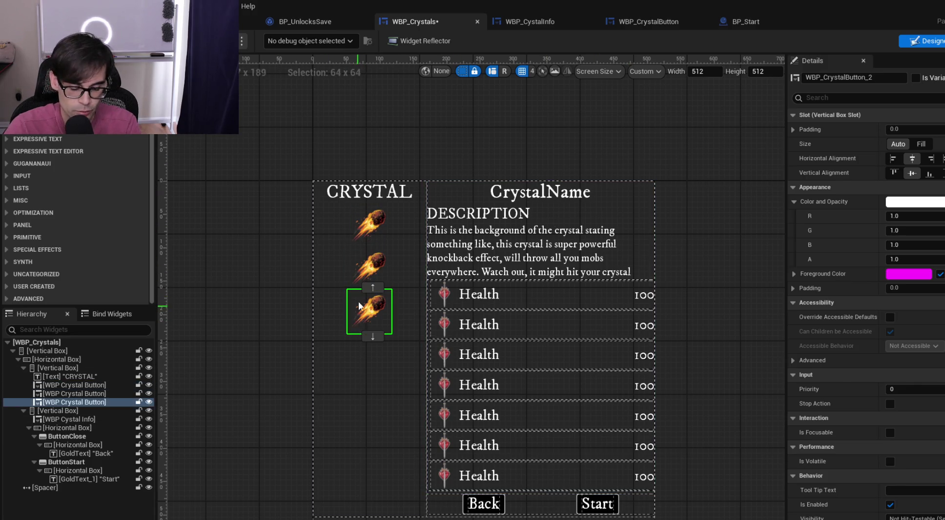
key(Delete)
click(361, 262)
key(Delete)
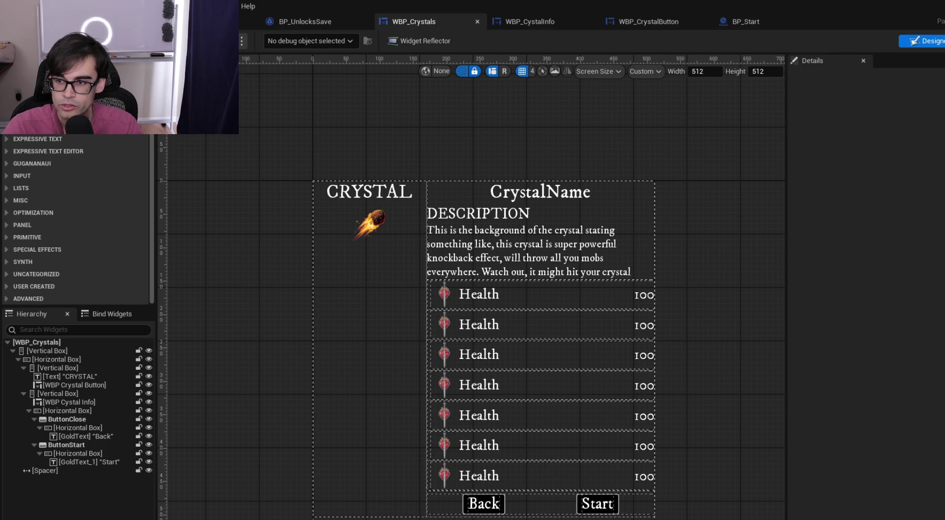
click(943, 41)
scroll(505, 244, down, 6)
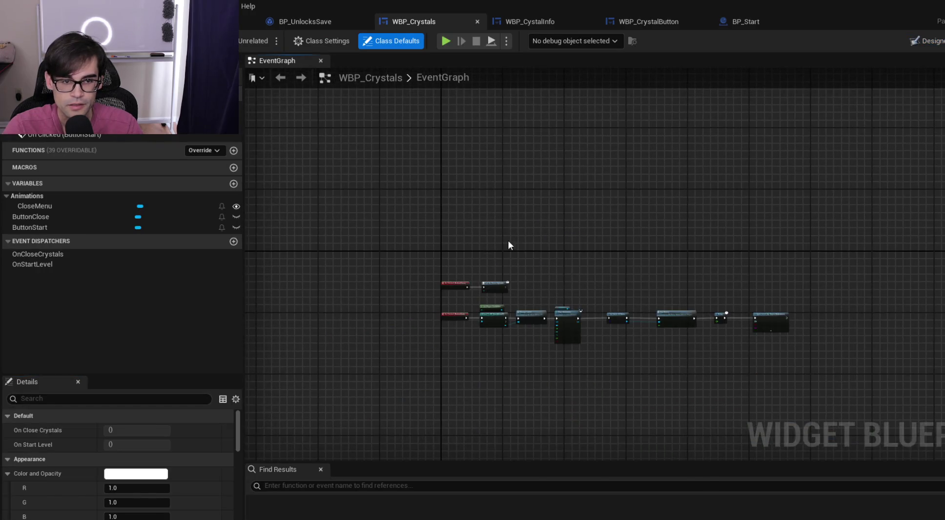
Glance at BP_UnlocksSave's Crystals Unlocks defaults, then return to the WBP_Crystals Designer
scroll(449, 133, up, 3)
click(305, 22)
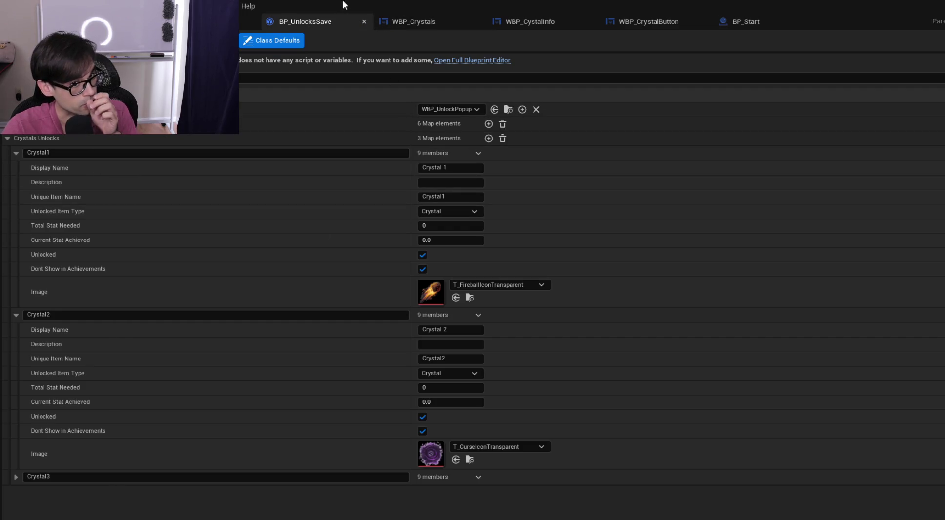
click(421, 21)
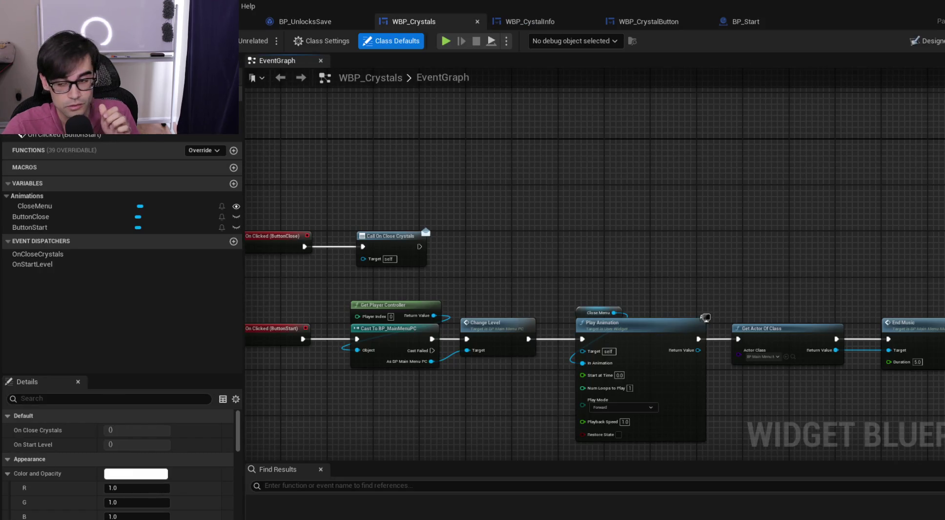
click(938, 43)
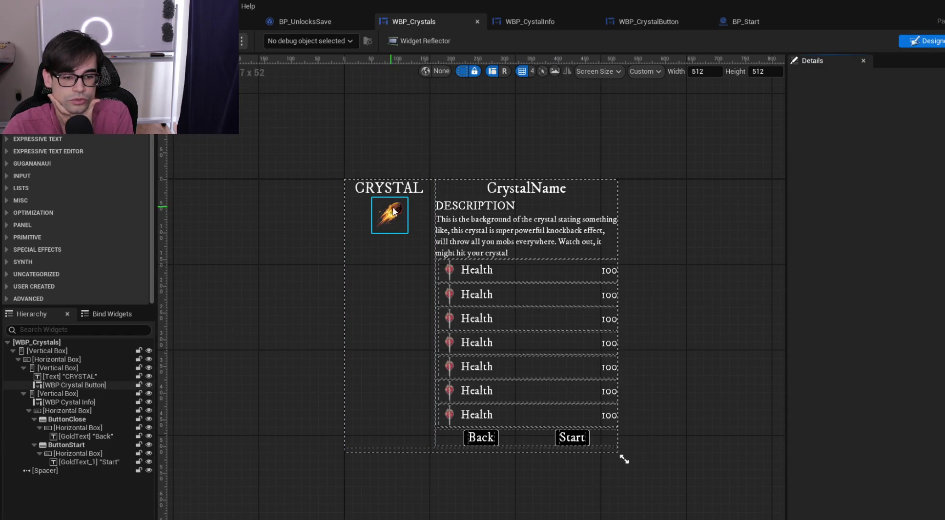
Make the left Vertical Box a variable renamed CrystalColumn, save with Ctrl+S, and go to Graph
click(395, 291)
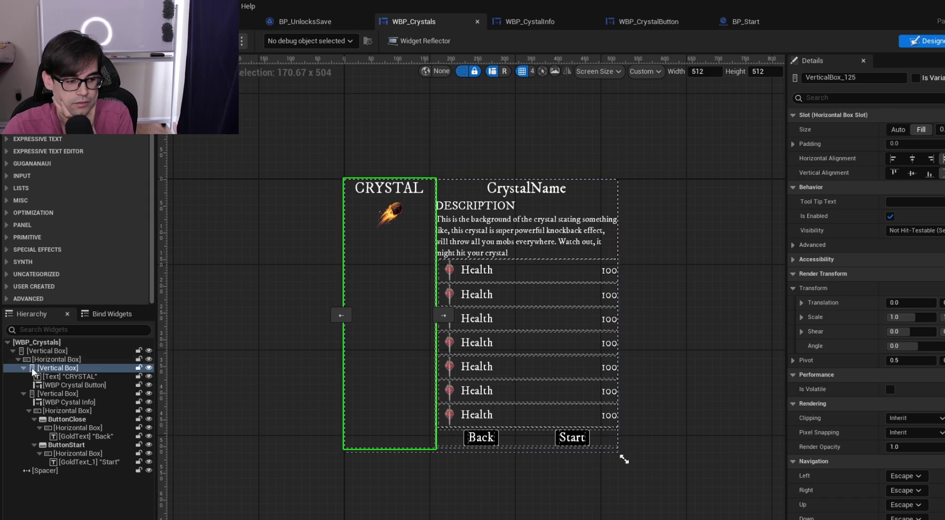
click(915, 79)
click(845, 78)
key(ctrl+a)
text(C)
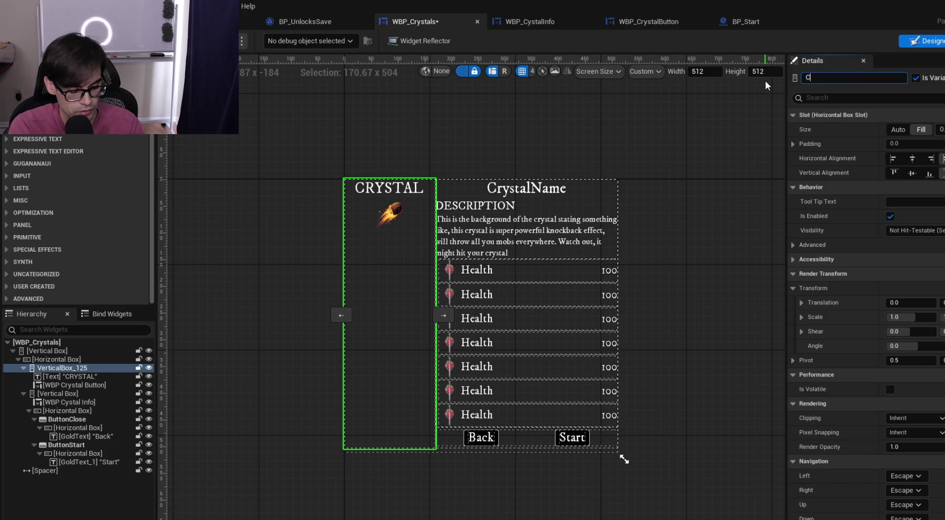
text(rystalColumn)
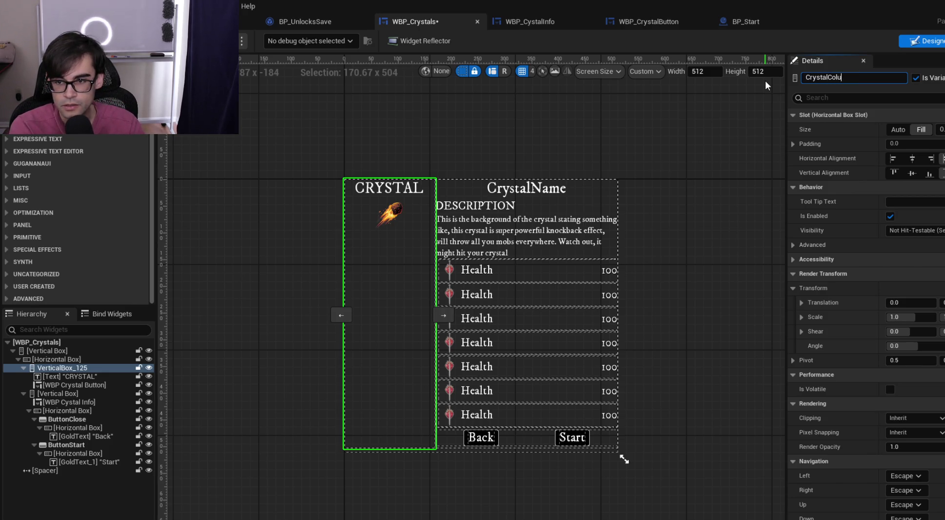
key(Return)
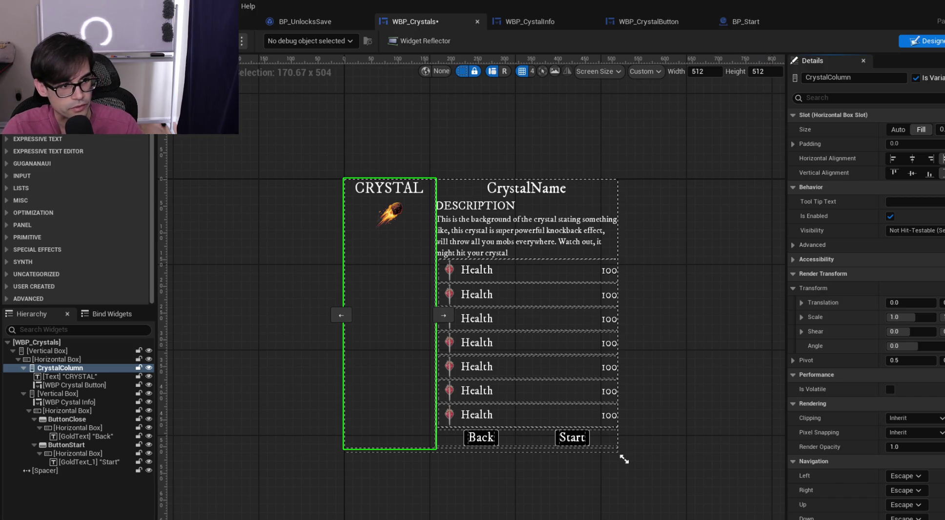
key(ctrl+s)
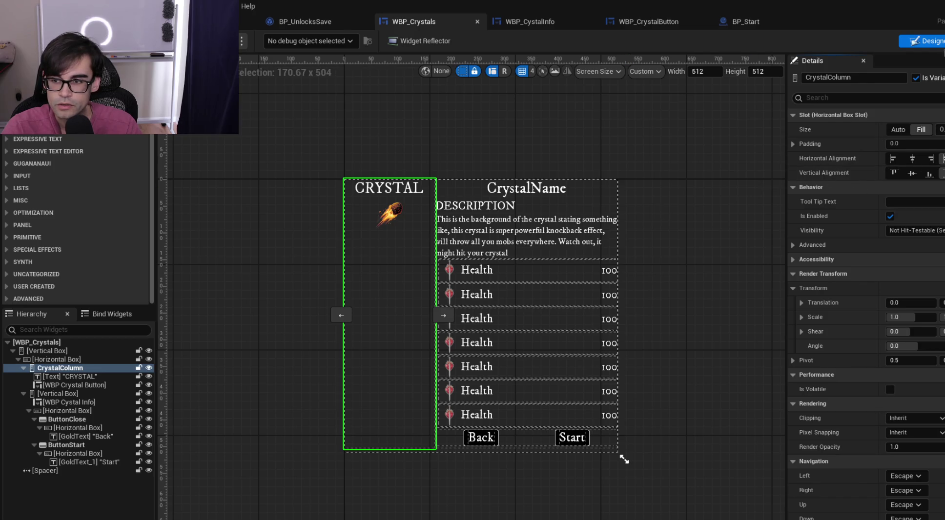
click(944, 41)
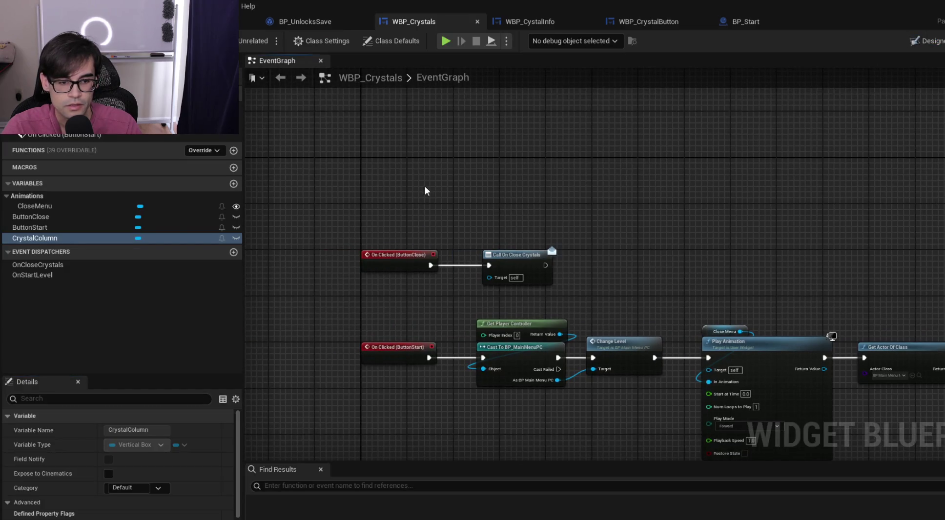
Override On Initialized from My Blueprint's Functions list and place the node above the click events
click(217, 149)
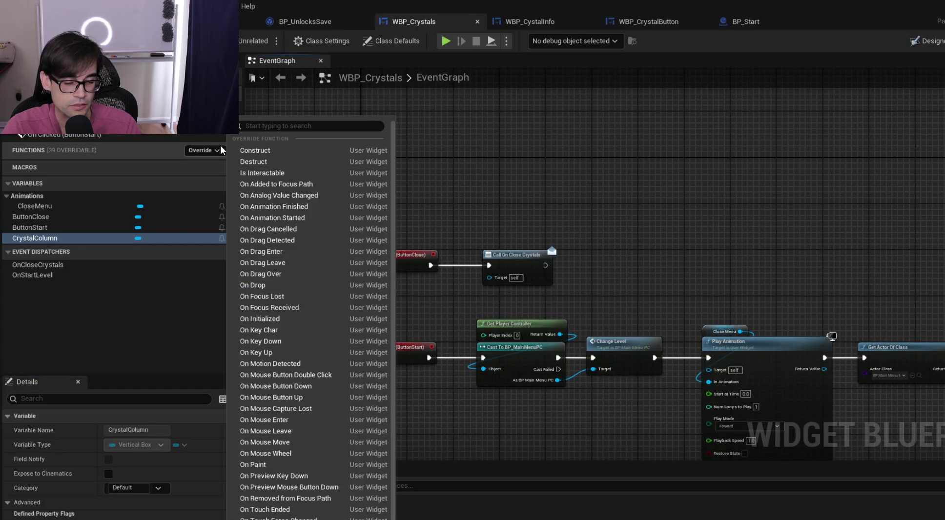
scroll(294, 305, down, 1)
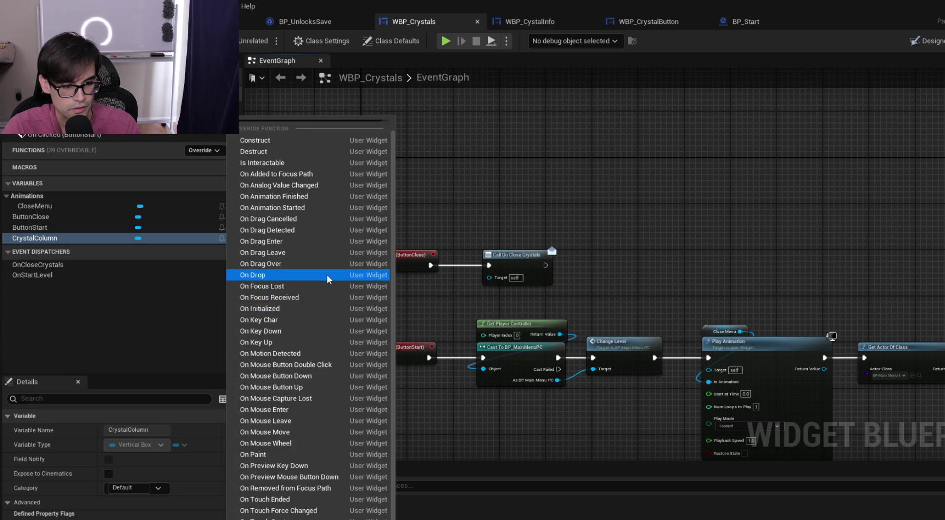
click(316, 312)
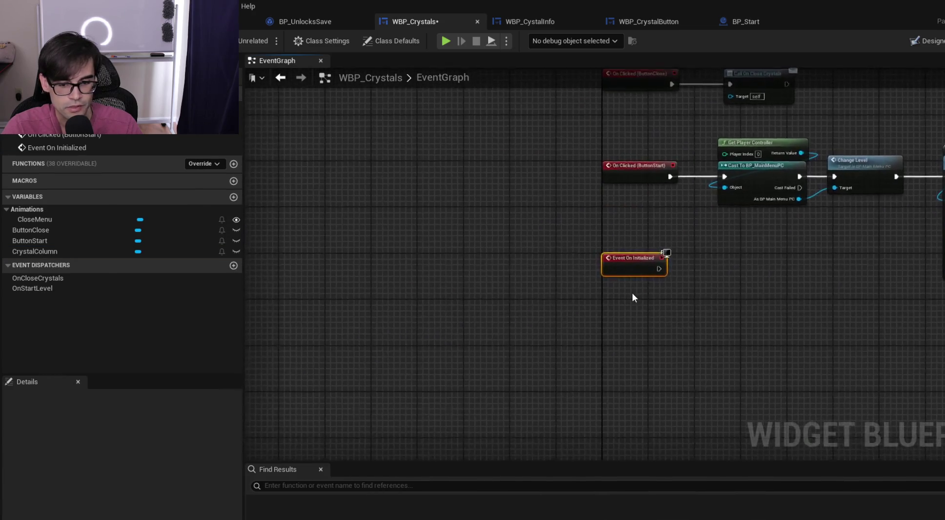
mouse_move(632, 268)
mouse_down()
mouse_move(593, 329)
mouse_move(610, 228)
mouse_move(583, 241)
mouse_up()
scroll(593, 328, down, 4)
scroll(610, 229, up, 2)
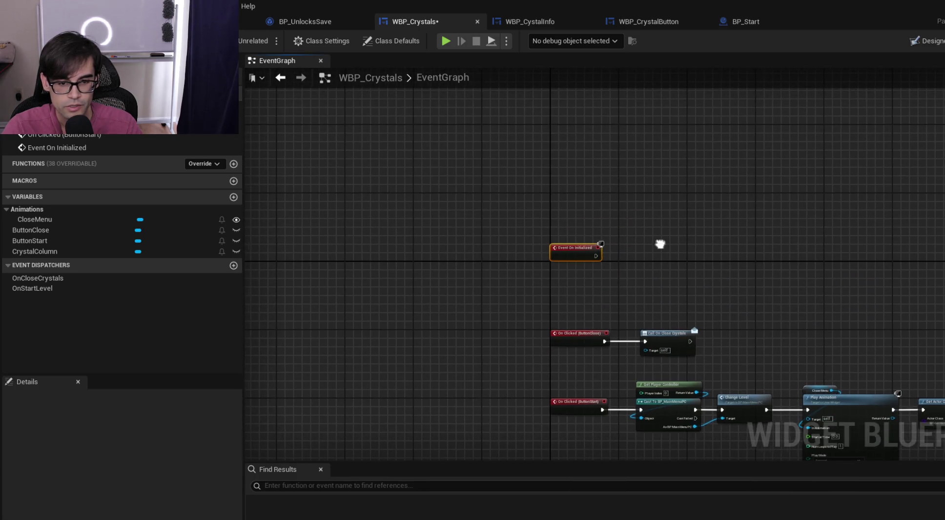
Flip between BP_UnlocksSave and the level editor, then show Mass > Spawnable in Content Browser 3
drag(660, 245, 536, 239)
click(535, 240)
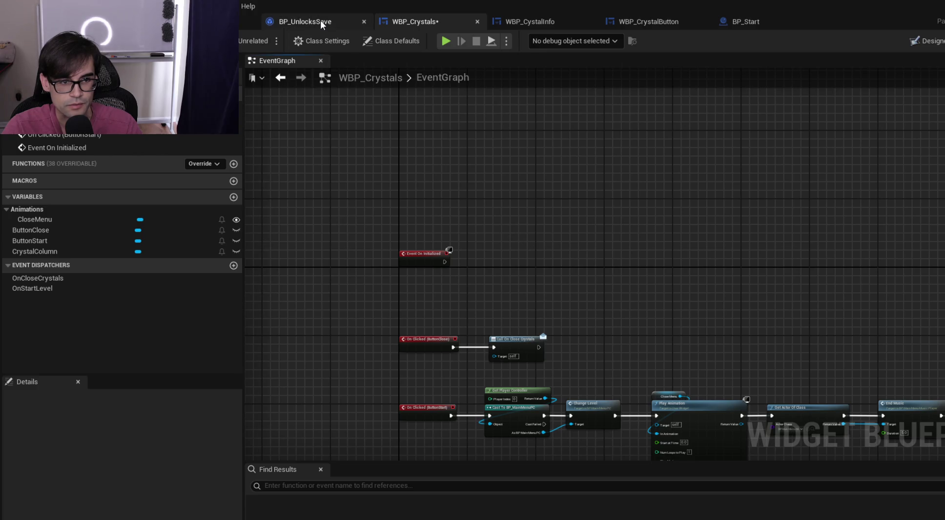
click(321, 21)
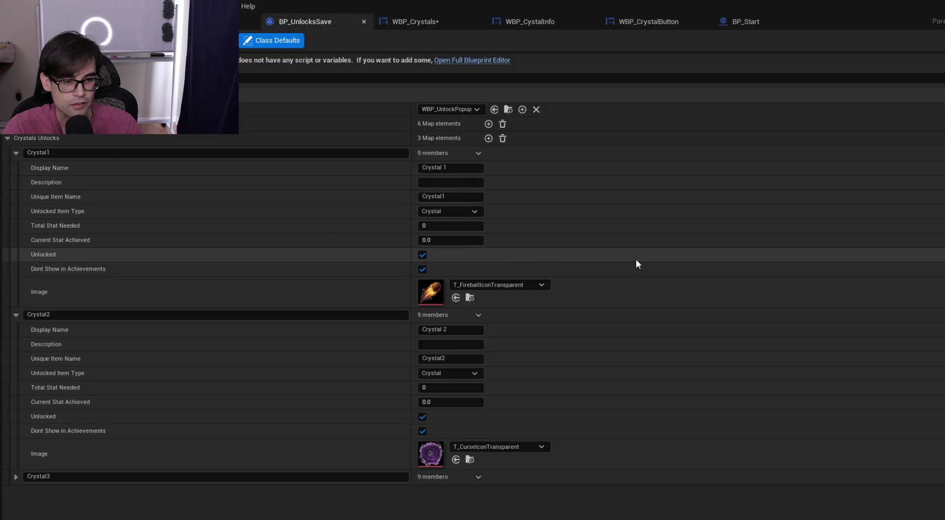
click(205, 22)
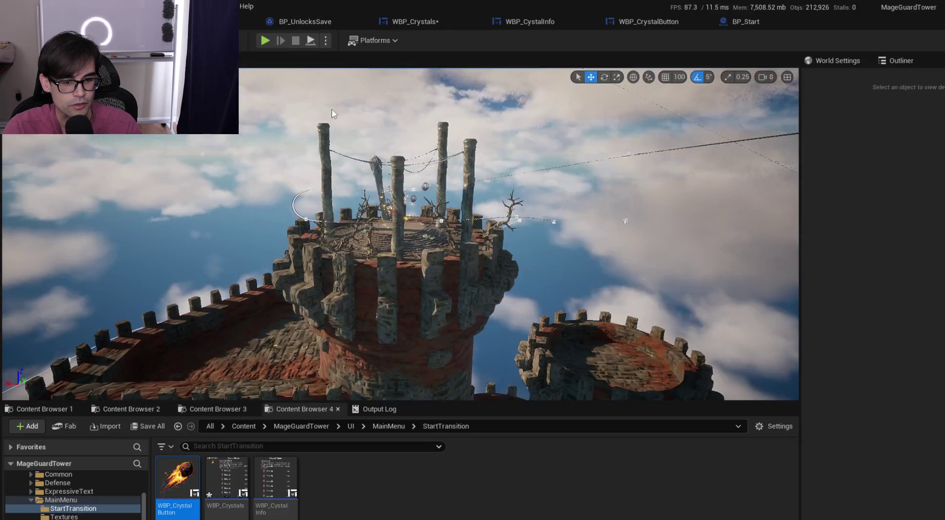
click(310, 19)
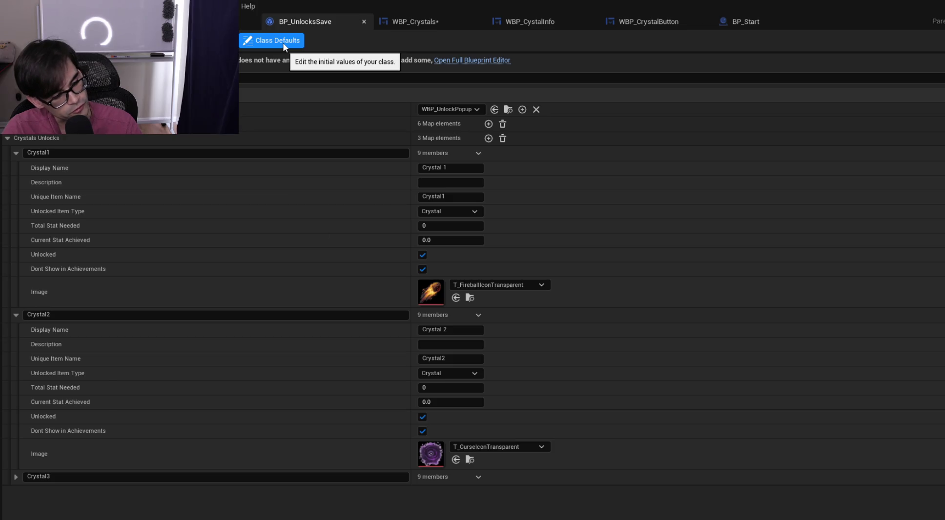
click(205, 21)
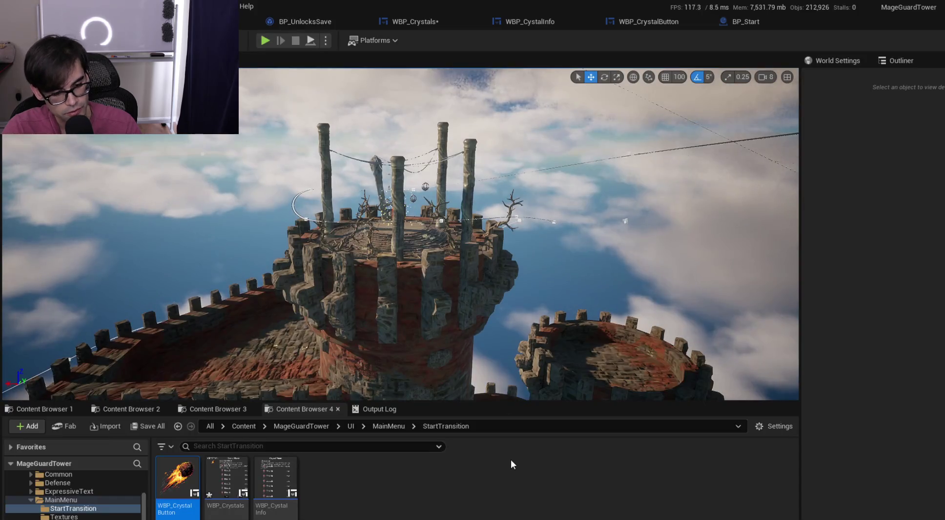
click(234, 412)
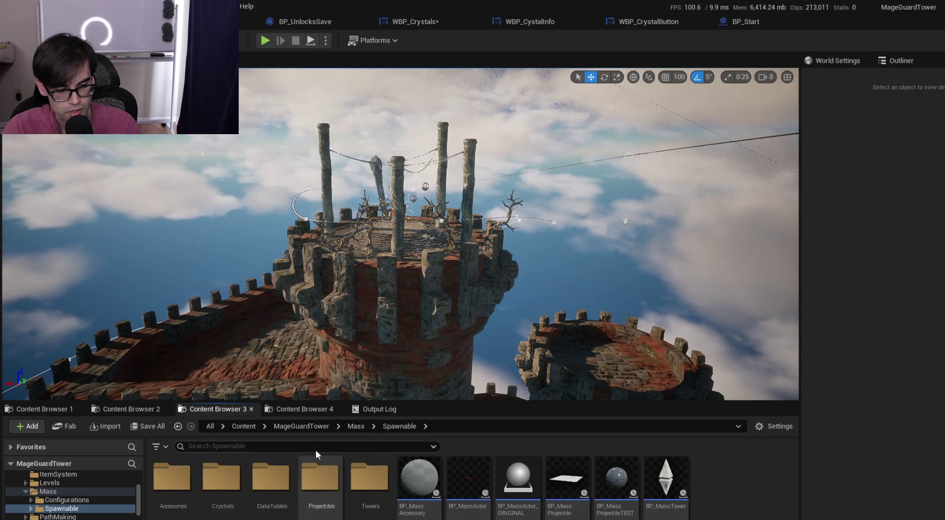
Browse up to MageGuardTower, into UI > Achievements, and open WBP_Achievements
click(352, 428)
click(318, 429)
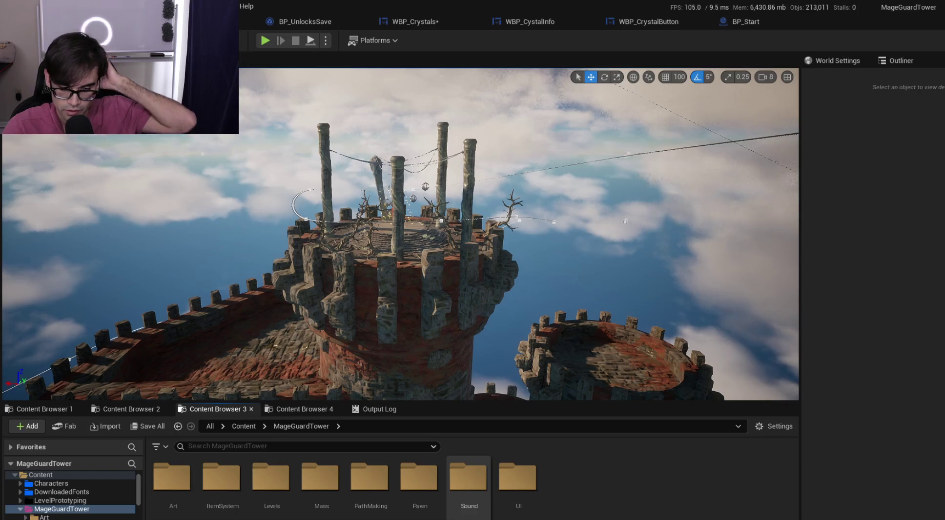
double_click(520, 503)
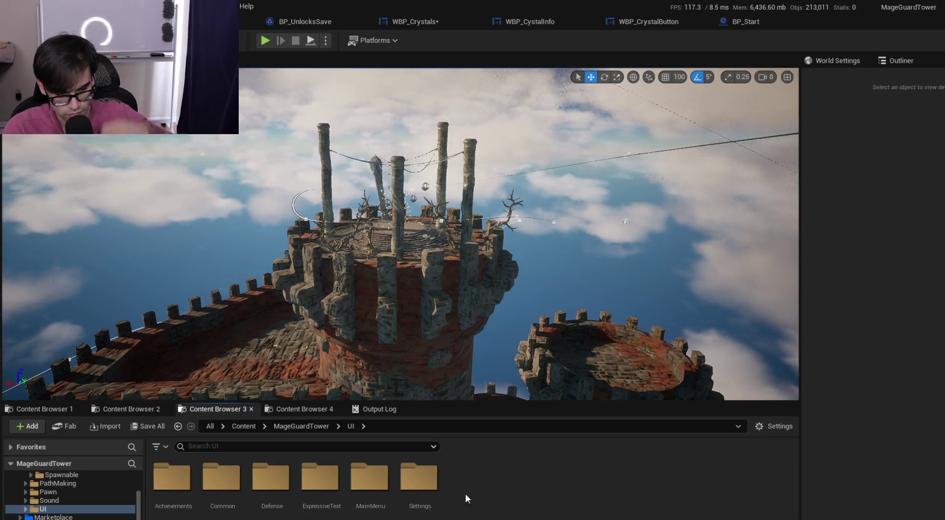
double_click(172, 478)
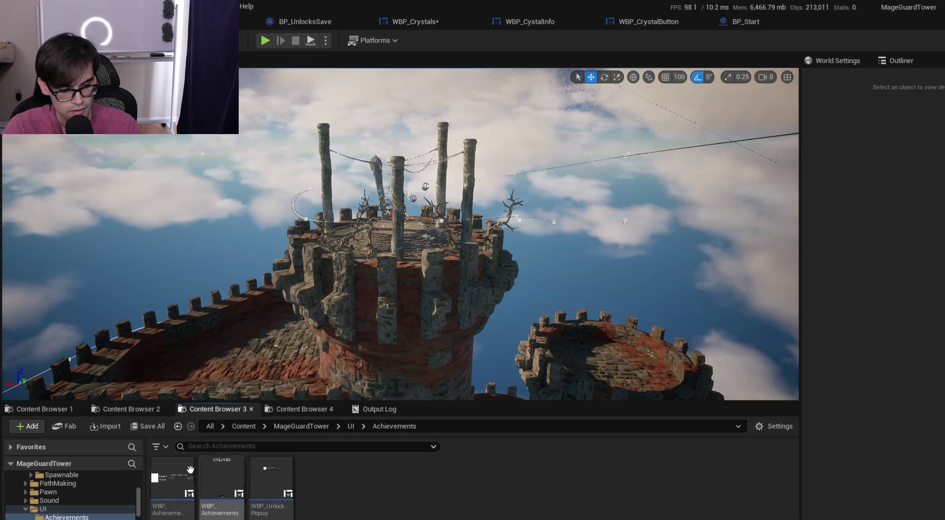
double_click(234, 467)
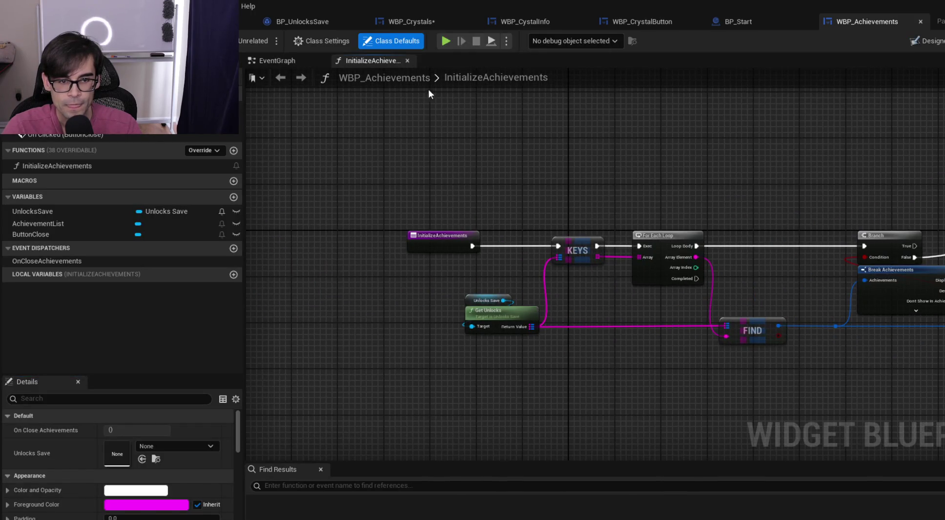
Follow the EventGraph into the InitializeAchievements function and inspect the UnlocksSave variable's details
click(270, 61)
scroll(470, 188, down, 2)
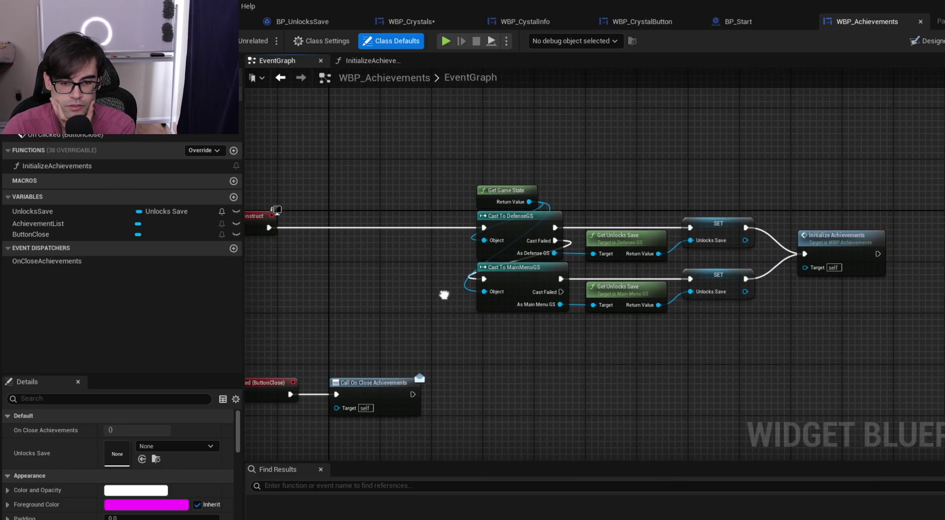
drag(443, 296, 419, 293)
double_click(827, 238)
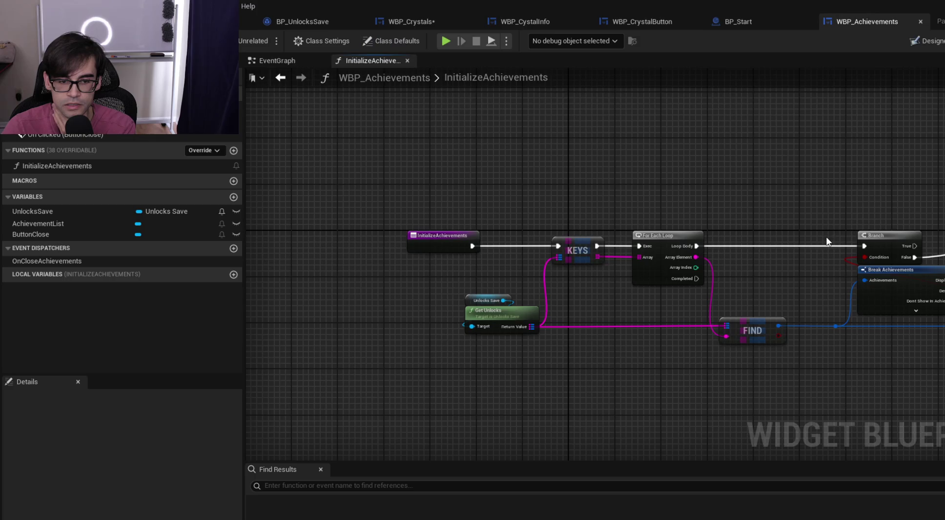
scroll(495, 331, up, 2)
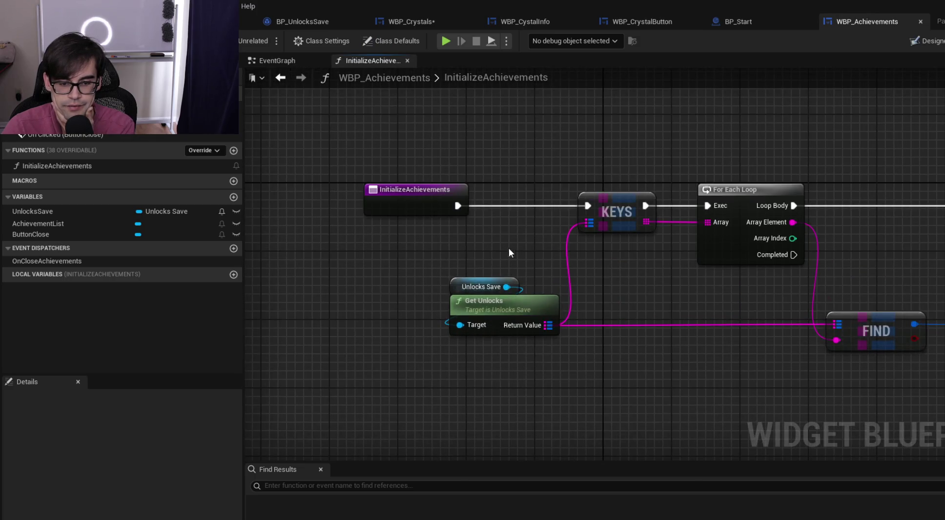
click(453, 287)
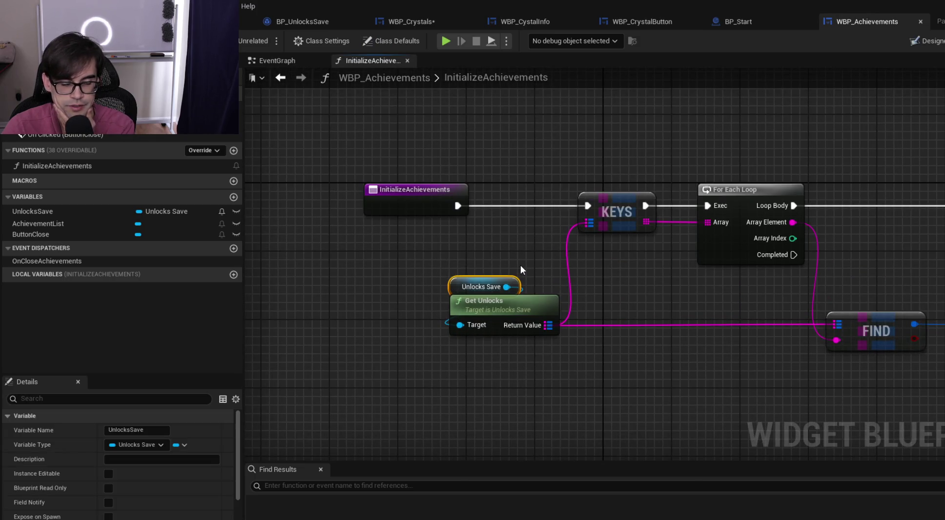
click(80, 208)
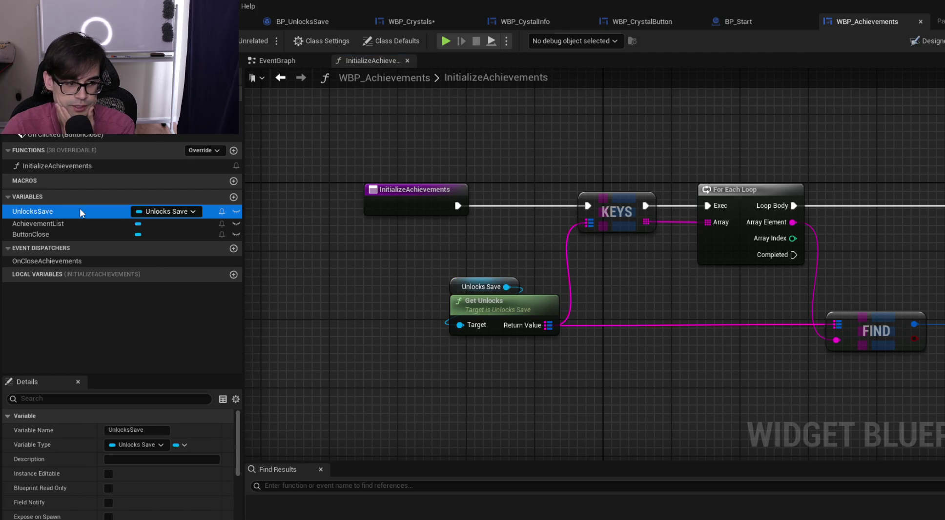
scroll(165, 469, down, 5)
scroll(165, 469, down, 2)
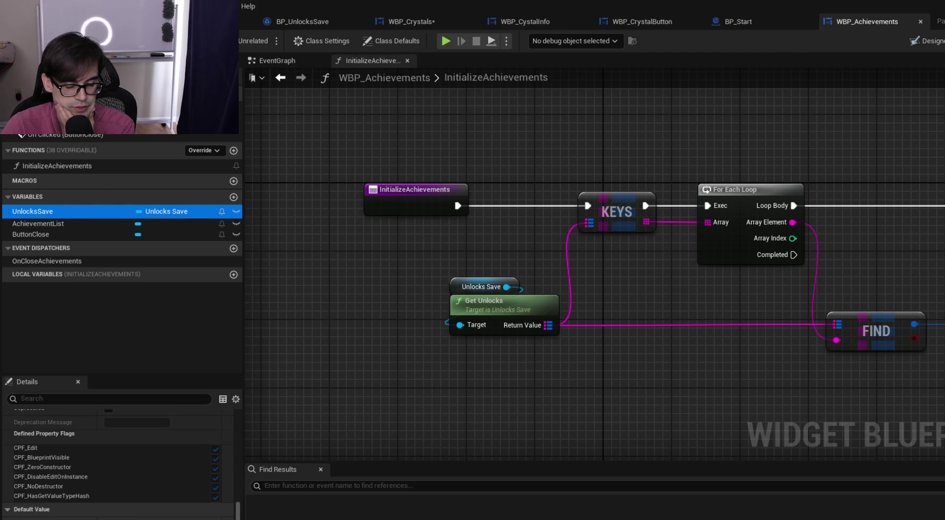
Back in the EventGraph, review the Event Construct cast, Get and SET nodes, selecting Cast To MainMenuGS
click(277, 61)
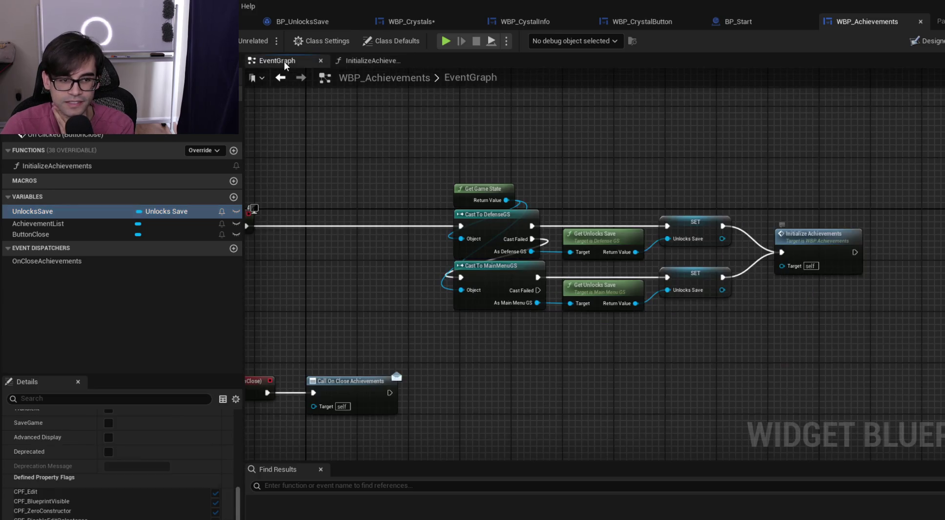
scroll(560, 259, up, 2)
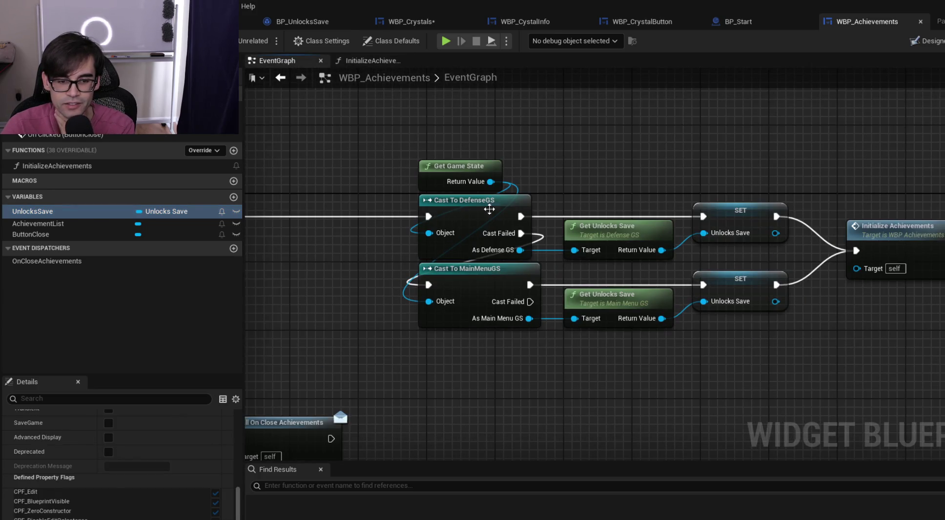
scroll(489, 210, down, 3)
scroll(395, 142, up, 2)
scroll(576, 200, down, 1)
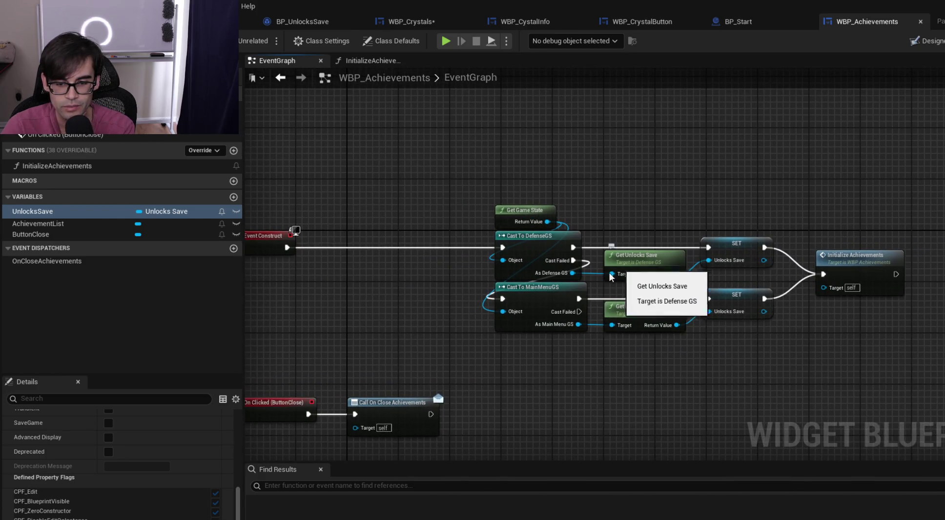
mouse_move(447, 196)
mouse_down()
mouse_move(669, 345)
mouse_move(778, 380)
mouse_up()
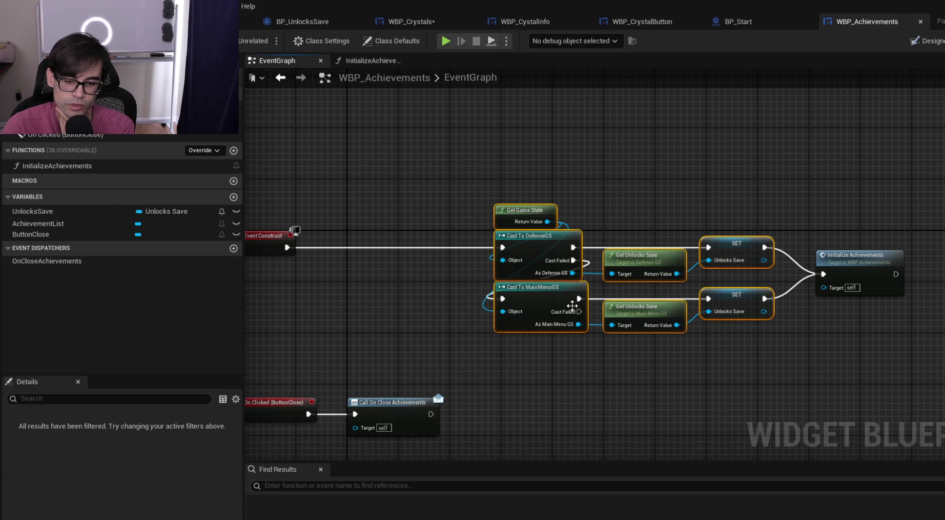
click(535, 299)
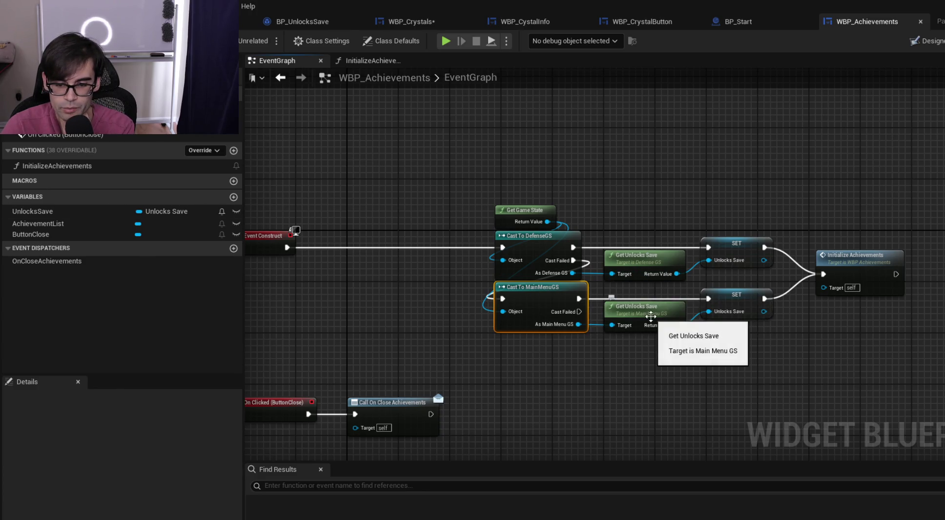
Reopen InitializeAchievements to study its Branch and Create Widget nodes, then move to BP_Start
double_click(874, 266)
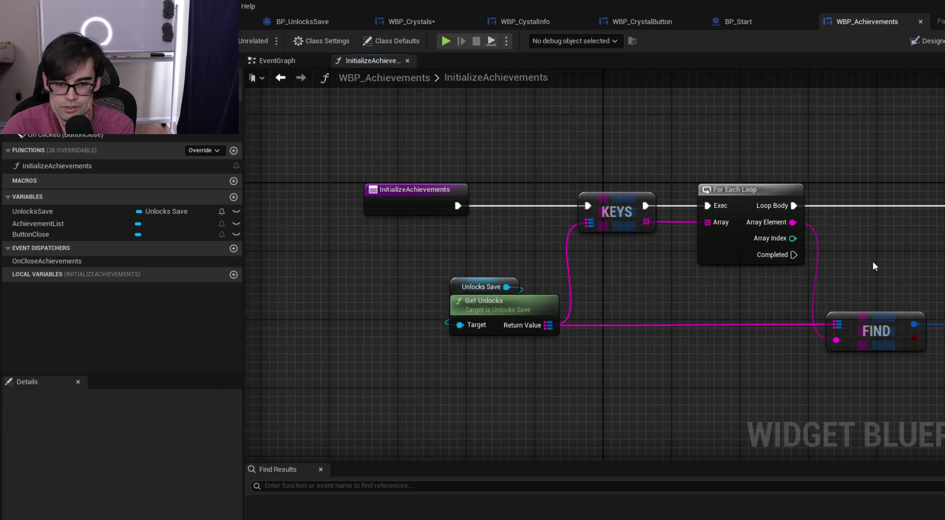
drag(696, 286, 421, 292)
scroll(501, 280, down, 2)
mouse_move(500, 280)
mouse_down()
mouse_move(705, 309)
mouse_move(779, 275)
mouse_up()
scroll(504, 252, up, 2)
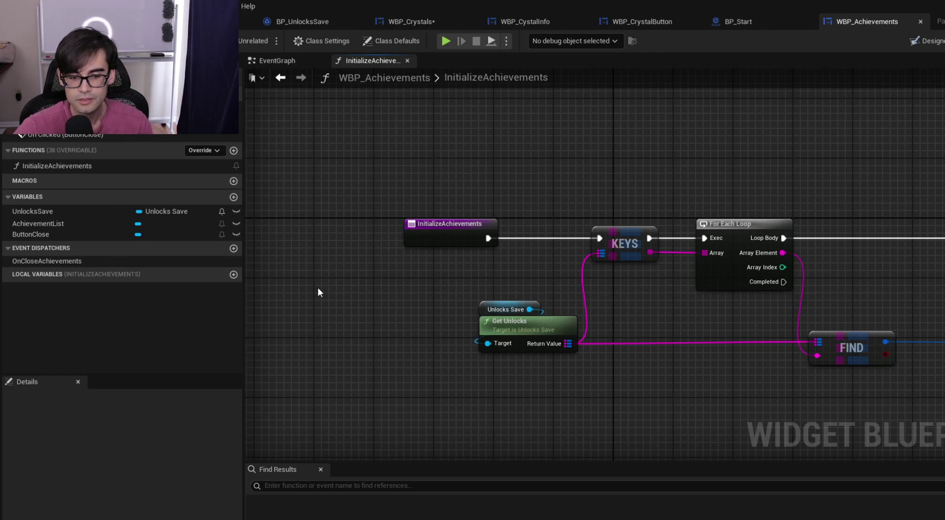
click(762, 24)
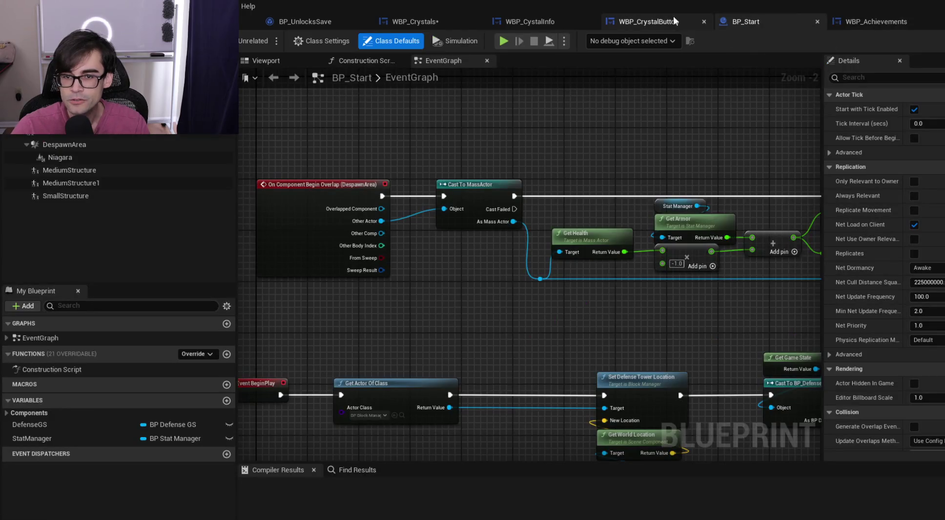
Cycle through the WBP_CrystalButton, WBP_CystalInfo and WBP_Crystals tabs back to WBP_Achievements
click(666, 20)
click(510, 22)
click(420, 24)
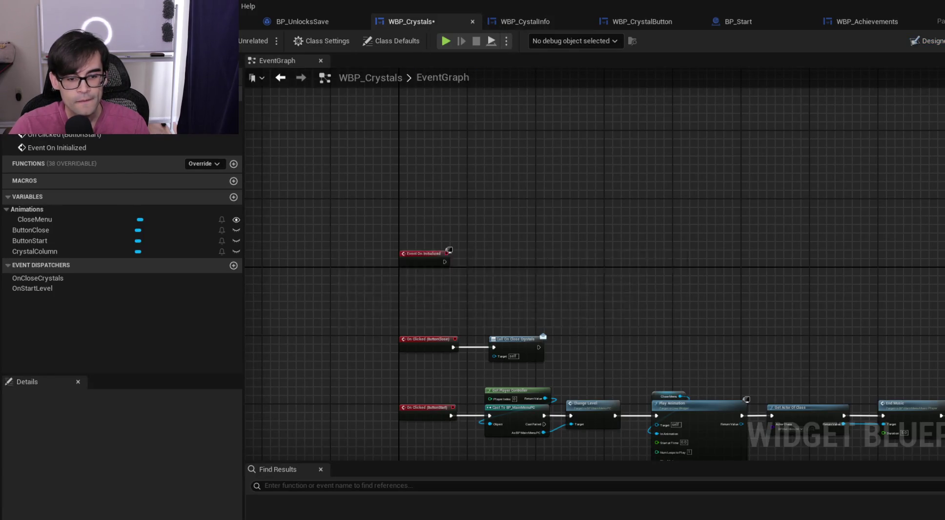
scroll(430, 271, up, 3)
click(874, 21)
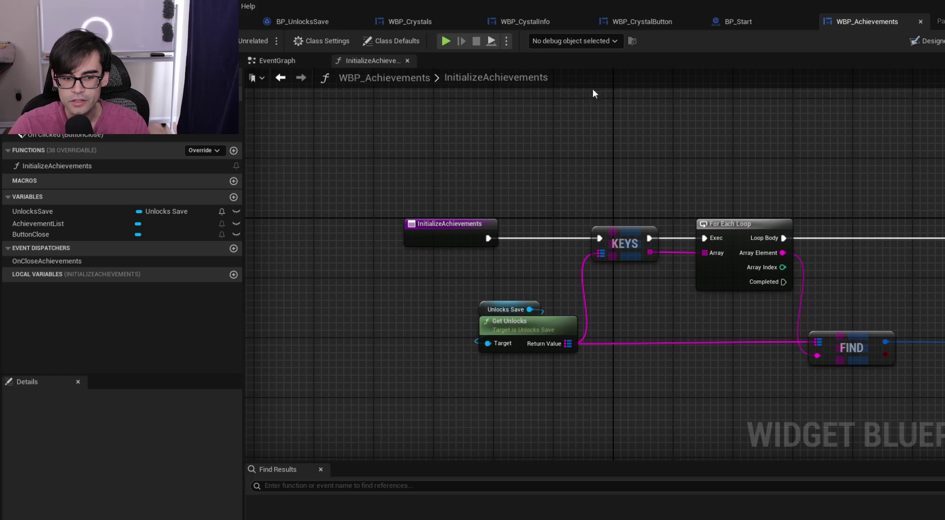
In WBP_Achievements' EventGraph, pan to Event Construct and select Get Game State with both cast nodes
click(278, 58)
scroll(605, 226, up, 1)
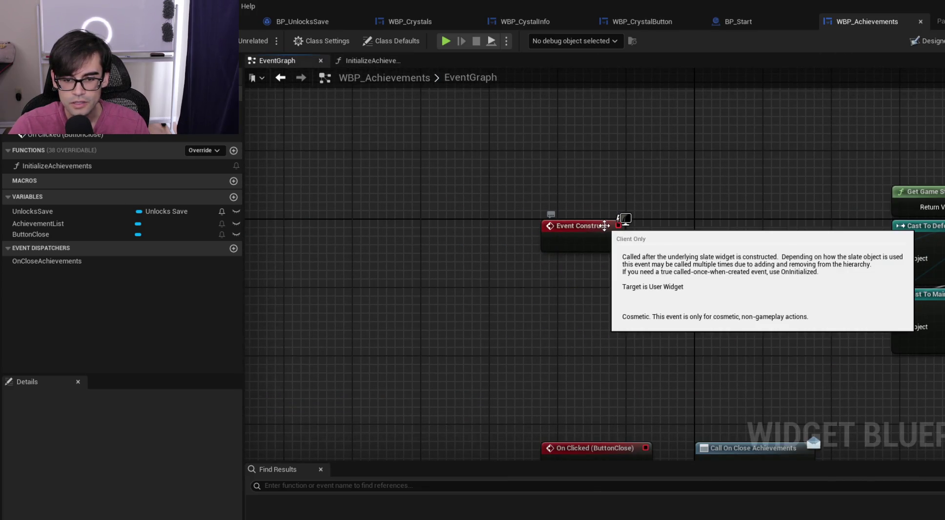
drag(678, 219, 393, 234)
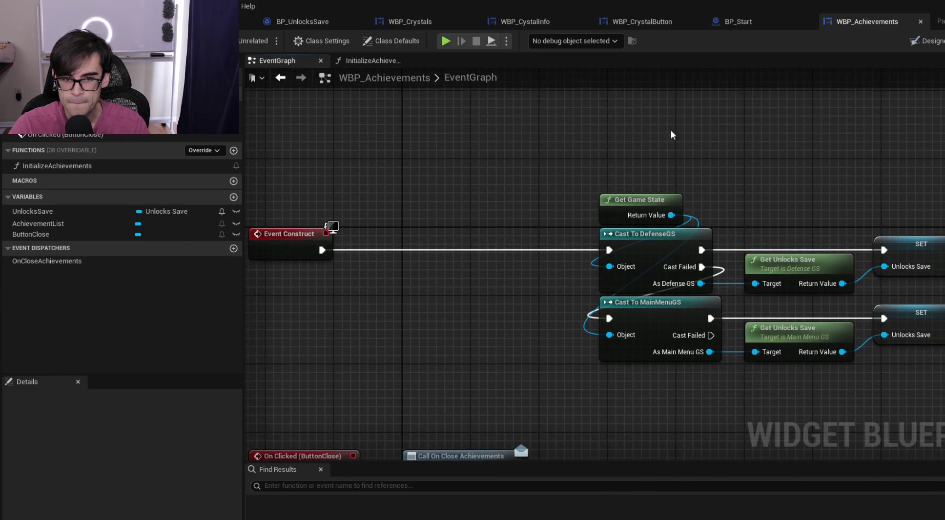
mouse_move(802, 220)
mouse_down()
mouse_move(670, 233)
mouse_move(557, 271)
mouse_up()
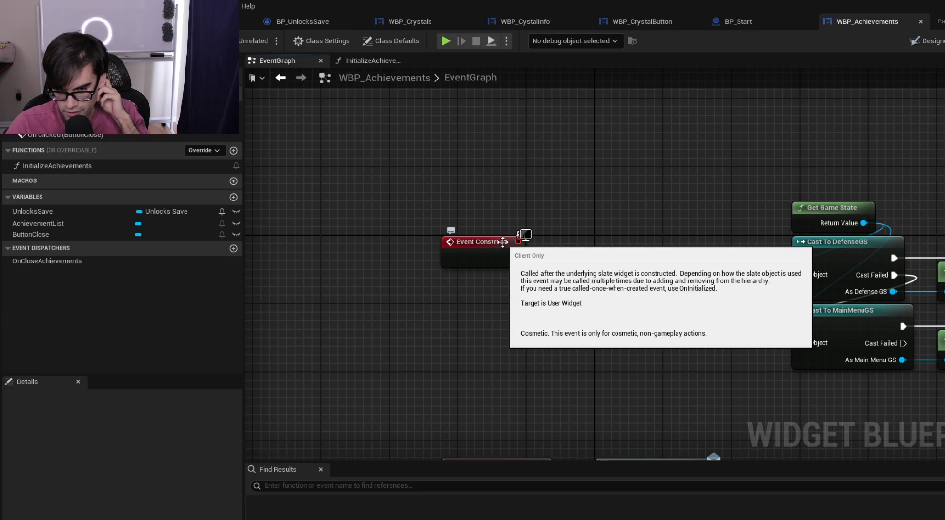
drag(389, 199, 656, 335)
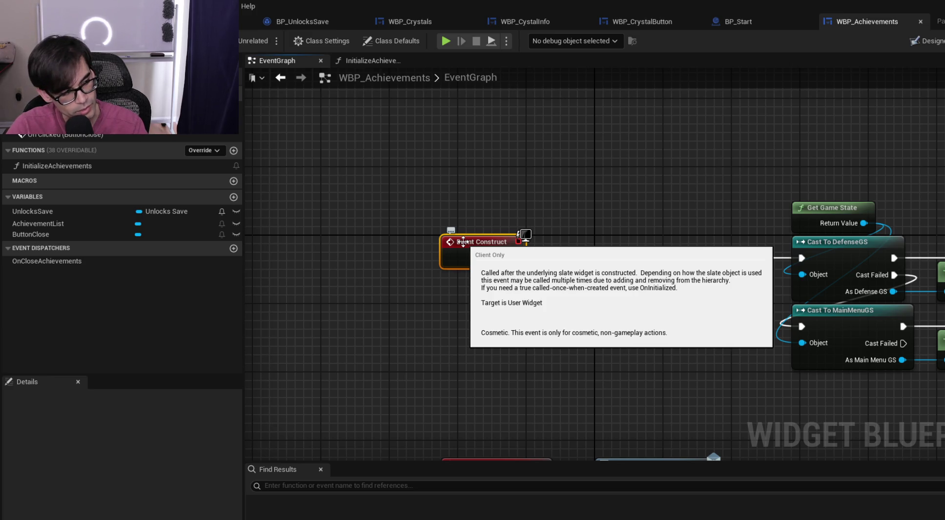
drag(526, 174, 695, 420)
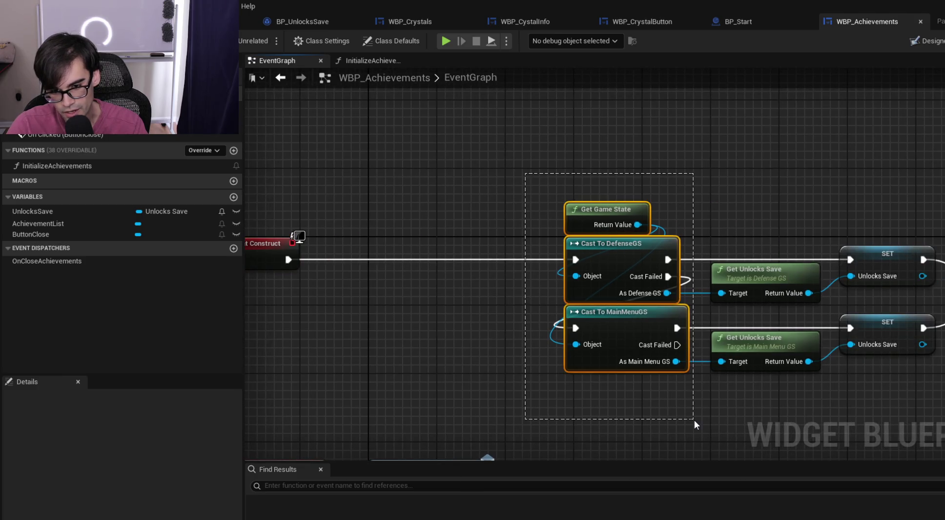
Try several marquee selections of Event Construct, Get Game State and the casts, then clear the selection
drag(317, 232, 566, 354)
drag(490, 190, 685, 443)
click(517, 226)
drag(259, 166, 703, 352)
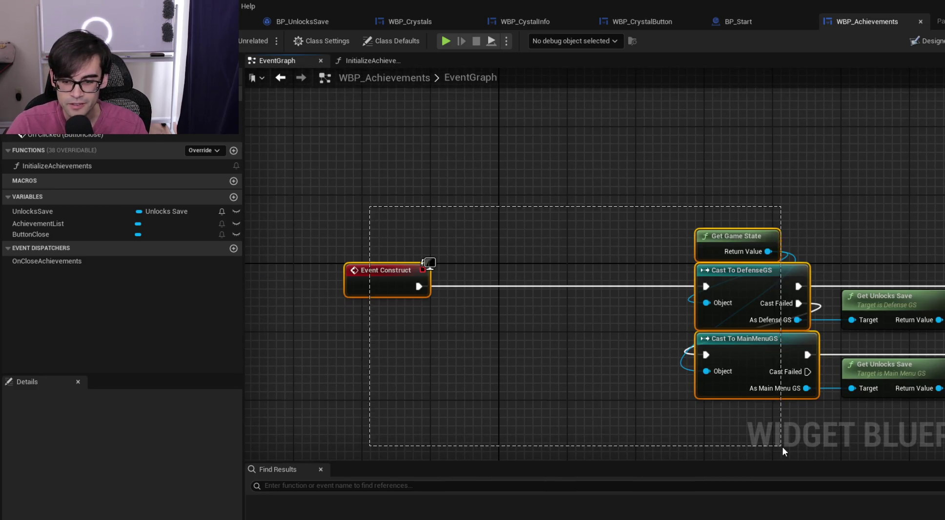
click(461, 296)
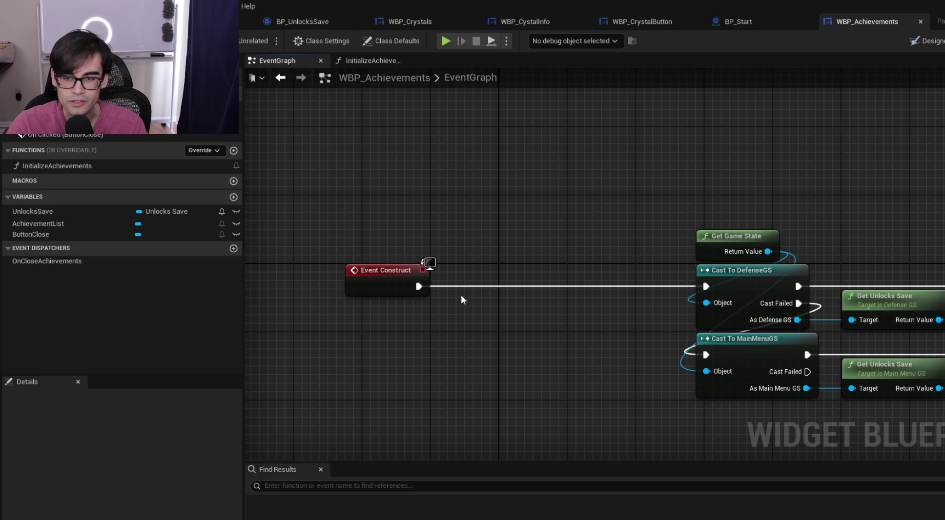
Step through the BP_Start, WBP_CrystalButton and WBP_CystalInfo tabs to the WBP_Crystals EventGraph
click(762, 19)
click(652, 23)
click(514, 23)
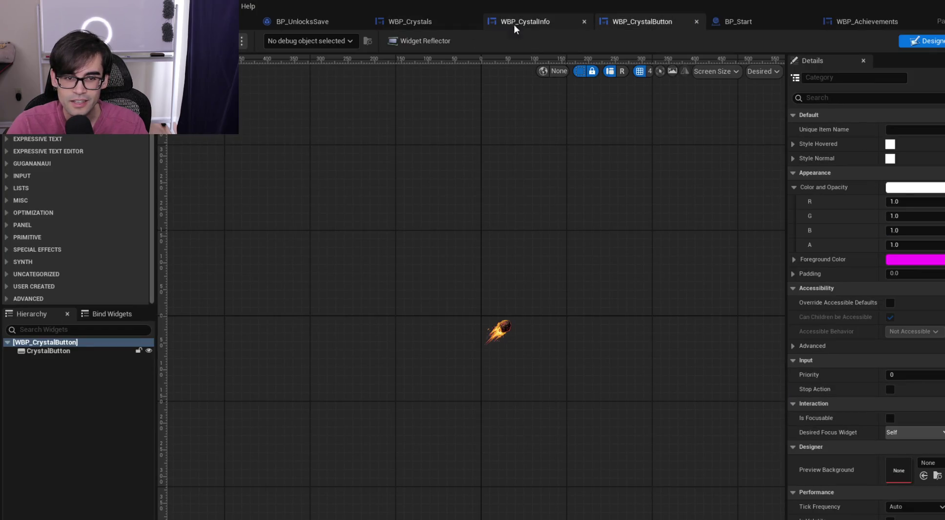
click(415, 21)
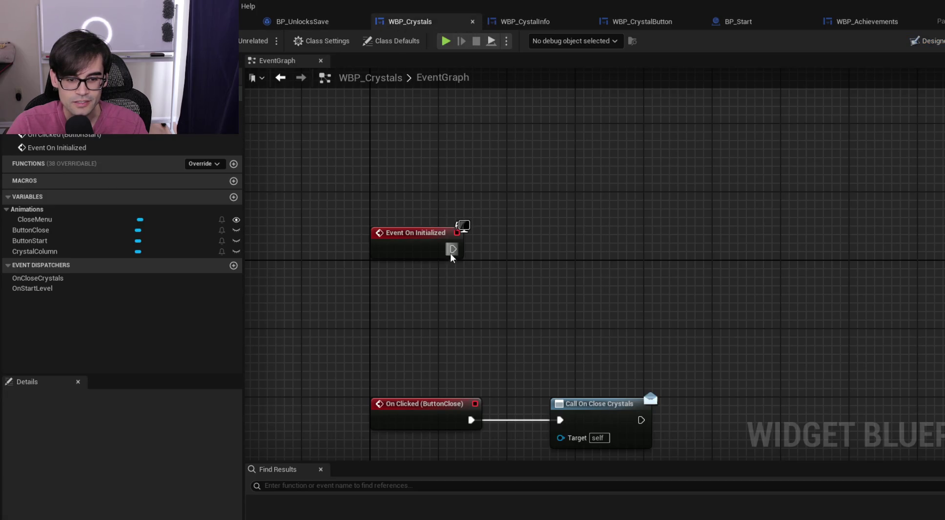
Paste WBP_Achievements' cast, Get Game State and SET nodes into WBP_Crystals, dropping the InitializeAchievements call
click(844, 23)
drag(356, 140, 856, 335)
click(518, 22)
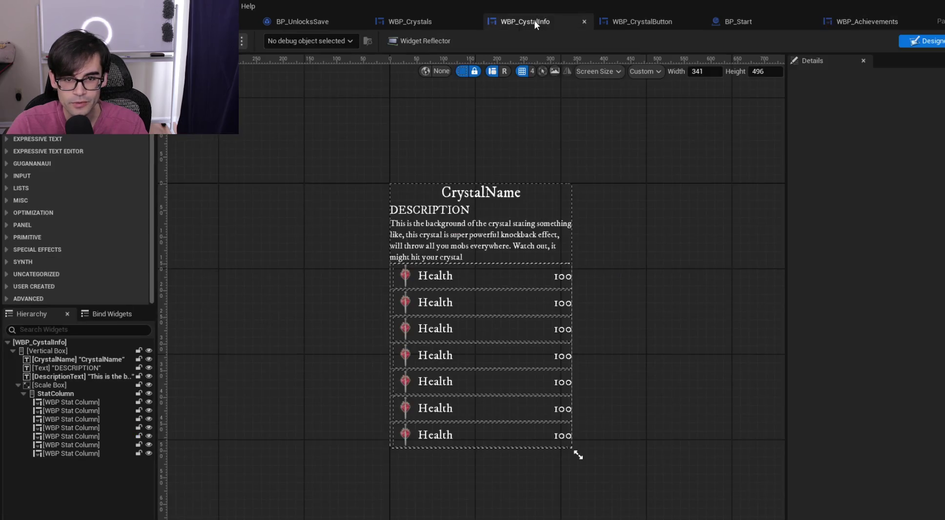
click(402, 23)
click(593, 218)
key(ctrl+v)
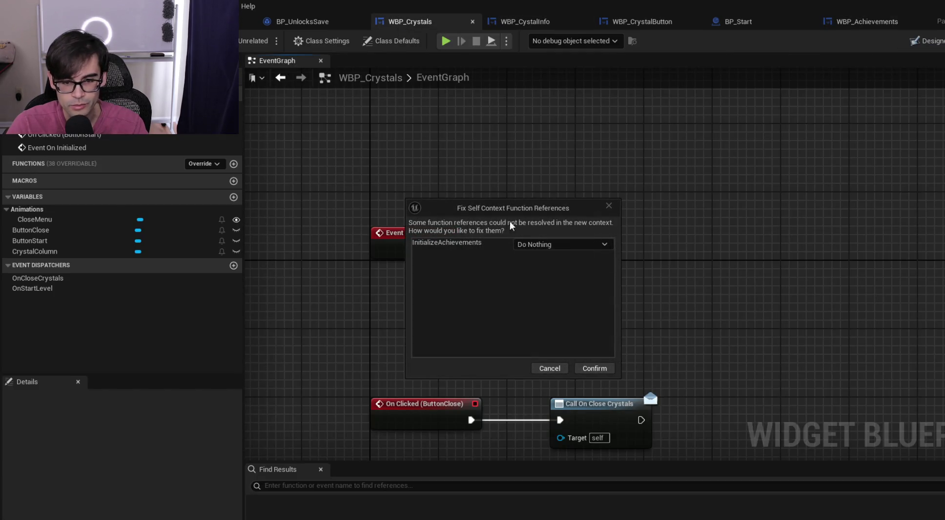
click(537, 245)
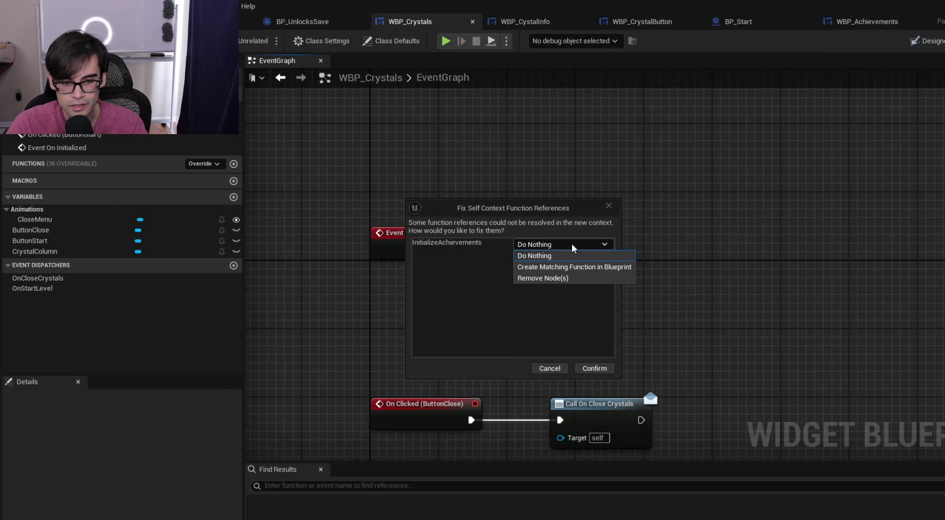
click(572, 278)
click(594, 368)
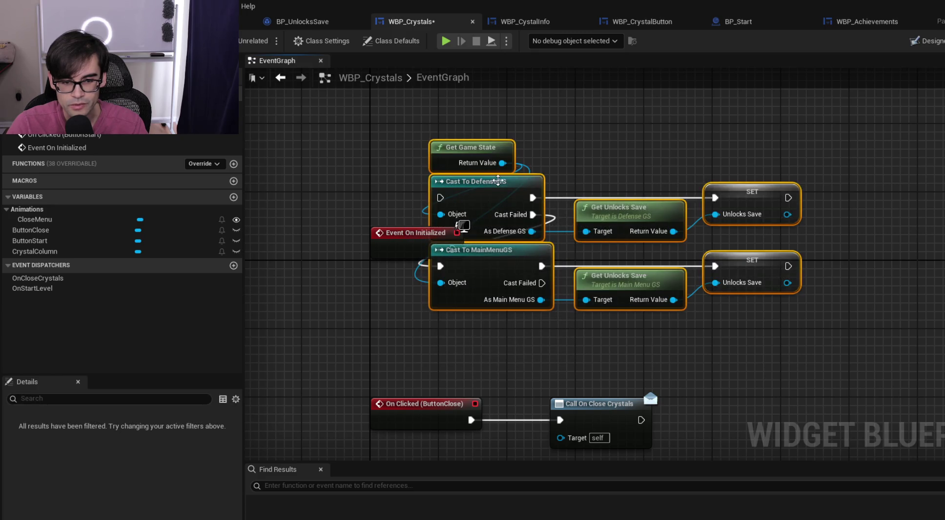
Move the pasted nodes beside Event On Initialized, delete Cast To DefenseGS, and set Get Game State above Cast To MainMenuGS
drag(498, 181, 660, 189)
click(502, 290)
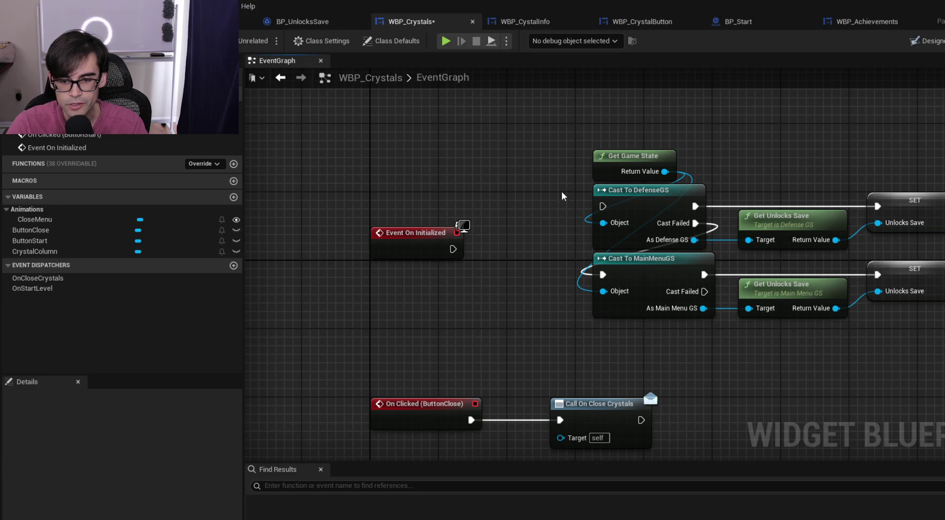
click(649, 234)
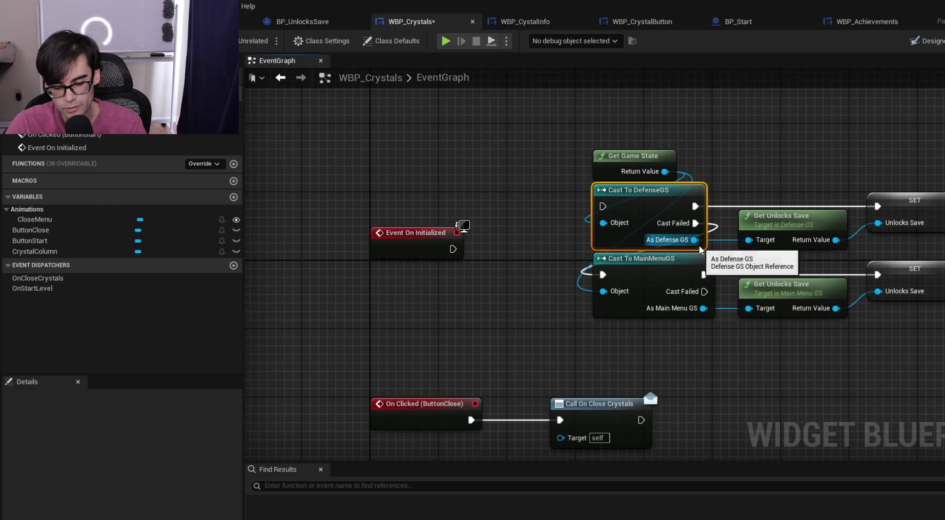
key(Delete)
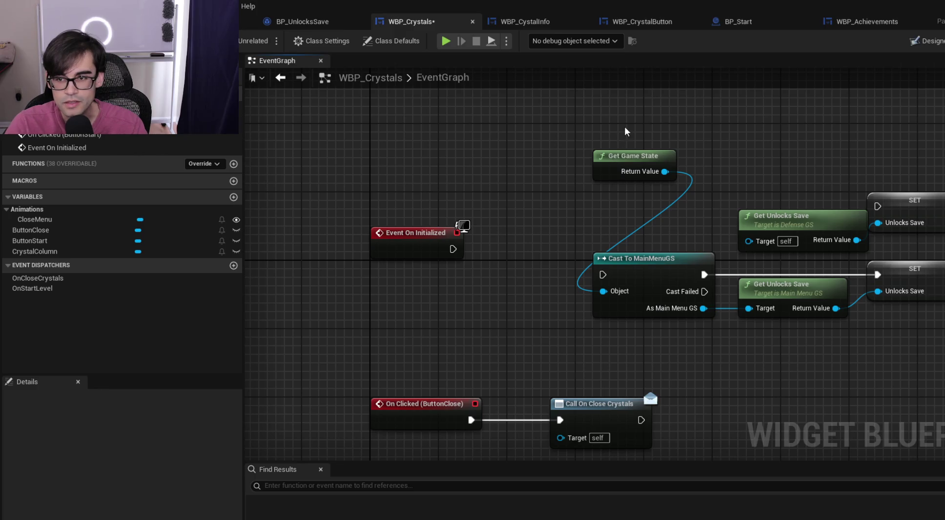
mouse_move(643, 162)
mouse_down()
mouse_move(644, 244)
mouse_move(642, 231)
mouse_up()
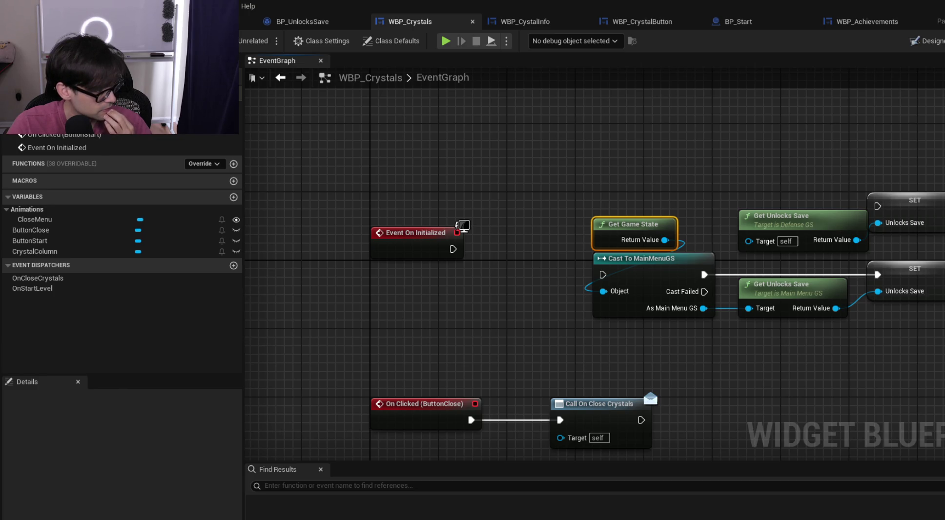
click(205, 21)
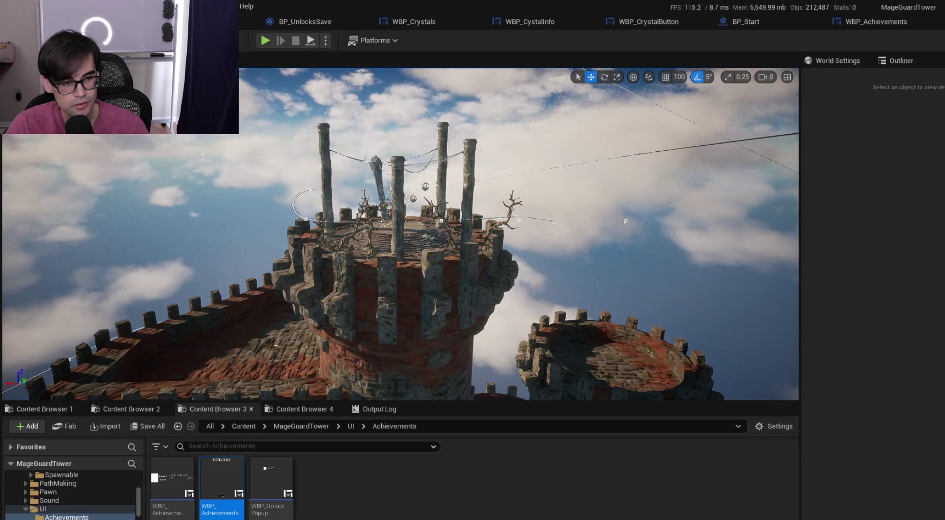
Play in editor, check the Unlocks screen from the main menu, then start a game with a crystal
click(262, 41)
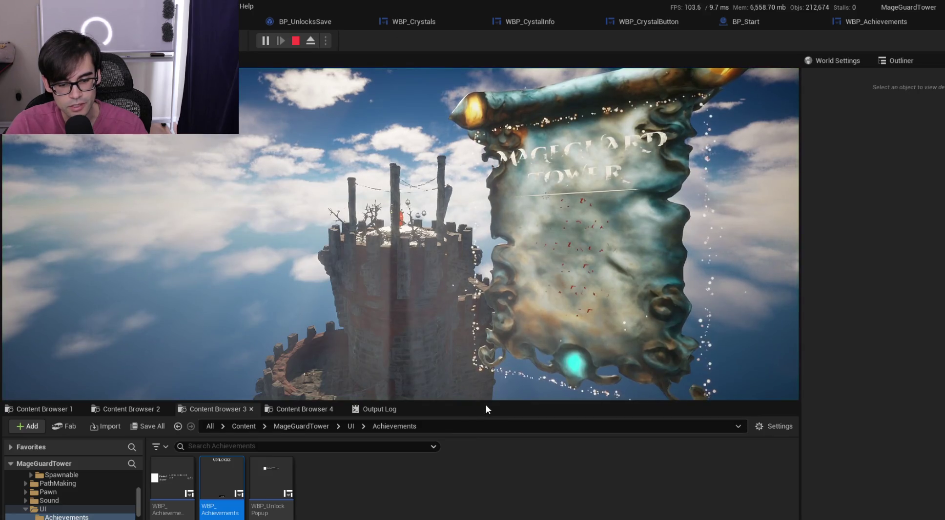
drag(486, 405, 486, 432)
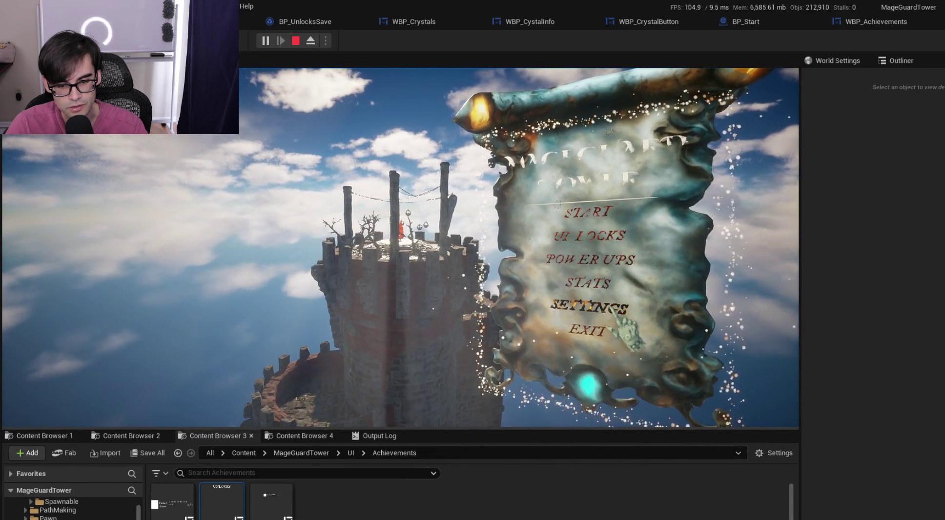
click(601, 235)
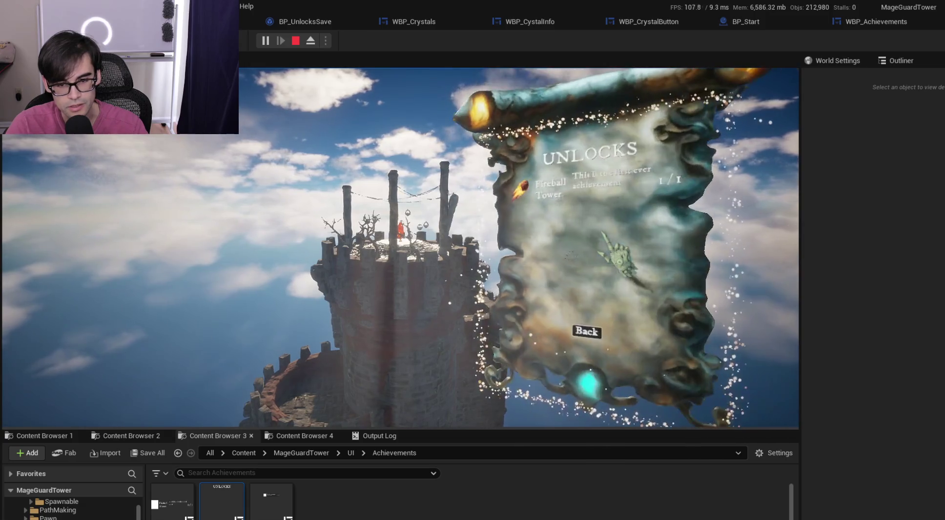
click(587, 331)
click(589, 209)
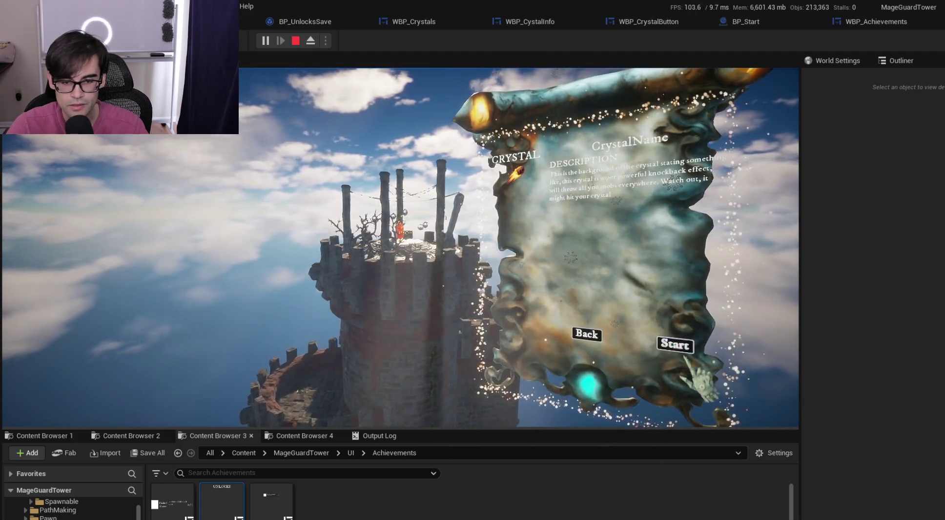
click(673, 347)
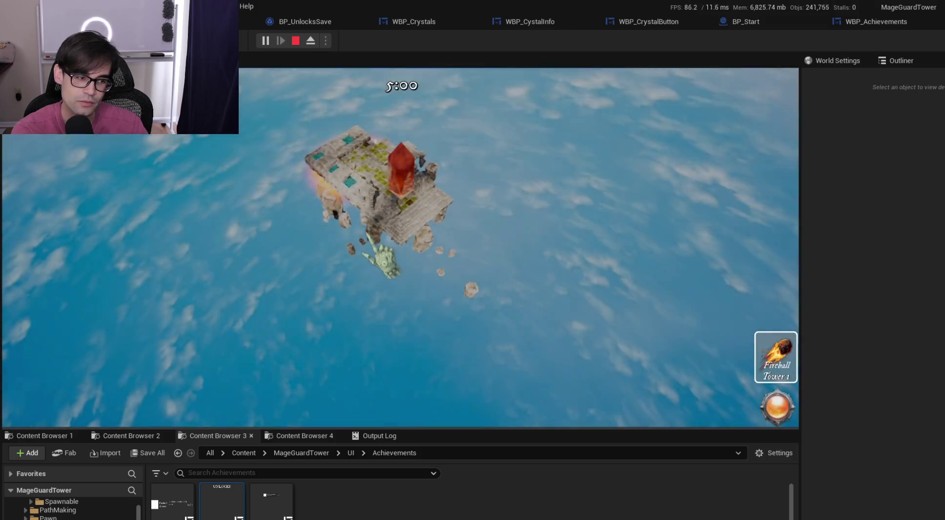
Pause, view Unlocks from the pause menu, exit to title, stop play and show BP_Start's graph
key(Escape)
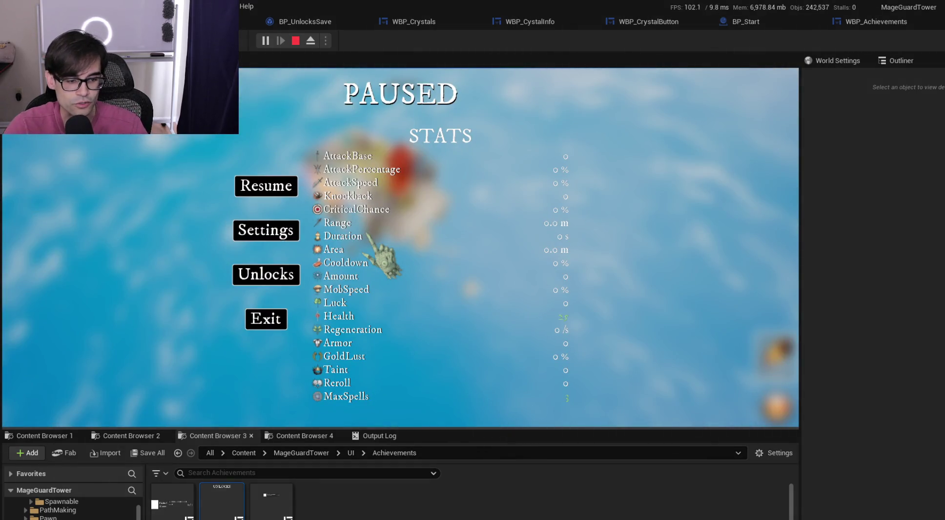
click(269, 269)
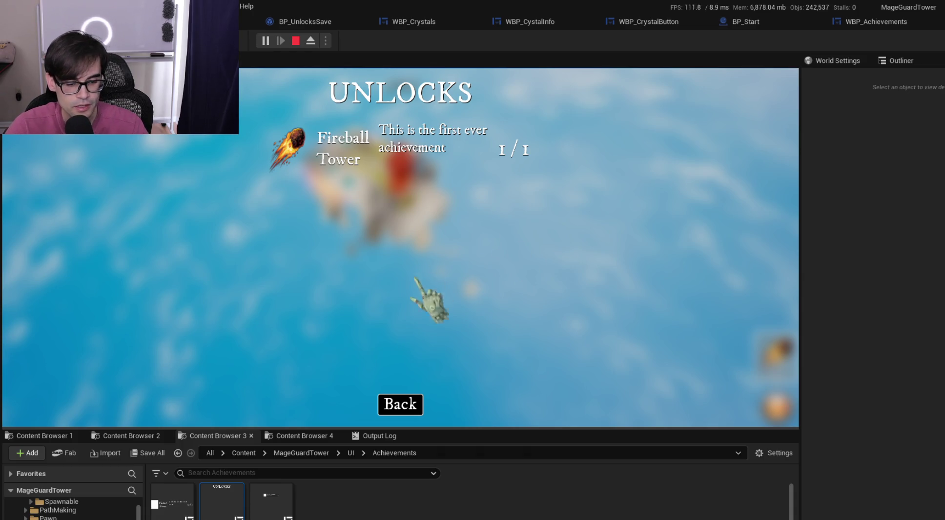
click(413, 406)
click(269, 323)
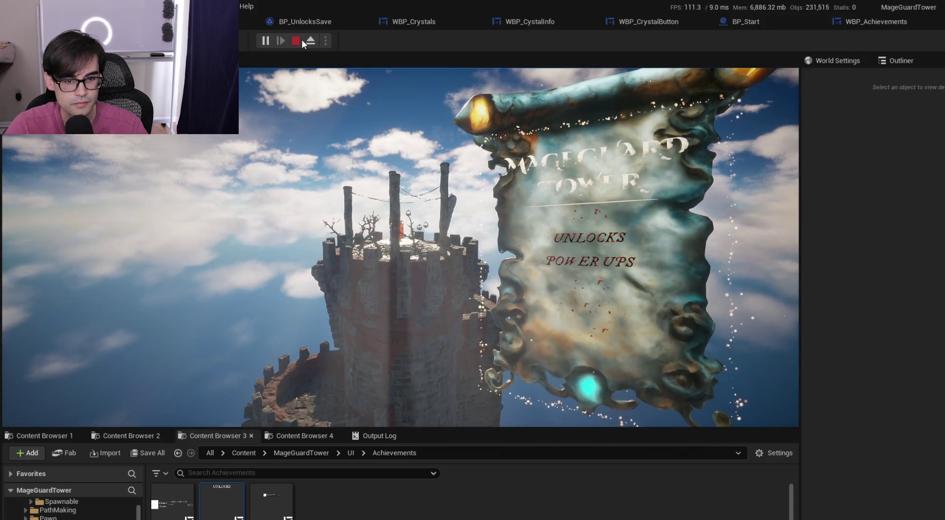
click(299, 41)
click(788, 25)
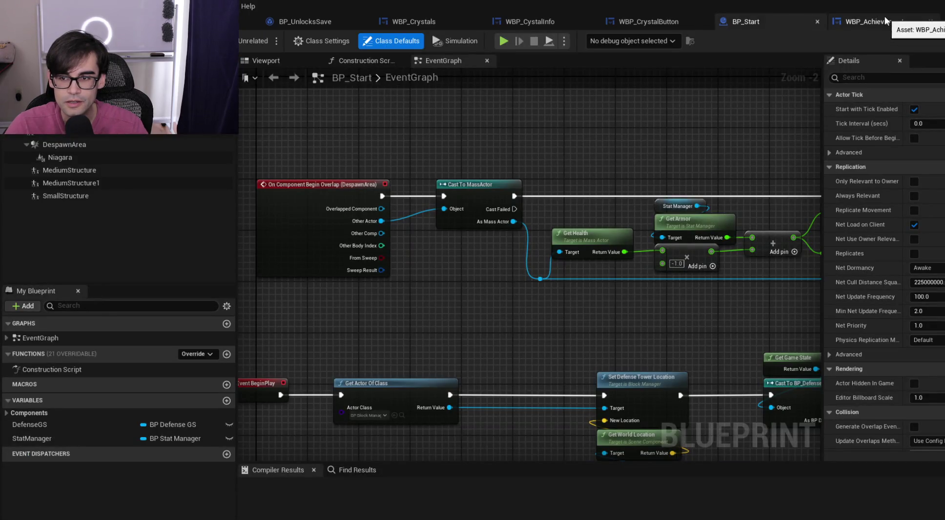
In WBP_Achievements, inspect the Event Construct and OnClicked nodes, shifting the upper nodes left
click(885, 19)
drag(490, 183, 602, 177)
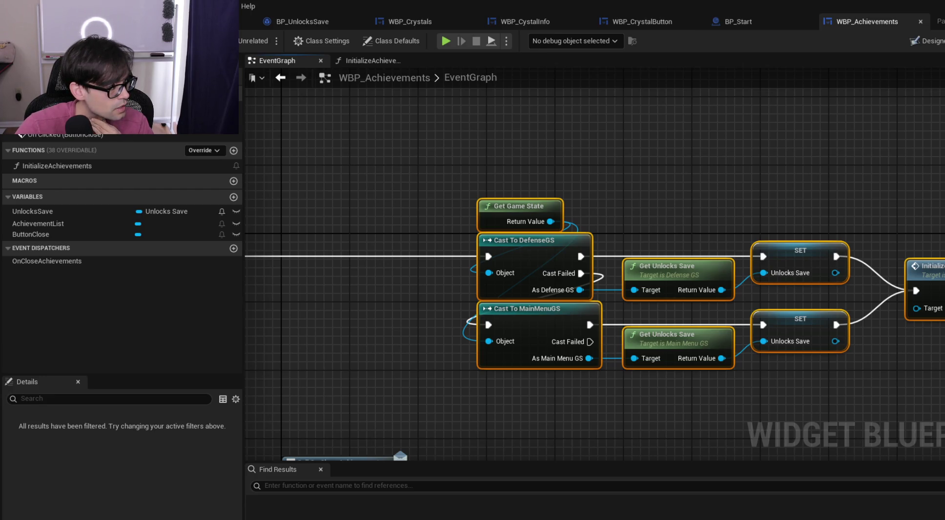
scroll(508, 157, down, 2)
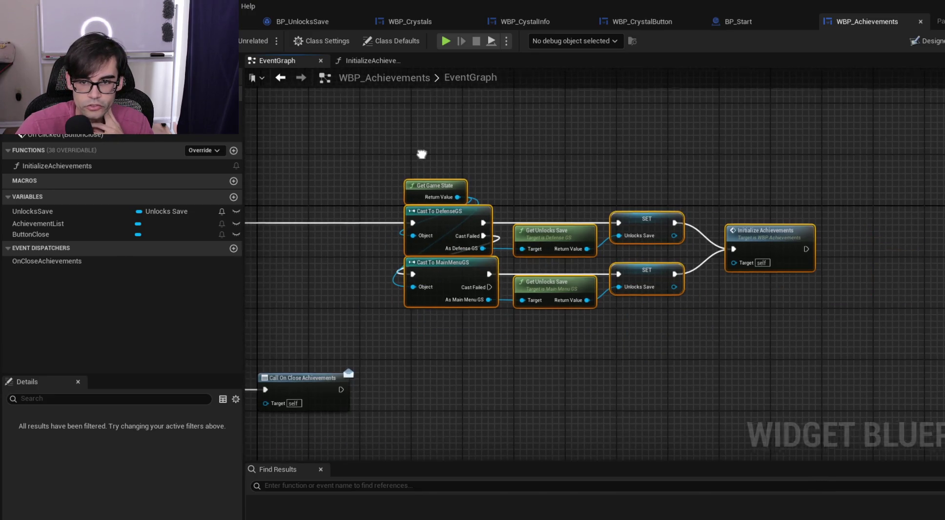
drag(421, 154, 494, 168)
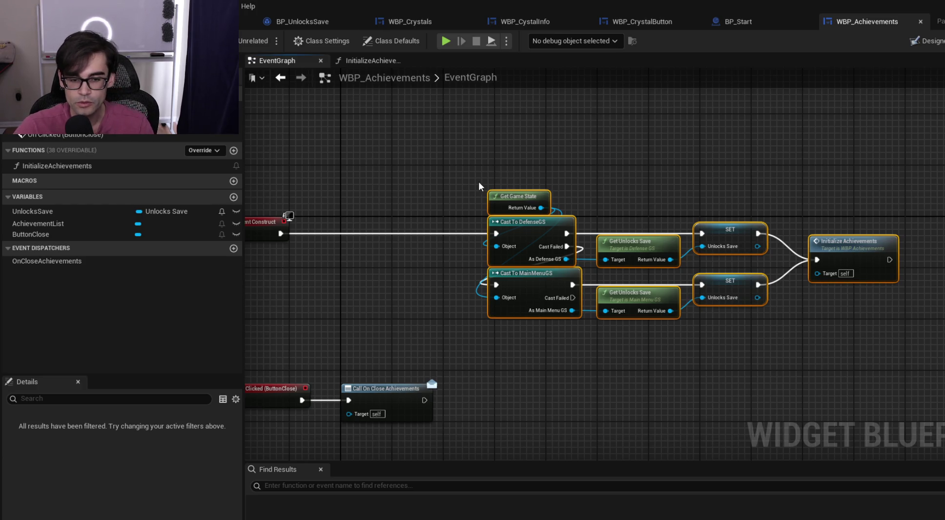
scroll(483, 183, up, 2)
mouse_move(459, 177)
mouse_down()
mouse_move(764, 277)
mouse_move(764, 312)
mouse_up()
mouse_move(550, 242)
mouse_down()
mouse_move(450, 236)
mouse_move(389, 198)
mouse_move(486, 200)
mouse_up()
scroll(486, 200, up, 1)
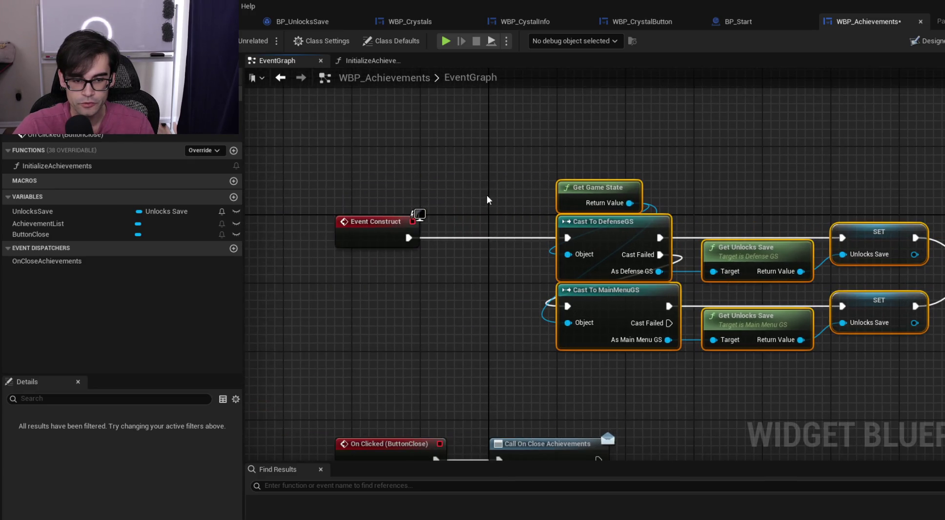
click(451, 207)
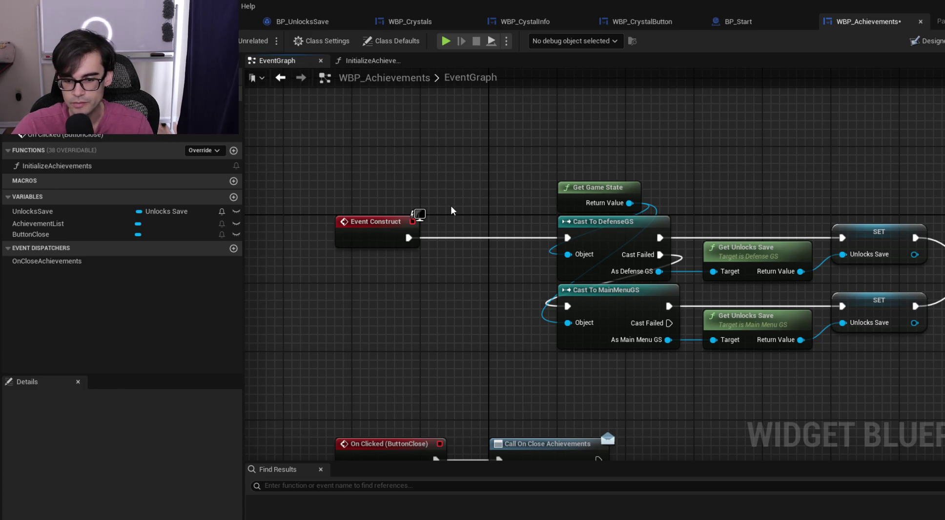
Frame the Get Game State, DefenseGS cast and Get Unlocks Save nodes beside Event Construct
mouse_move(620, 168)
mouse_down()
mouse_move(383, 162)
mouse_move(597, 211)
mouse_move(830, 322)
mouse_up()
scroll(384, 161, down, 1)
scroll(385, 159, up, 1)
click(355, 164)
drag(355, 165, 502, 202)
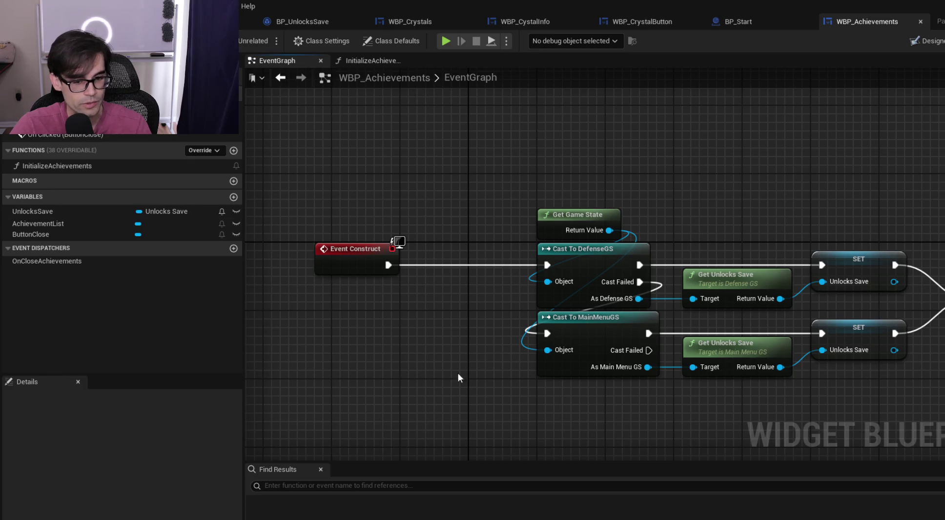
drag(536, 260, 423, 235)
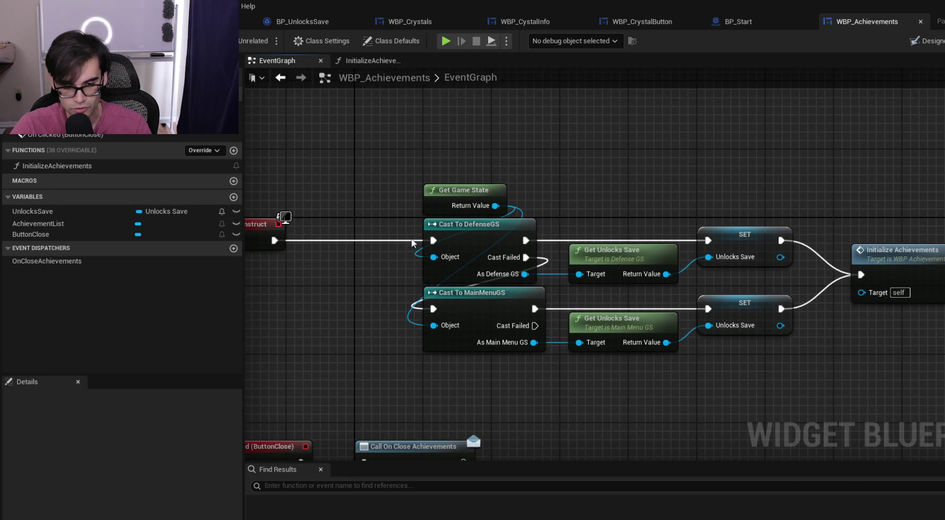
drag(405, 154, 630, 261)
key(f)
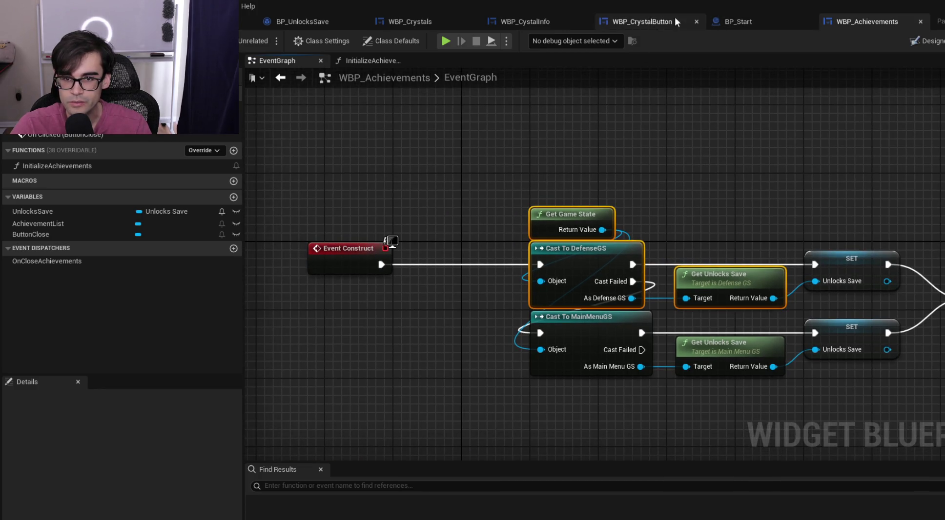
Move through the WBP_CrystalButton and BP_Start tabs to the WBP_CystalInfo designer
click(646, 17)
click(745, 21)
click(538, 22)
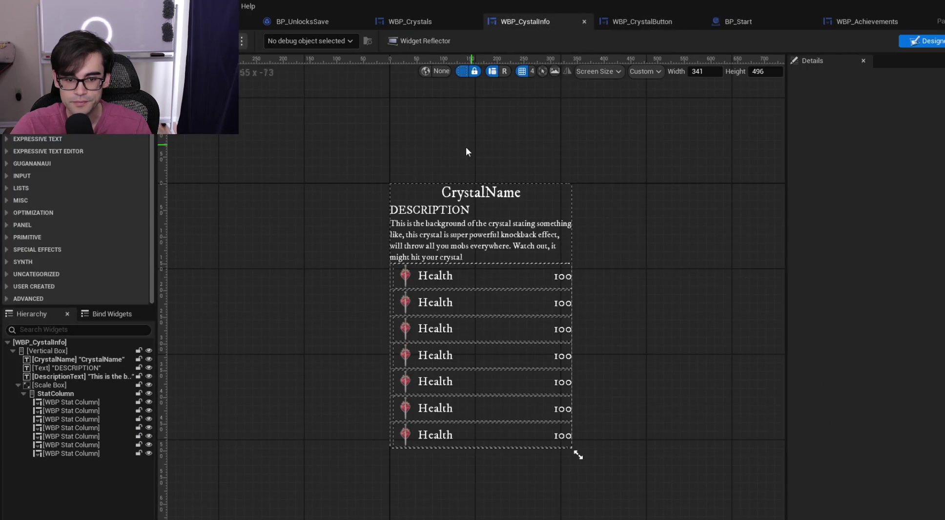
In WBP_Crystals, wire Event On Initialized to the MainMenuGS cast and reposition Get Game State
click(410, 22)
drag(453, 249, 603, 274)
click(604, 204)
mouse_move(604, 203)
mouse_down()
mouse_move(679, 270)
mouse_move(600, 244)
mouse_up()
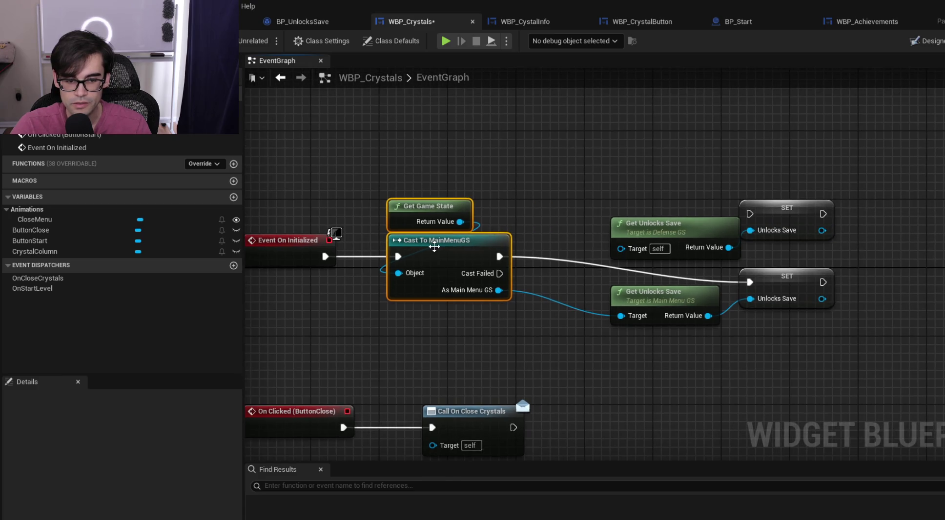
Delete the DefenseGS Get Unlocks Save and SET pair, moving the remaining pair beside the MainMenuGS cast
drag(629, 181, 812, 331)
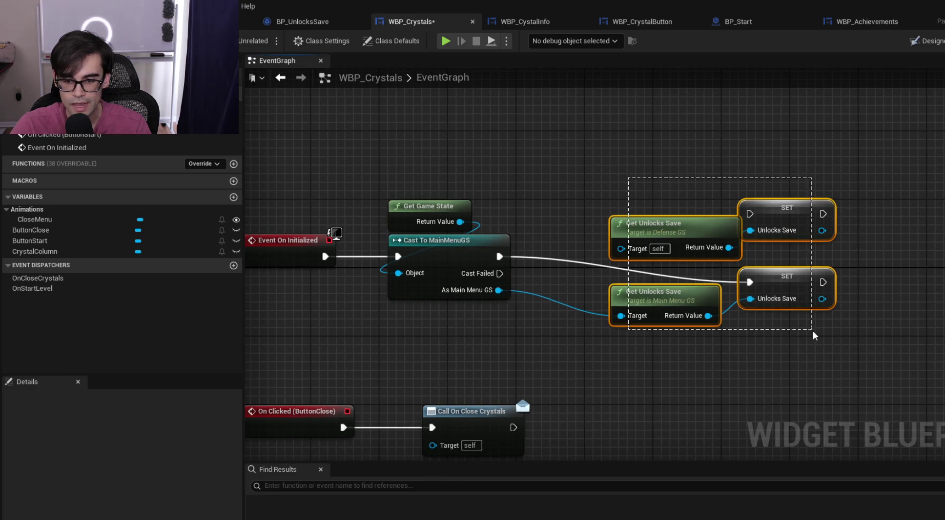
mouse_move(666, 159)
mouse_down()
mouse_move(792, 215)
mouse_move(822, 246)
mouse_up()
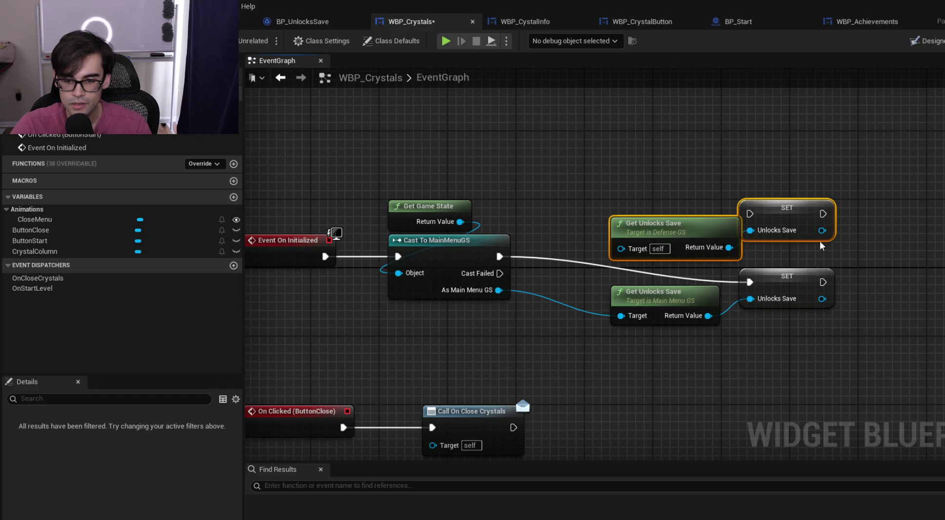
key(Delete)
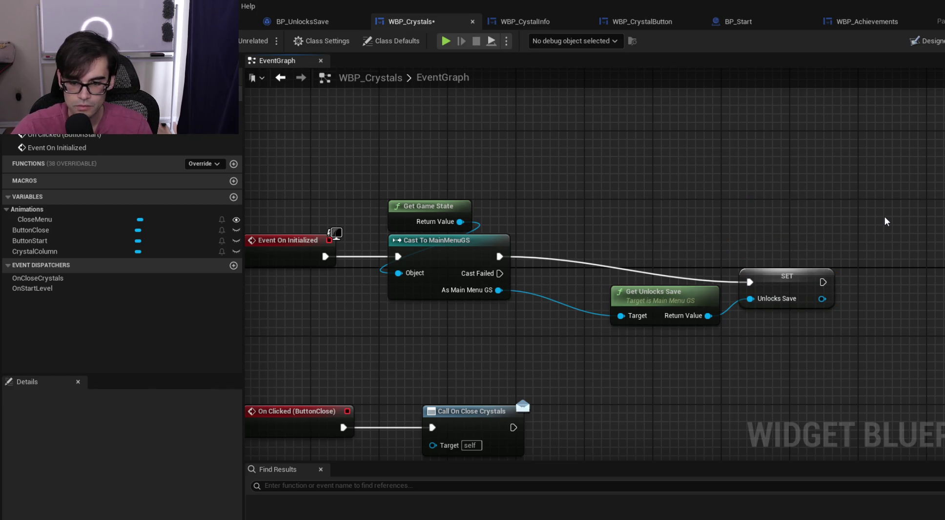
drag(676, 228, 801, 330)
mouse_move(797, 291)
mouse_down()
mouse_move(770, 267)
mouse_move(711, 265)
mouse_up()
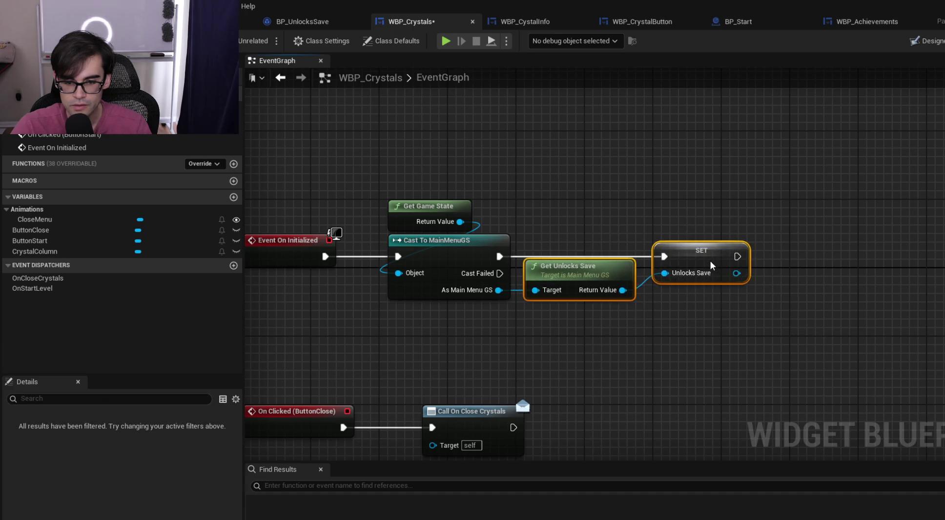
Create the UnlocksSave variable from the SET node and save WBP_Crystals
click(689, 219)
click(714, 258)
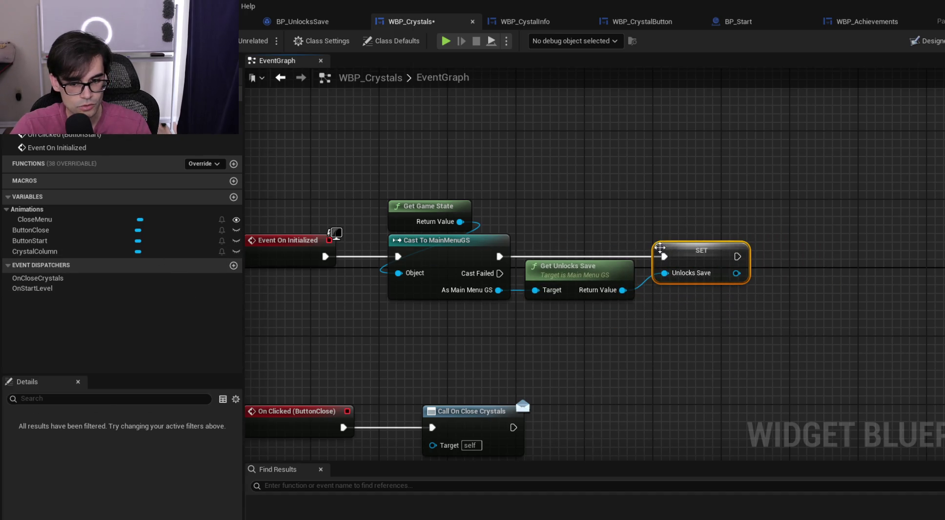
right_click(699, 259)
click(718, 277)
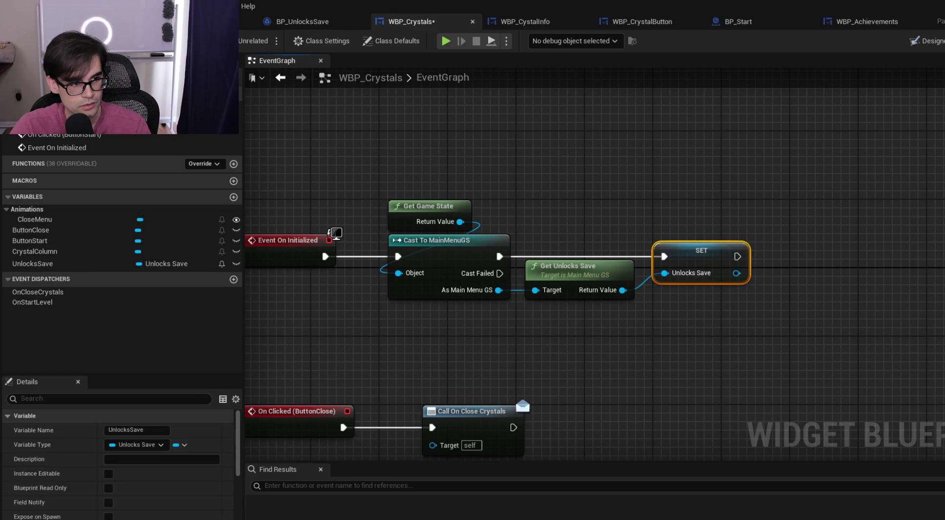
key(ctrl+s)
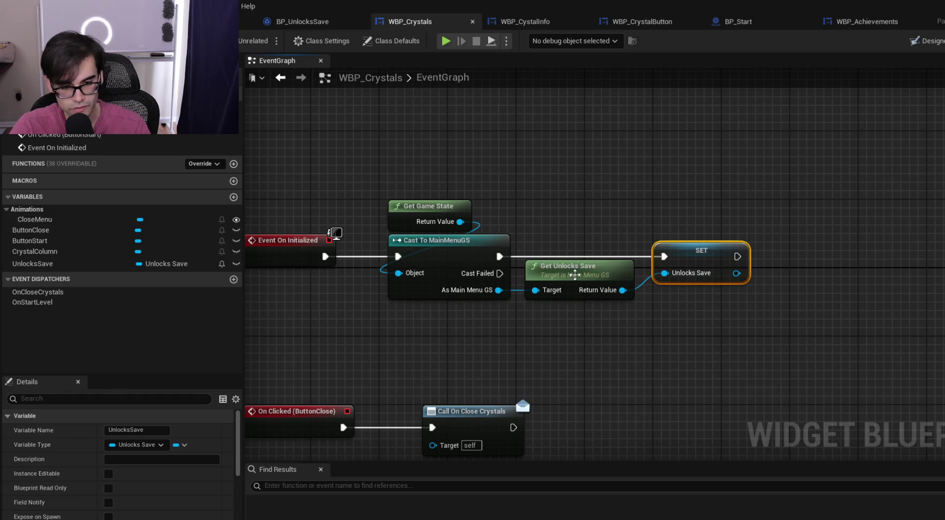
Box-select the lower graph nodes, including the On Clicked ButtonStart chain, and drop them slightly lower
drag(658, 196, 771, 190)
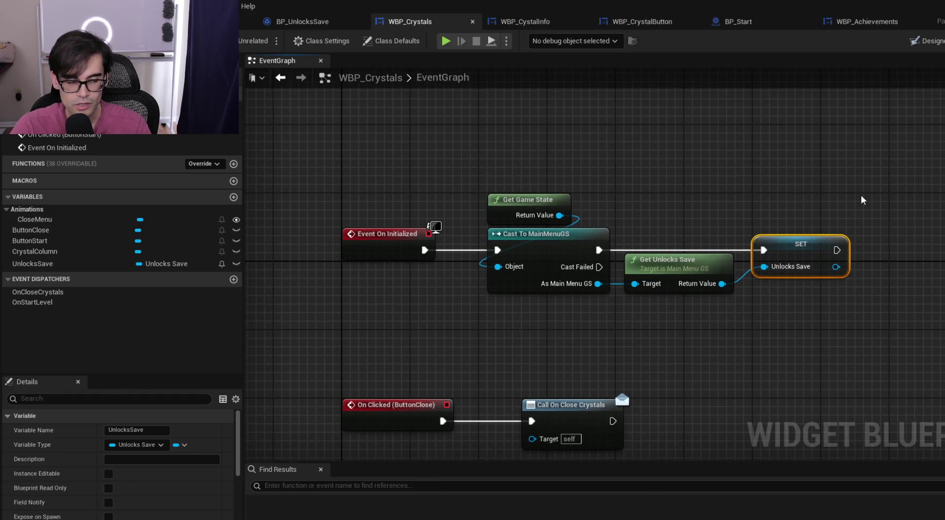
scroll(698, 158, down, 4)
mouse_move(484, 277)
mouse_down()
mouse_move(580, 136)
mouse_move(379, 205)
mouse_up()
scroll(579, 135, down, 3)
scroll(371, 200, up, 3)
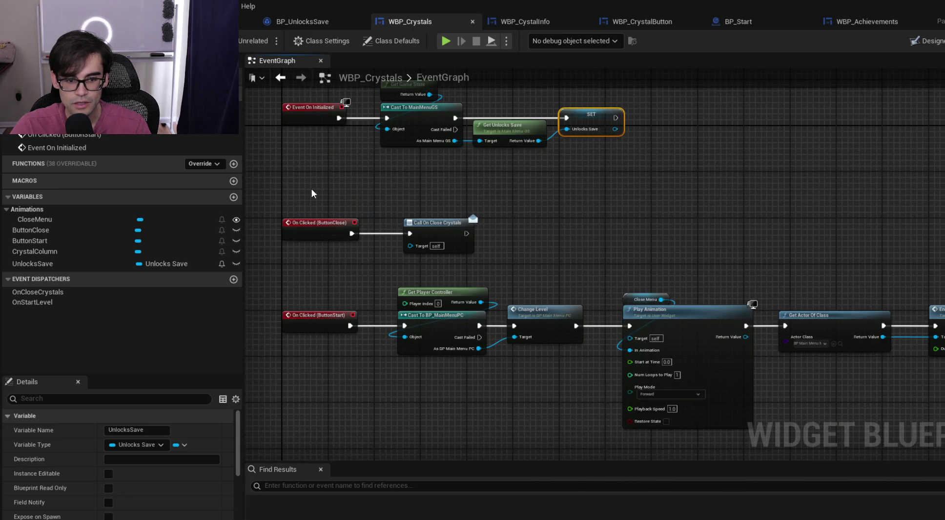
scroll(312, 189, down, 2)
mouse_move(310, 188)
mouse_down()
mouse_move(460, 209)
mouse_move(944, 416)
mouse_up()
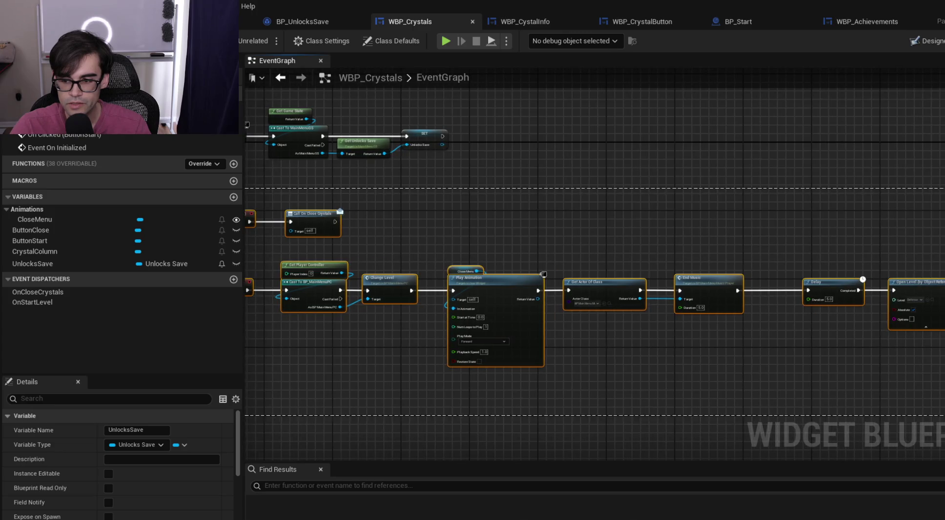
scroll(446, 205, up, 3)
drag(574, 290, 578, 328)
click(573, 235)
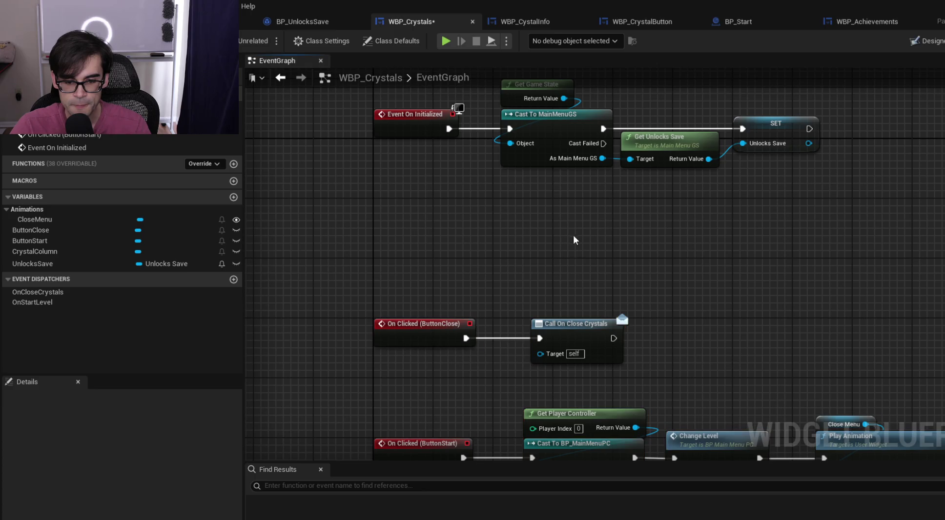
Review the End Music, Delay and Open Level nodes and the Event On Initialized chain, then show BP_UnlocksSave defaults
drag(573, 235, 555, 99)
scroll(556, 99, down, 4)
scroll(619, 276, up, 4)
drag(619, 276, 309, 286)
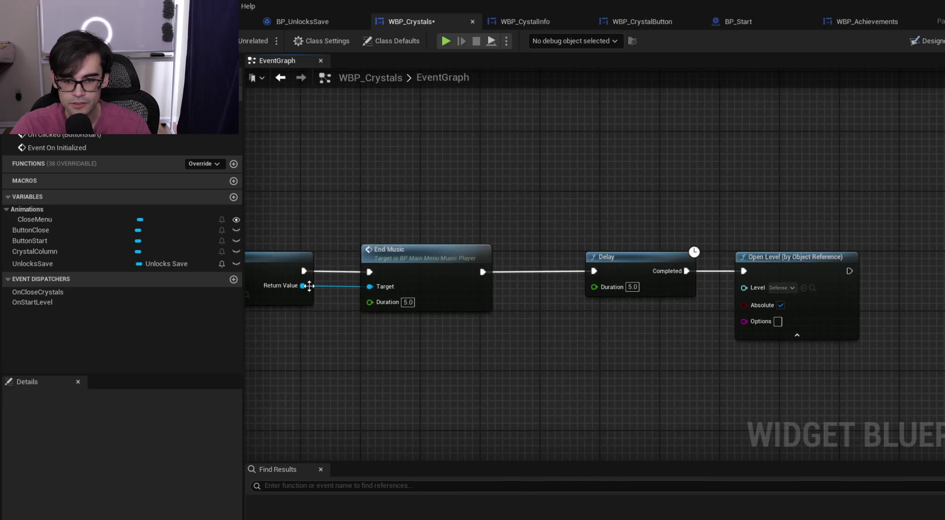
scroll(342, 268, down, 3)
drag(361, 250, 782, 254)
drag(458, 136, 523, 299)
scroll(505, 234, up, 2)
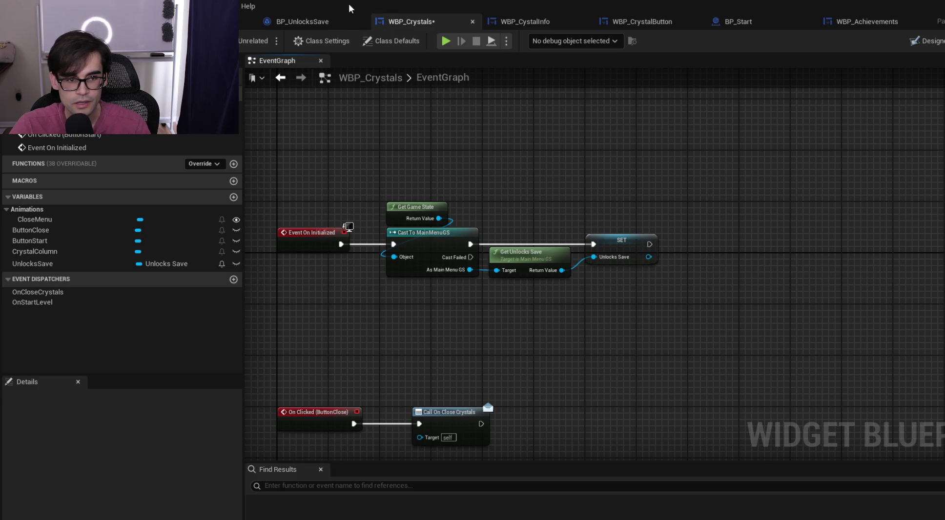
click(300, 22)
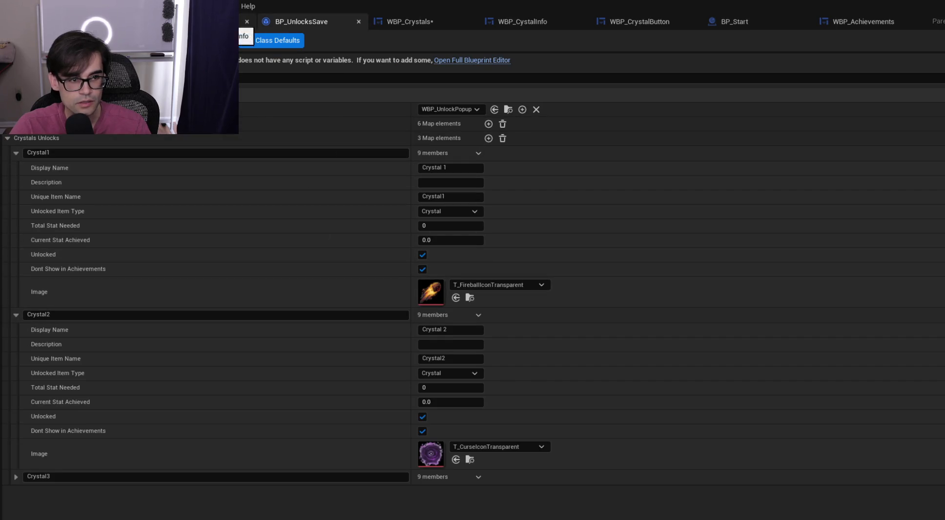
Search 'get cr' from the Unlocks Save pin, find no Crystals Unlocks getter, and switch to UnlocksSave.h
click(210, 22)
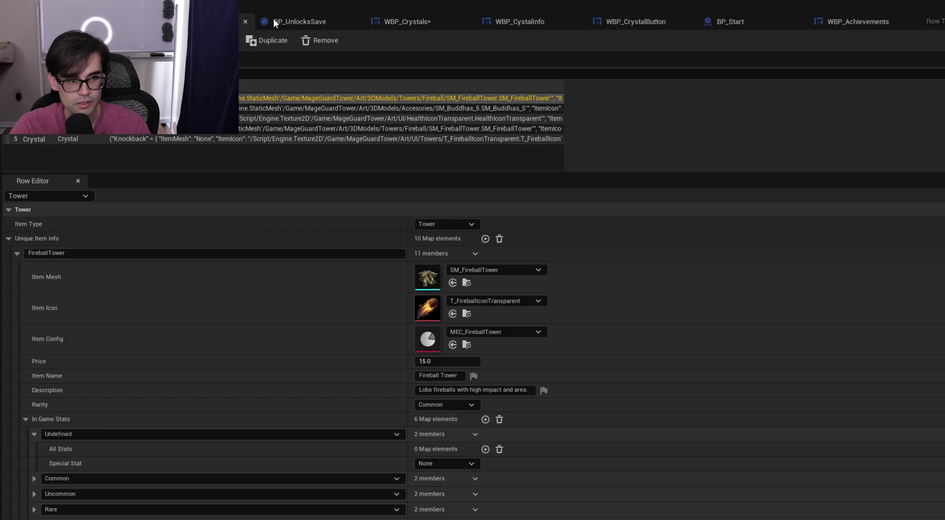
click(405, 21)
drag(648, 256, 738, 253)
text(get cr)
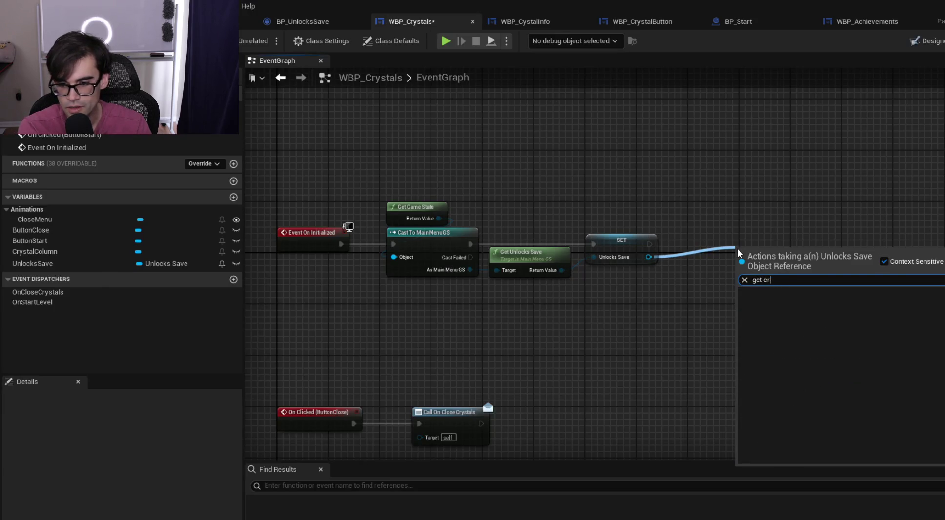
key(BackSpace)
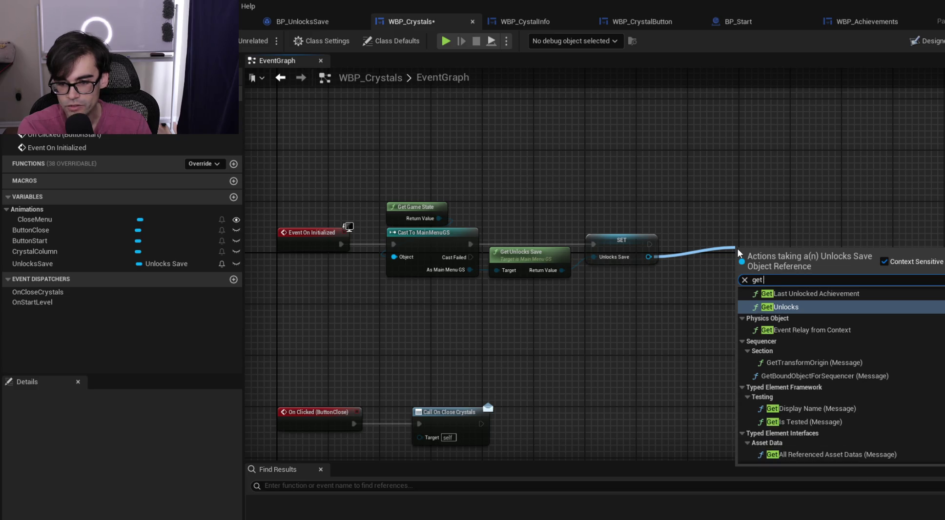
key(Escape)
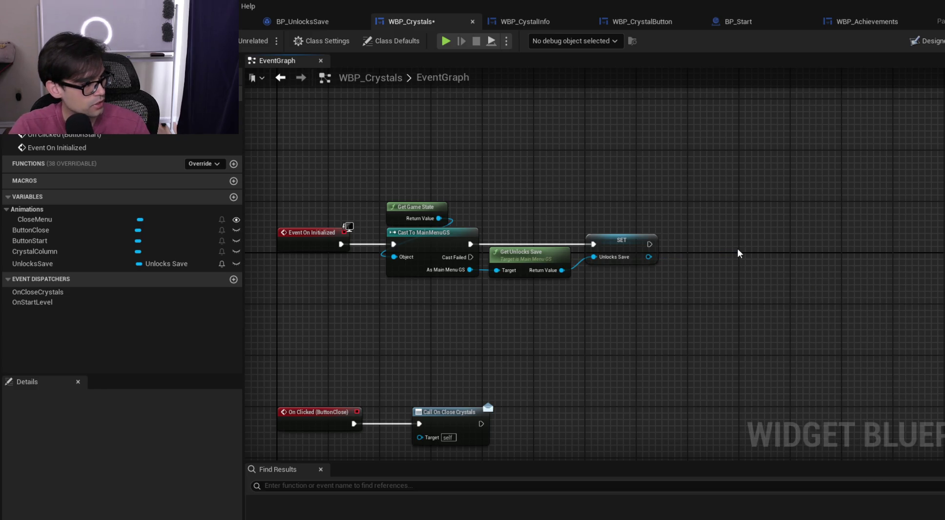
key(alt+Tab)
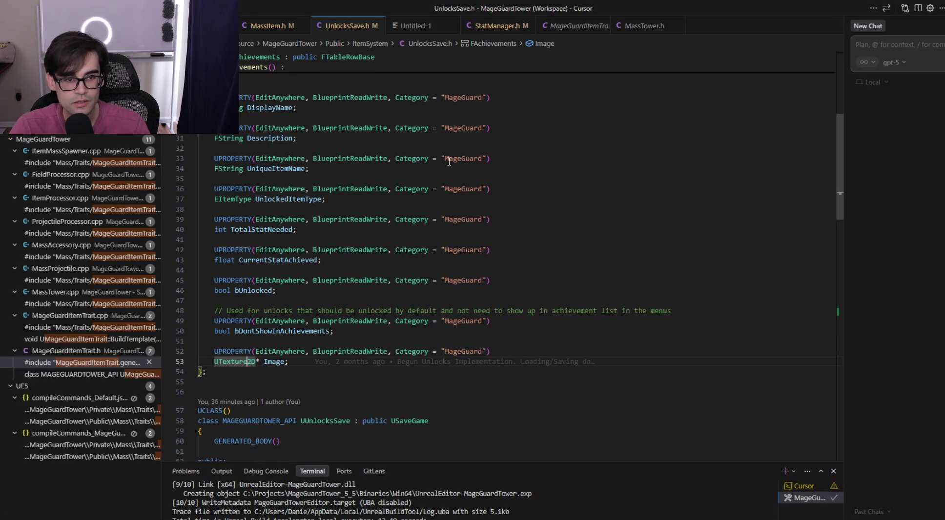
Review the CrystalsUnlocks and Unlocks map declarations in UnlocksSave.h
scroll(410, 309, down, 3)
scroll(409, 309, down, 5)
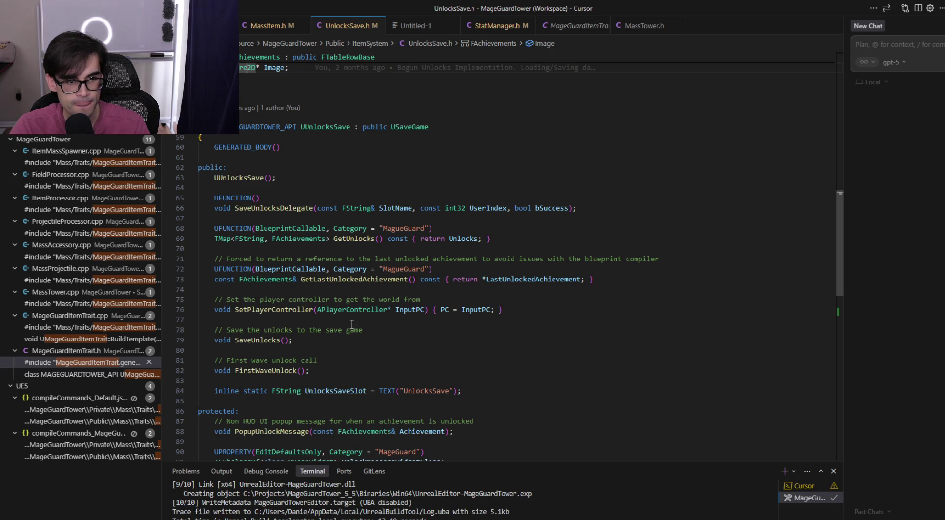
scroll(351, 324, down, 4)
click(367, 391)
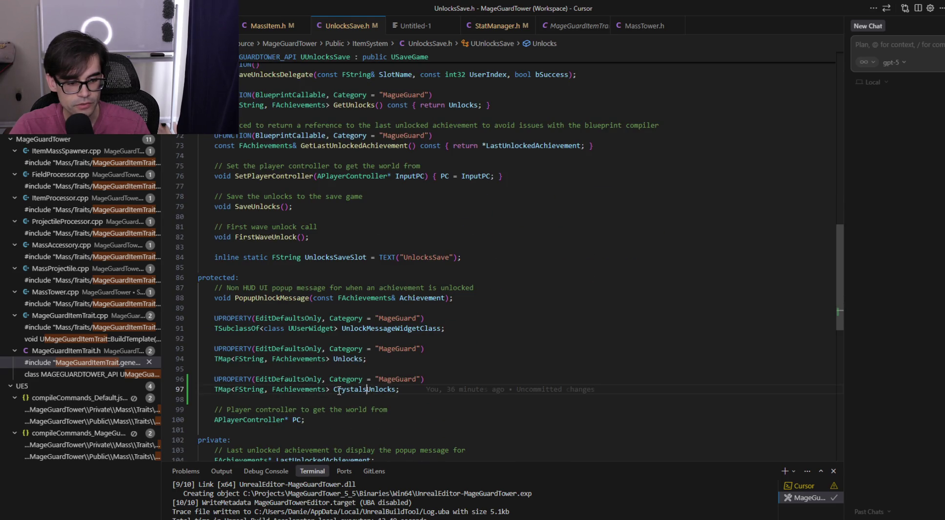
click(344, 361)
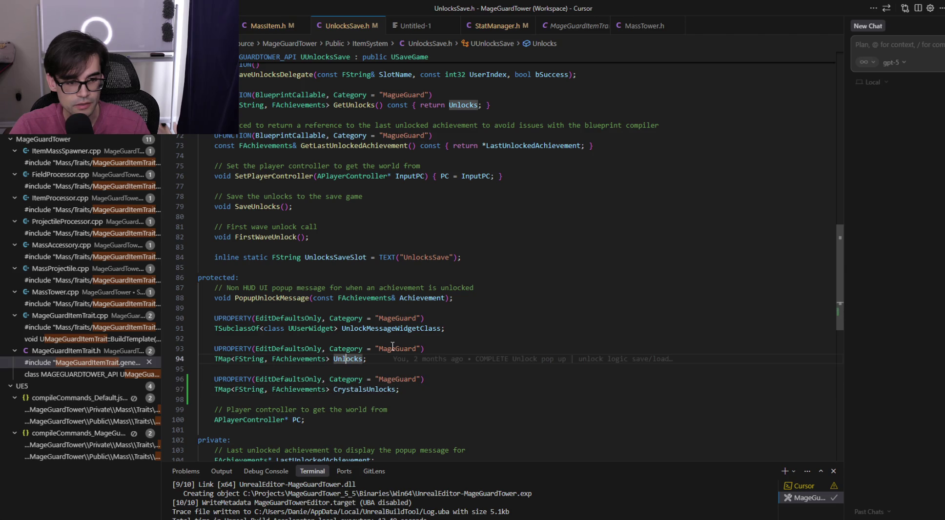
scroll(516, 313, up, 3)
Duplicate the GetUnlocks getter as GetCrystalsUnlocks returning CrystalsUnlocks and save UnlocksSave.h
click(523, 214)
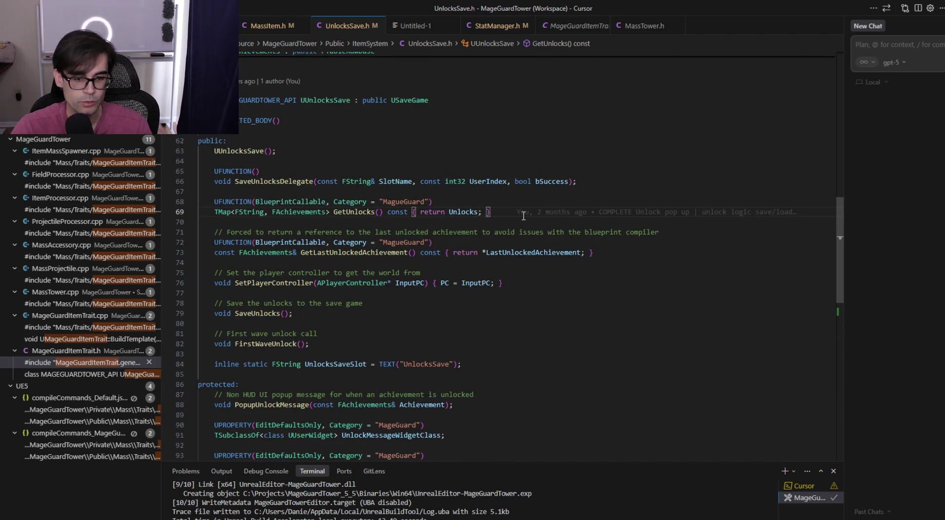
key(shift+Home)
key(shift+Up)
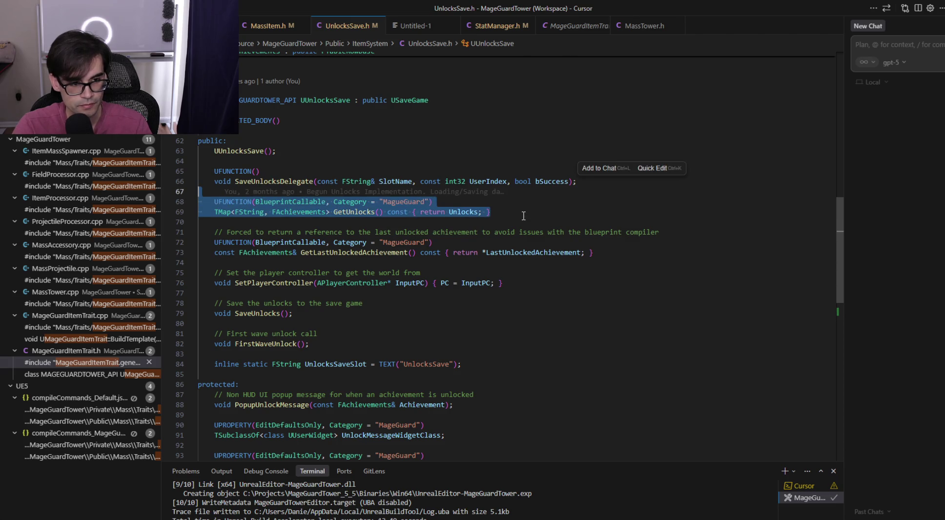
key(shift+alt+Down)
key(Down)
key(Right)
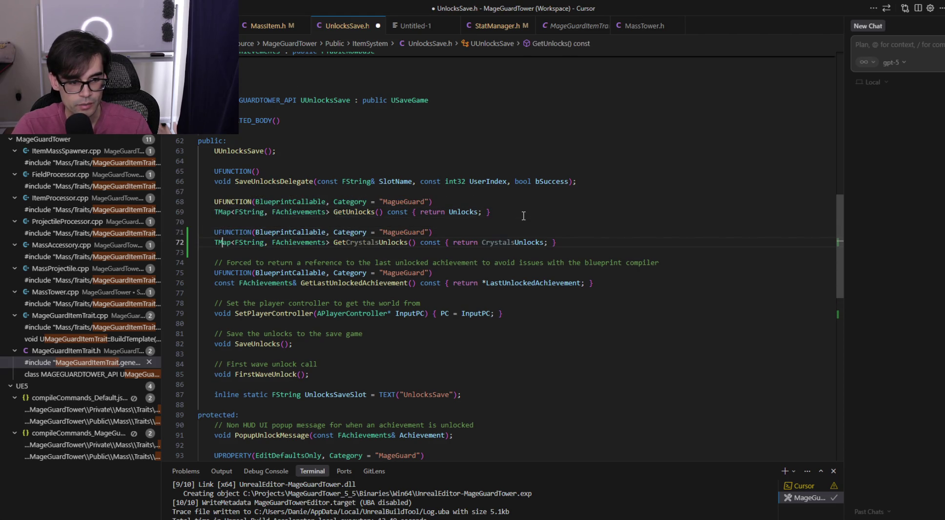
key(Tab)
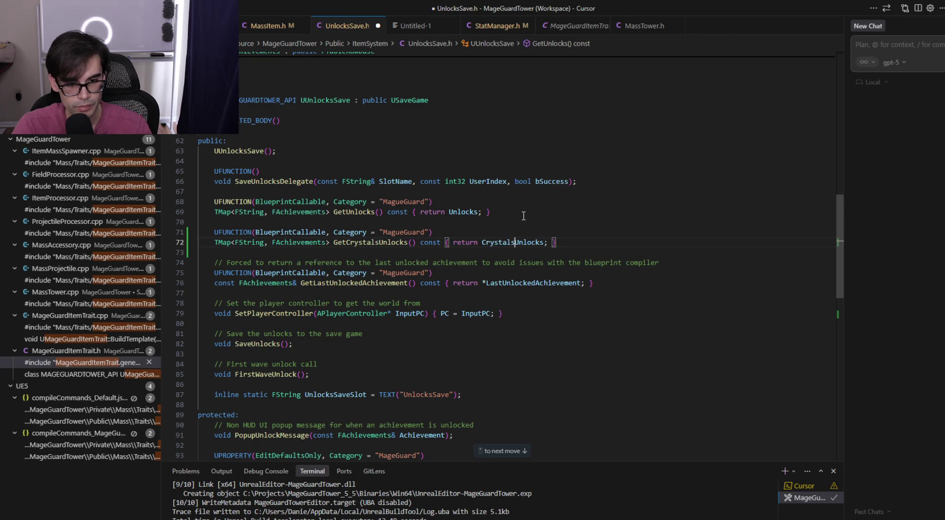
key(ctrl+s)
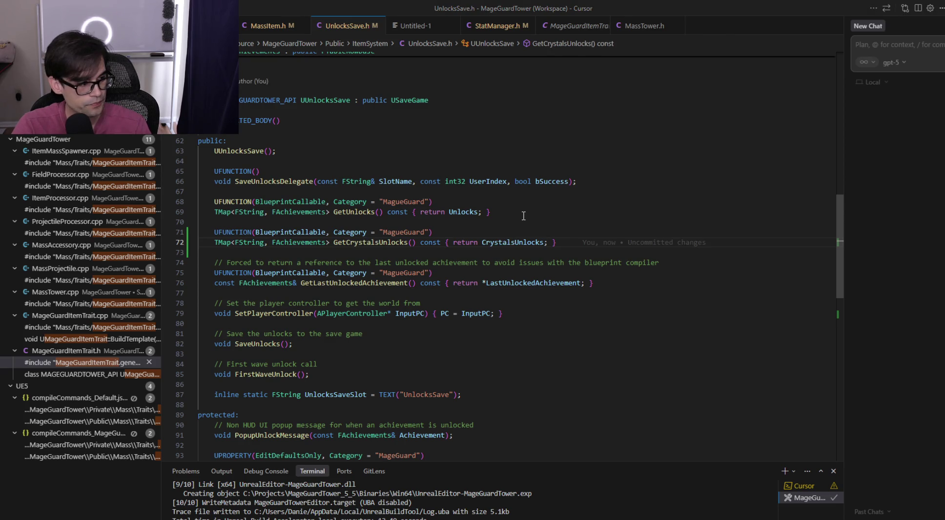
Save the WBP_Crystals blueprint in Unreal, then bring up Cursor's build task list
key(alt+Tab)
key(ctrl+s)
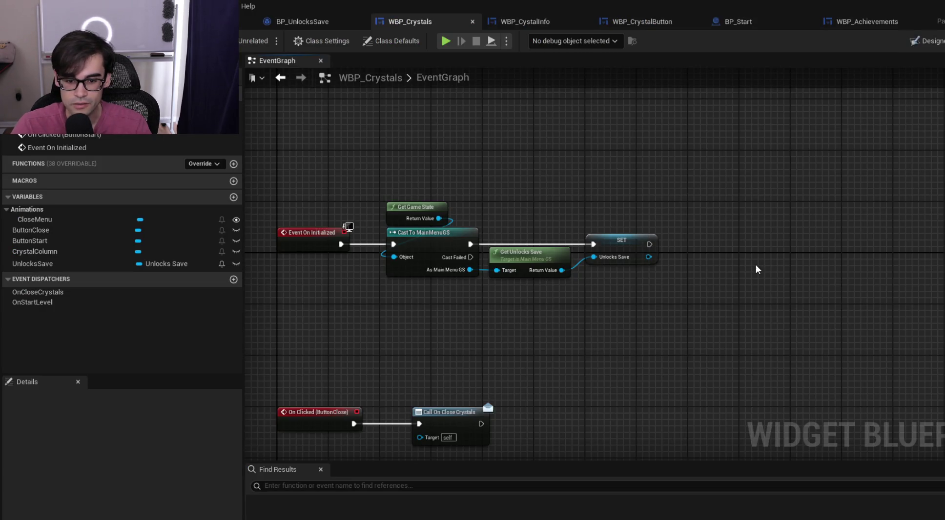
key(alt+Tab)
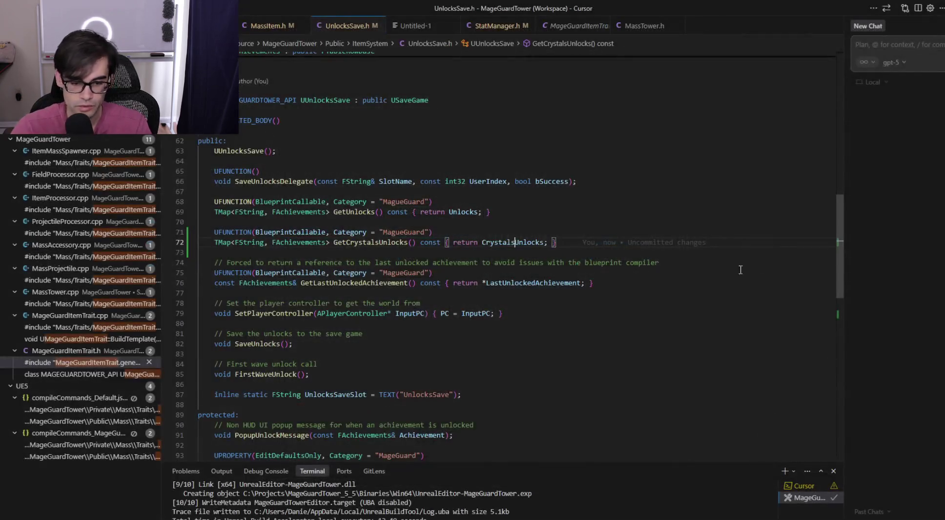
key(ctrl+shift+b)
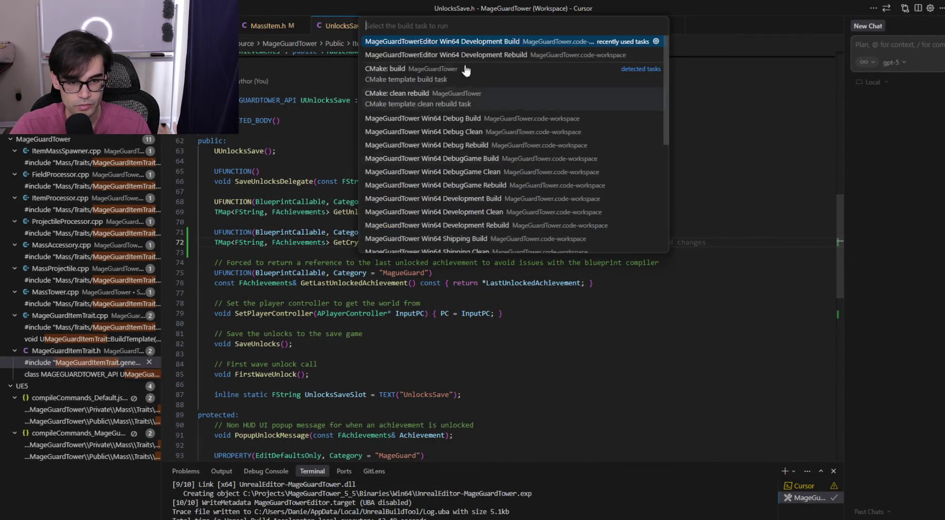
Run the MageGuardTowerEditor Win64 Development build task, then run it a second time
key(Return)
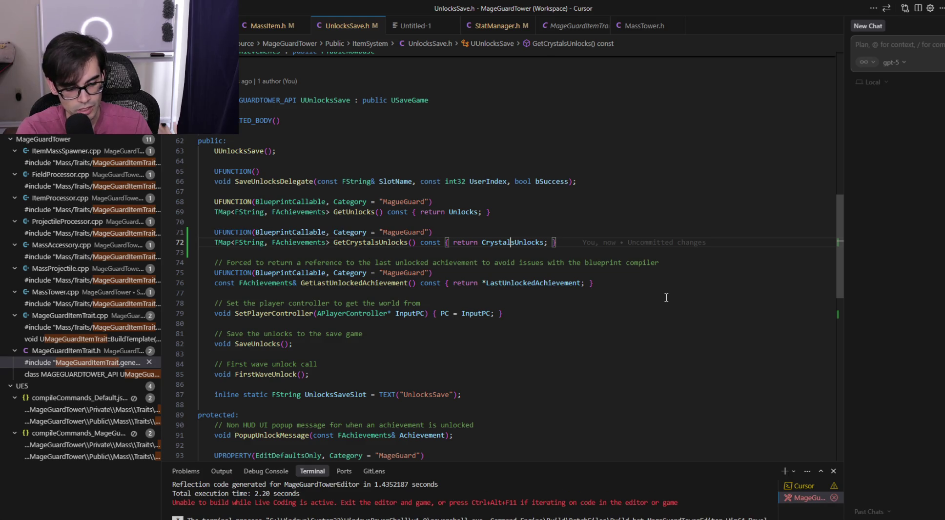
key(ctrl+shift+b)
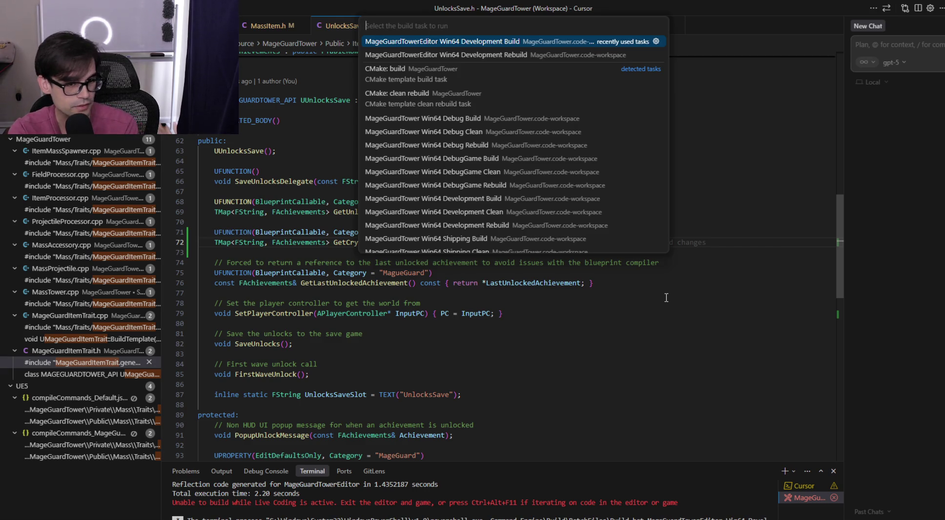
key(Return)
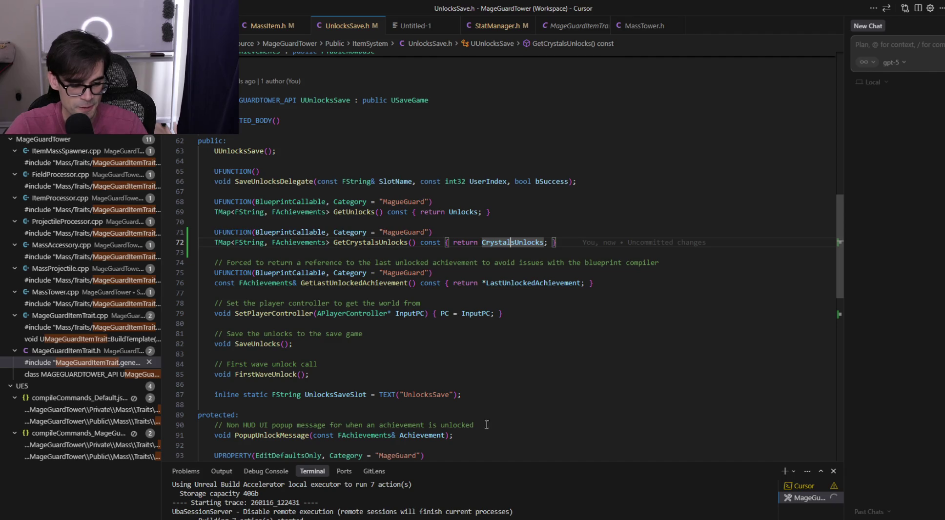
Close Unreal Editor after the Live Coding error and rebuild the editor target successfully
click(517, 405)
click(522, 386)
click(523, 358)
click(537, 323)
click(548, 300)
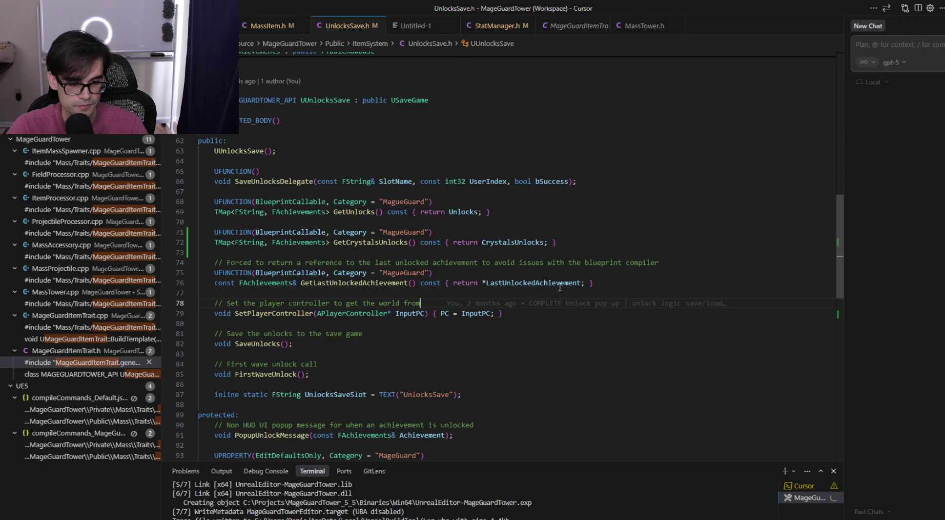
click(618, 254)
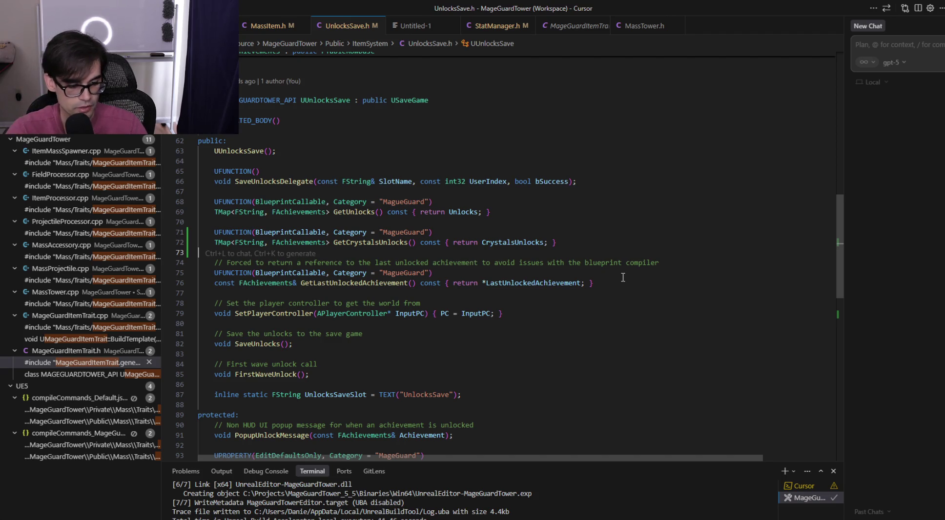
click(394, 324)
click(424, 295)
click(569, 255)
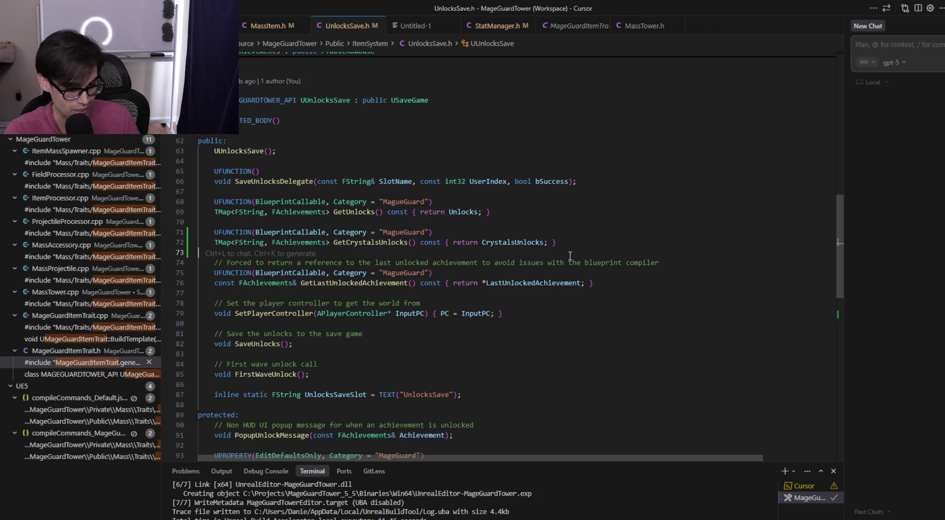
key(Up)
key(Up)
key(Up)
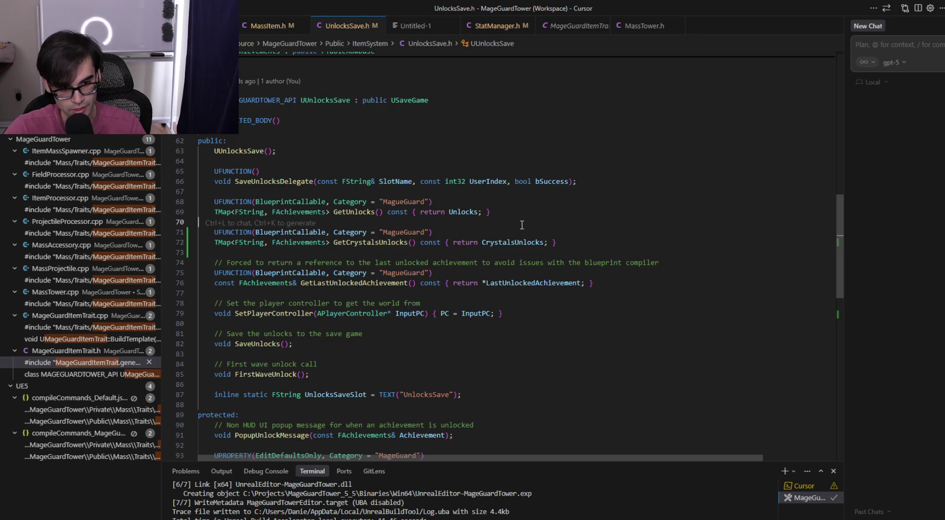
click(567, 164)
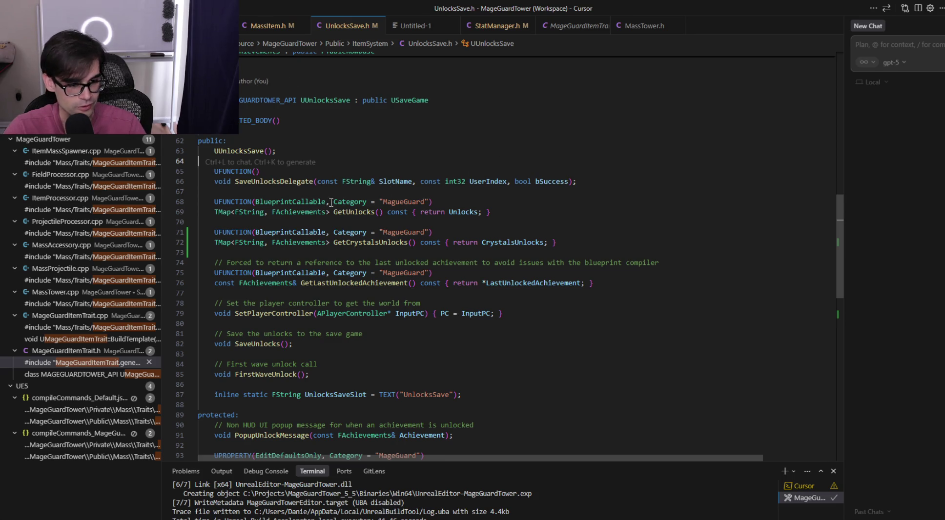
key(alt+Tab)
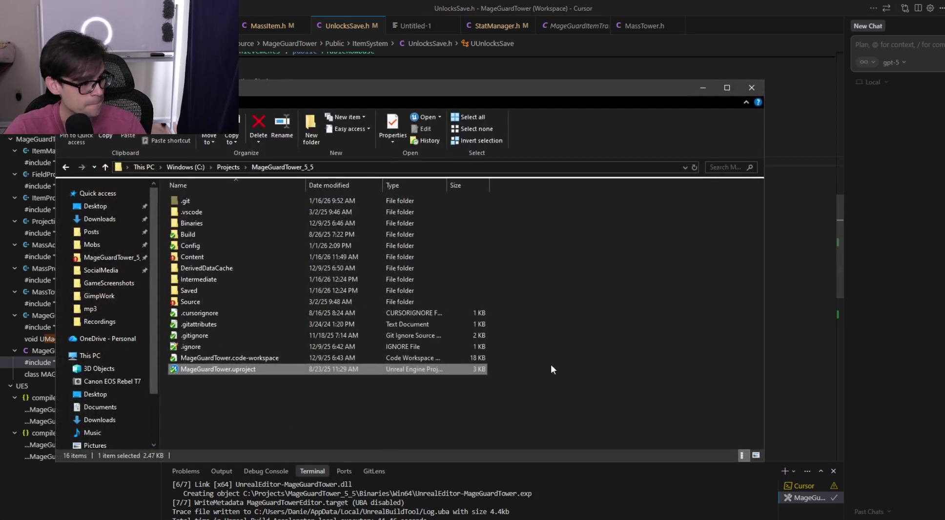
Reopen MageGuardTower.uproject in Unreal Engine after the rebuild
double_click(247, 370)
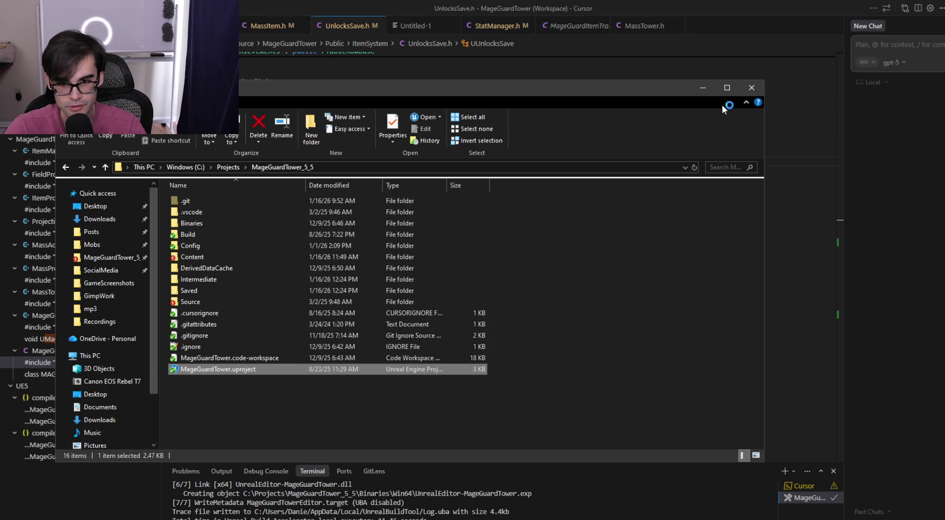
key(alt+Tab)
click(610, 200)
click(610, 192)
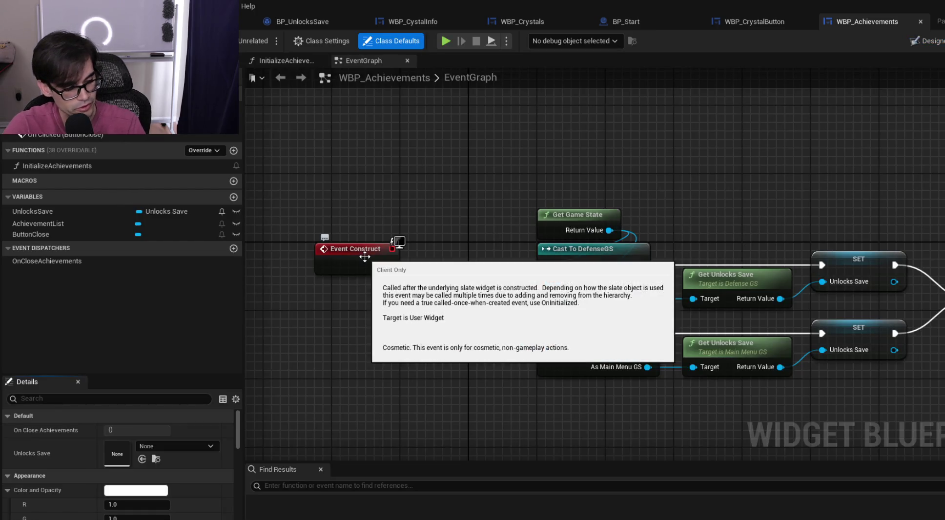
Move WBP_Achievements' cast, Get Unlocks Save, SET and Initialize nodes closer to Event Construct
scroll(508, 195, down, 2)
drag(340, 186, 847, 365)
drag(383, 200, 545, 196)
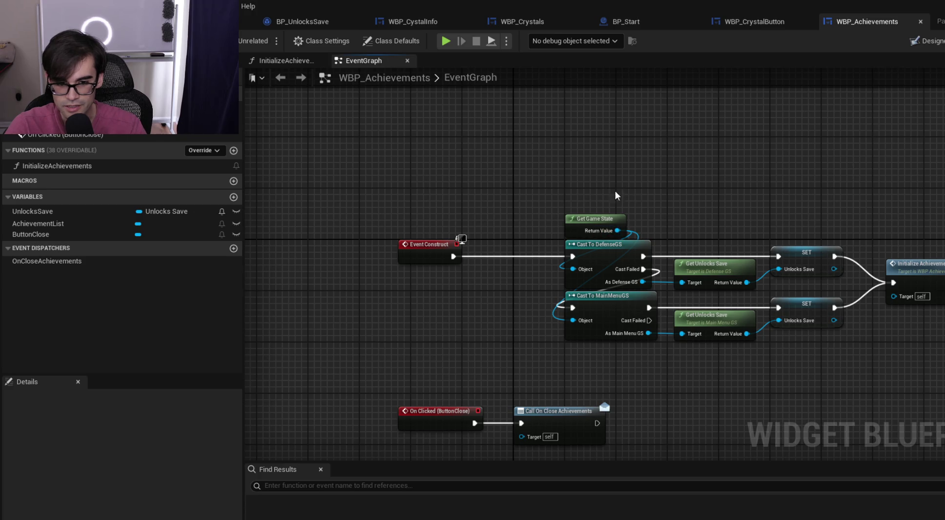
drag(615, 196, 547, 196)
drag(486, 194, 922, 347)
drag(553, 254, 508, 253)
click(557, 201)
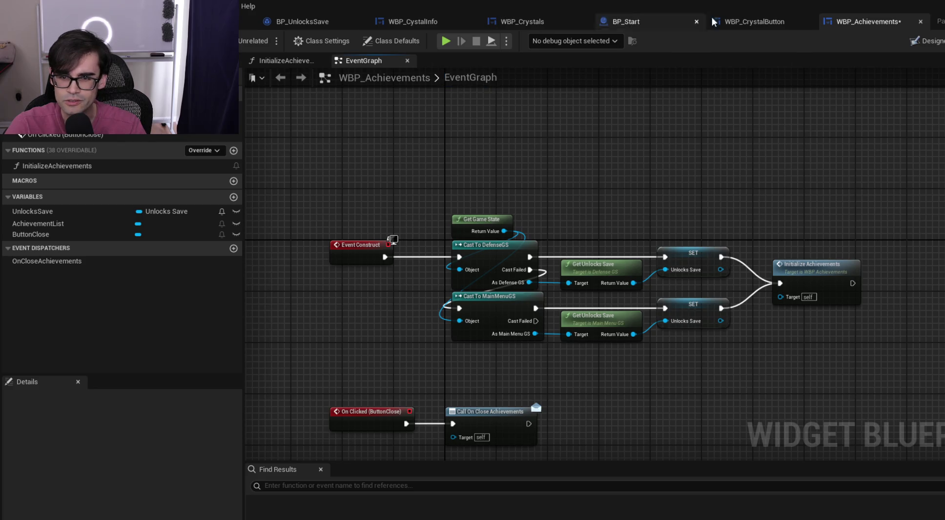
Browse the widget tabs and BP_UnlocksSave defaults, collapsing the Crystal1 and Crystal2 entries
click(713, 19)
click(523, 23)
click(428, 22)
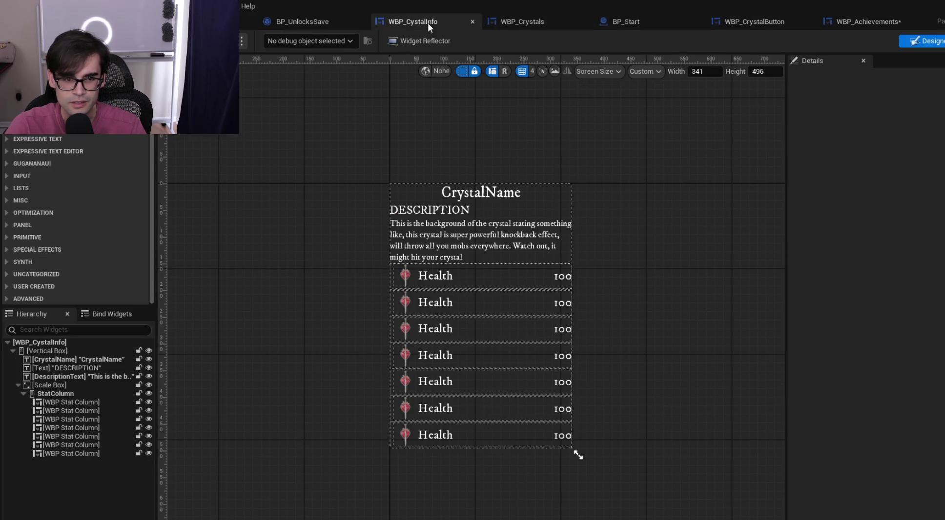
click(284, 20)
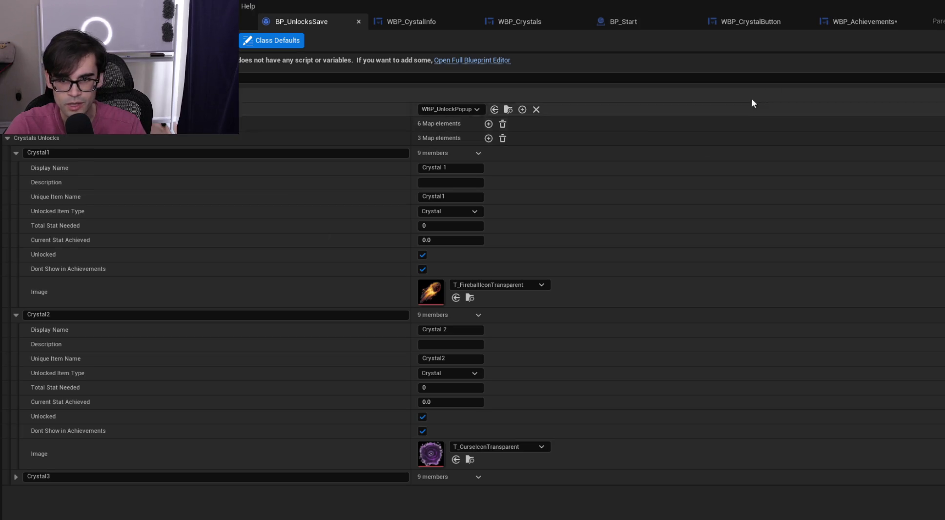
click(879, 20)
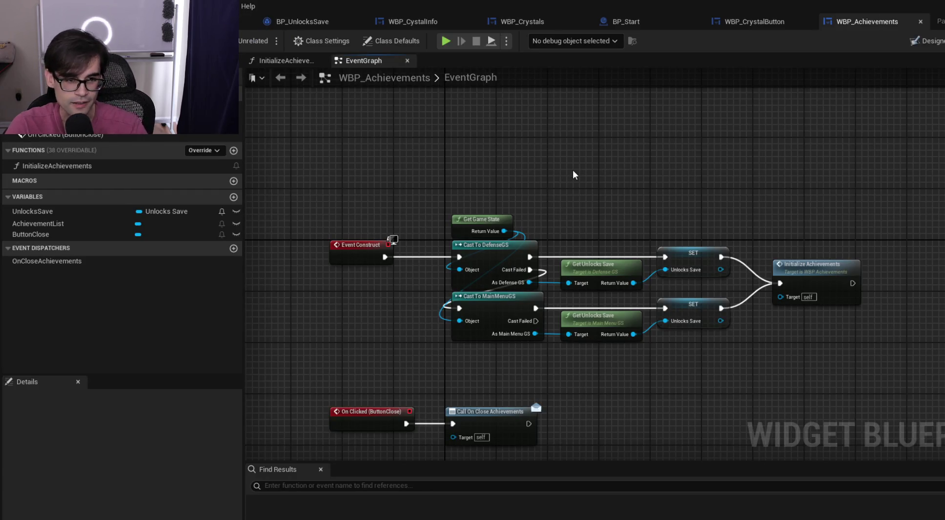
click(422, 15)
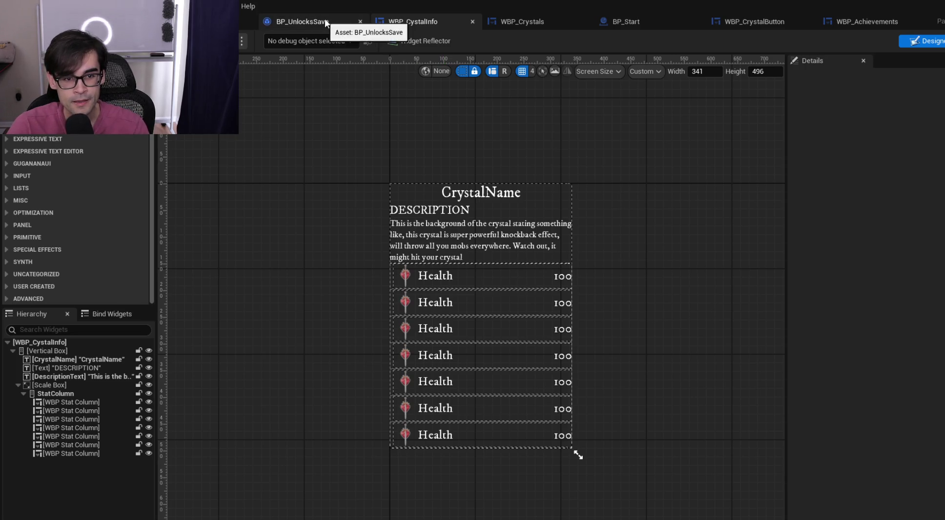
click(313, 20)
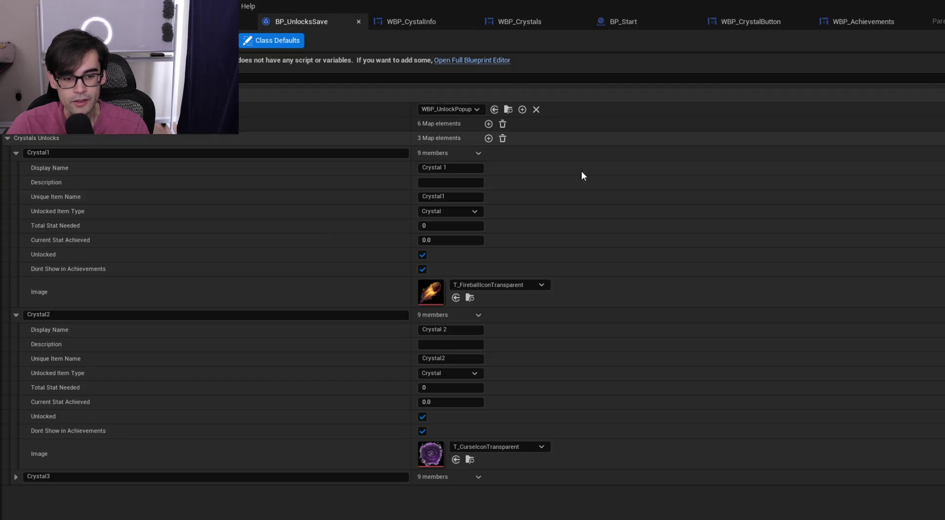
click(16, 315)
click(16, 153)
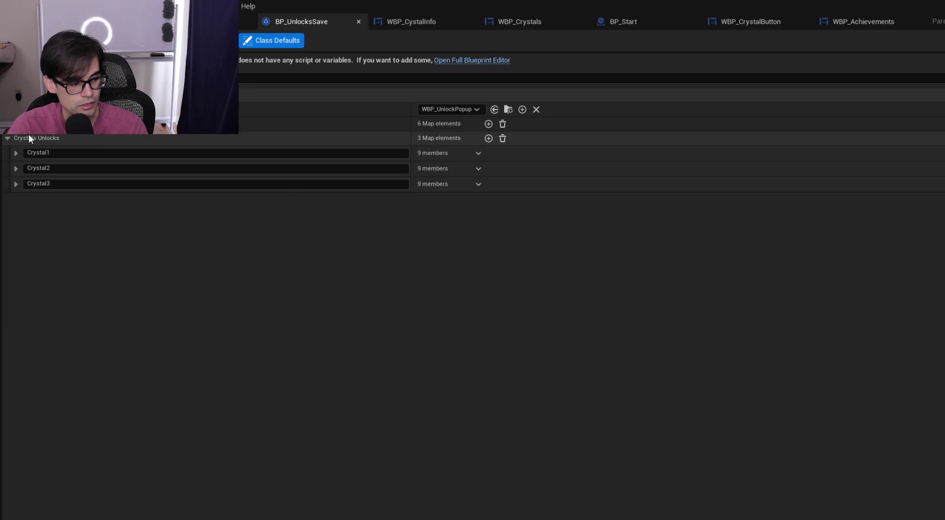
Open the WBP_Crystals widget and switch it to the Graph view
click(428, 20)
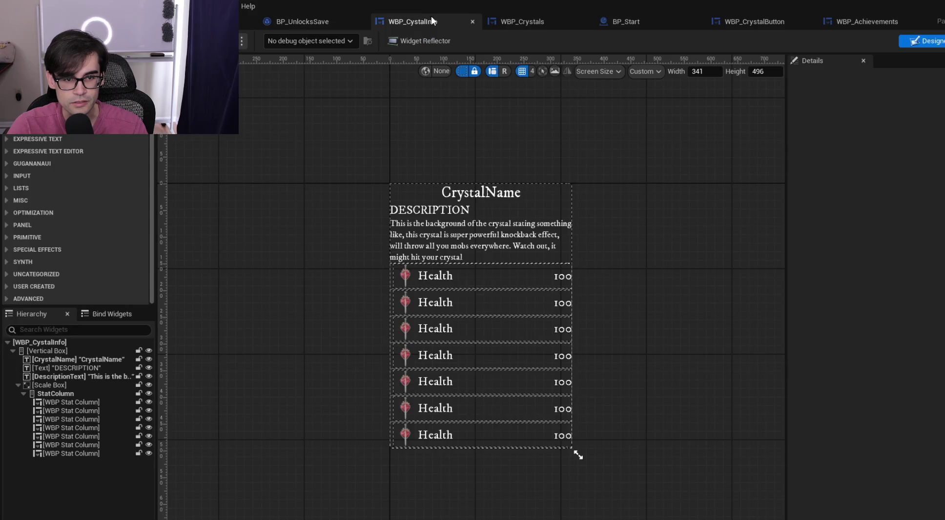
click(527, 23)
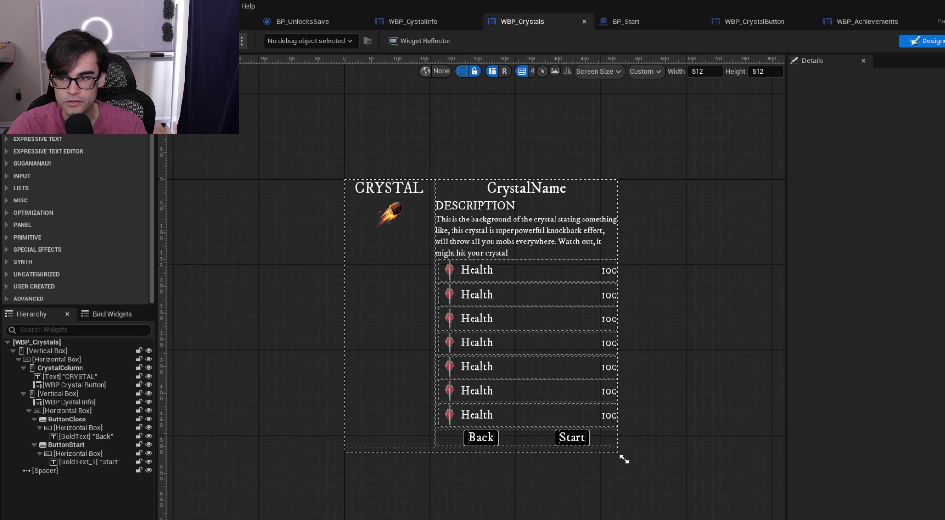
key(ctrl+shift+alt+g)
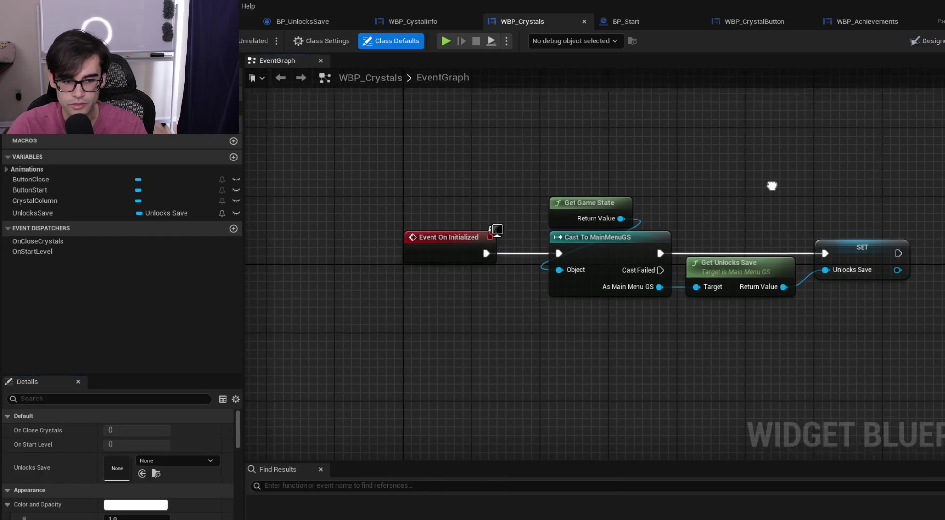
Add a Get Crystals Unlocks node off SET's Unlocks Save pin and place it below SET
scroll(483, 197, down, 3)
scroll(517, 228, up, 2)
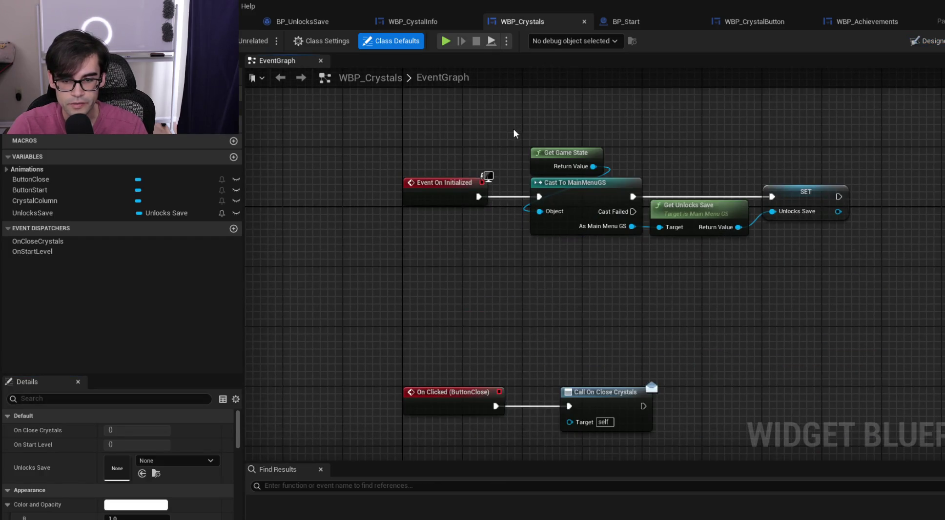
scroll(574, 257, up, 1)
mouse_move(665, 263)
mouse_down()
mouse_move(575, 271)
mouse_move(675, 263)
mouse_up()
text(get)
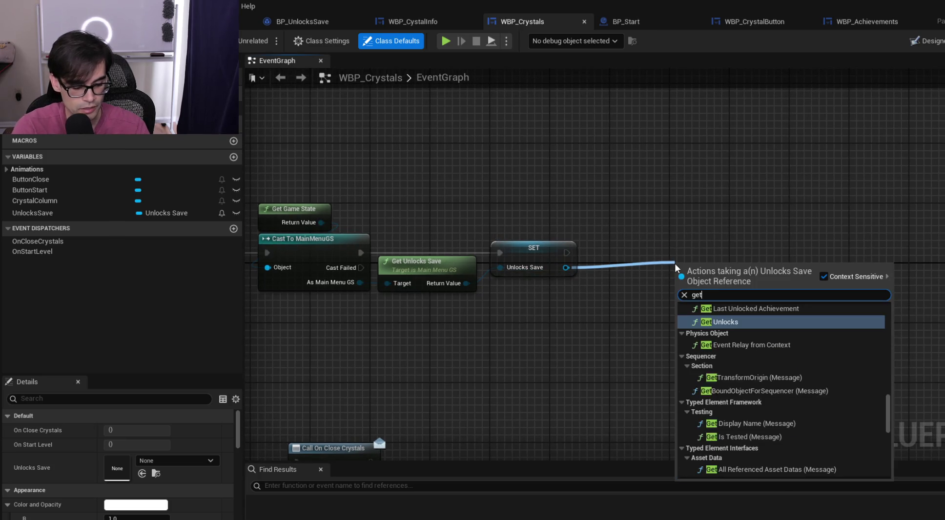
text( crys)
key(Return)
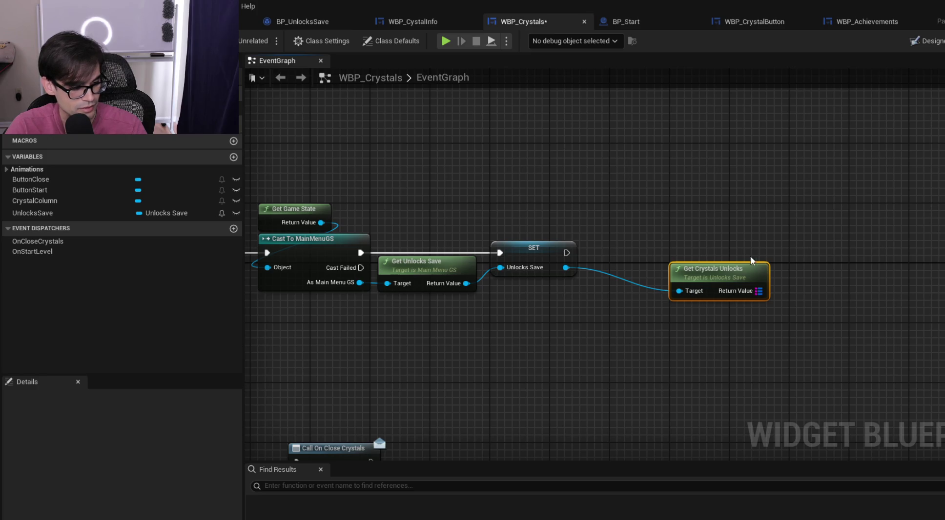
mouse_move(718, 272)
mouse_down()
mouse_move(548, 292)
mouse_move(601, 305)
mouse_move(572, 323)
mouse_up()
click(634, 317)
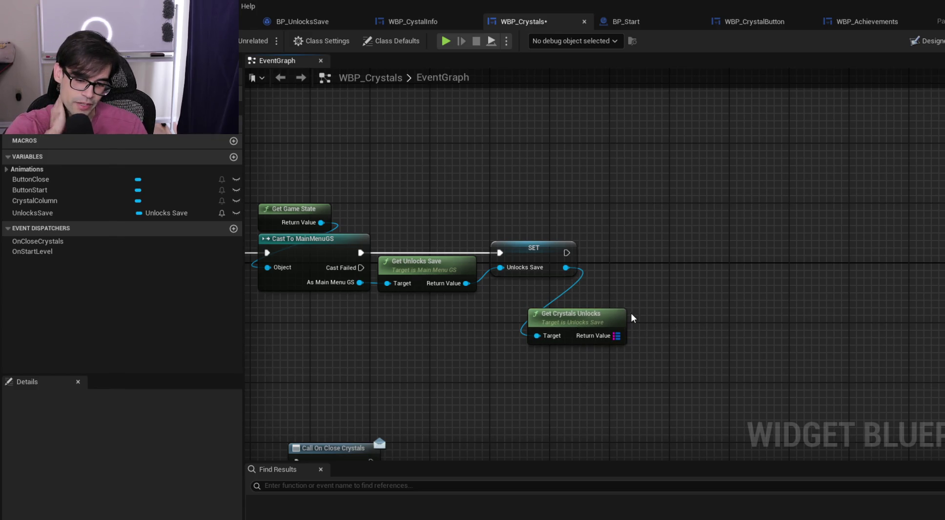
mouse_move(583, 316)
mouse_down()
mouse_move(575, 316)
mouse_move(672, 287)
mouse_move(687, 232)
mouse_up()
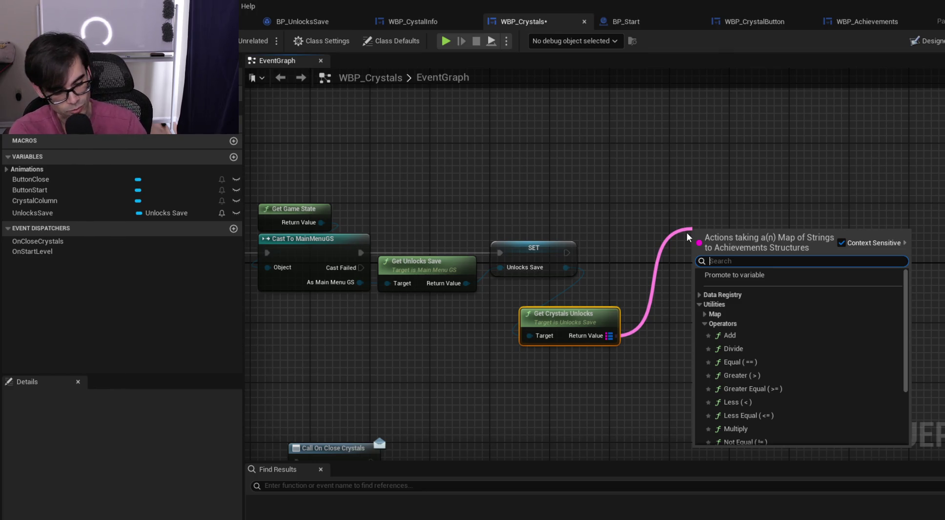
Check the crystals map's actions, nudge Get Crystals Unlocks into place, and go to WBP_Achievements
click(640, 288)
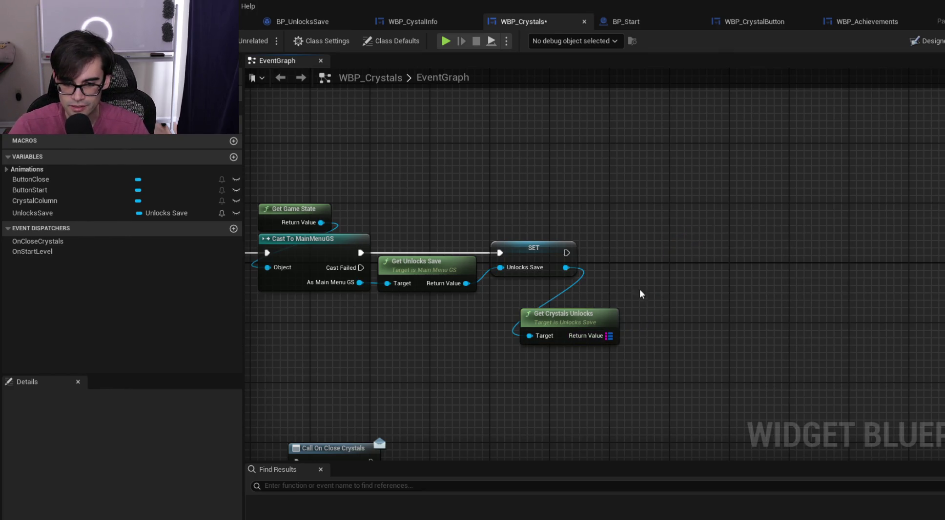
drag(610, 337, 663, 257)
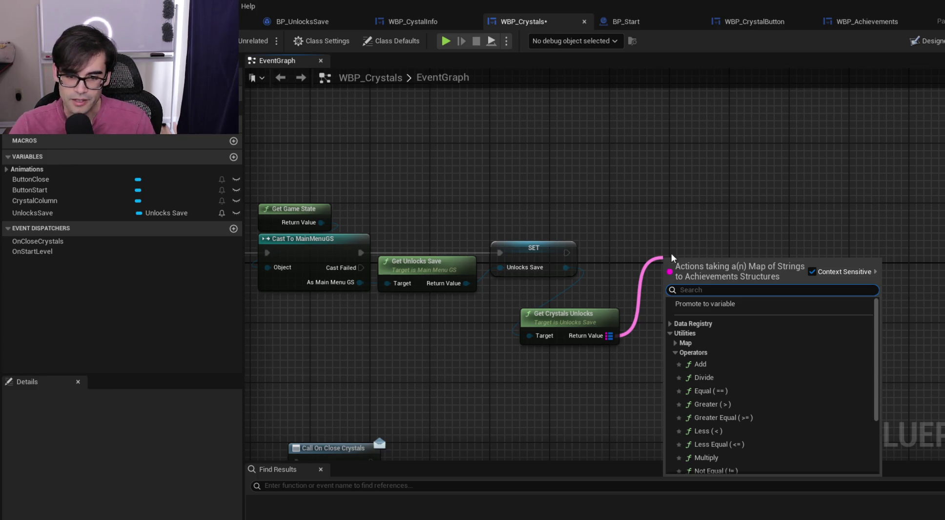
key(Escape)
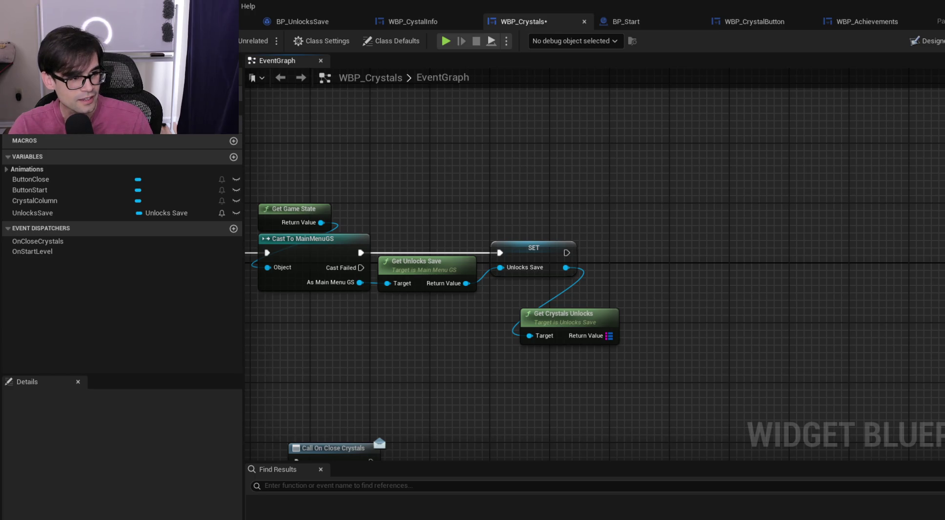
drag(604, 339, 595, 331)
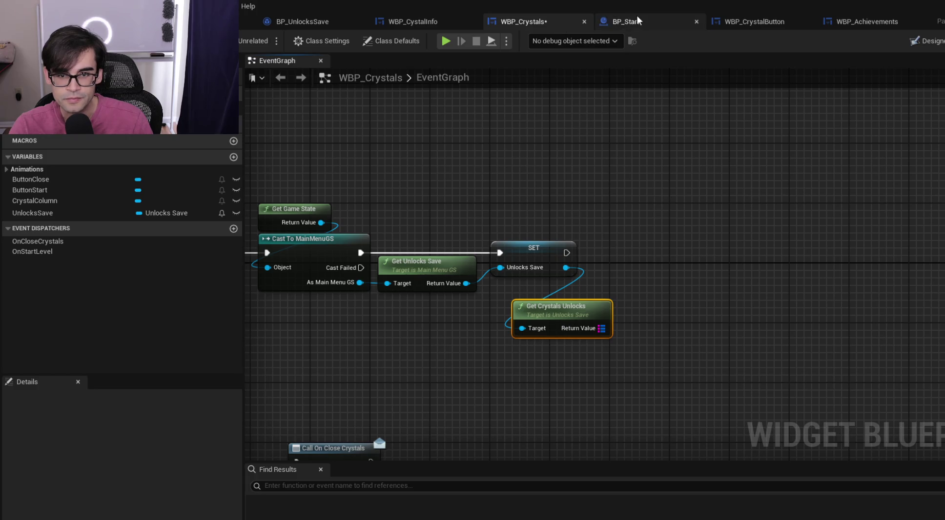
click(854, 21)
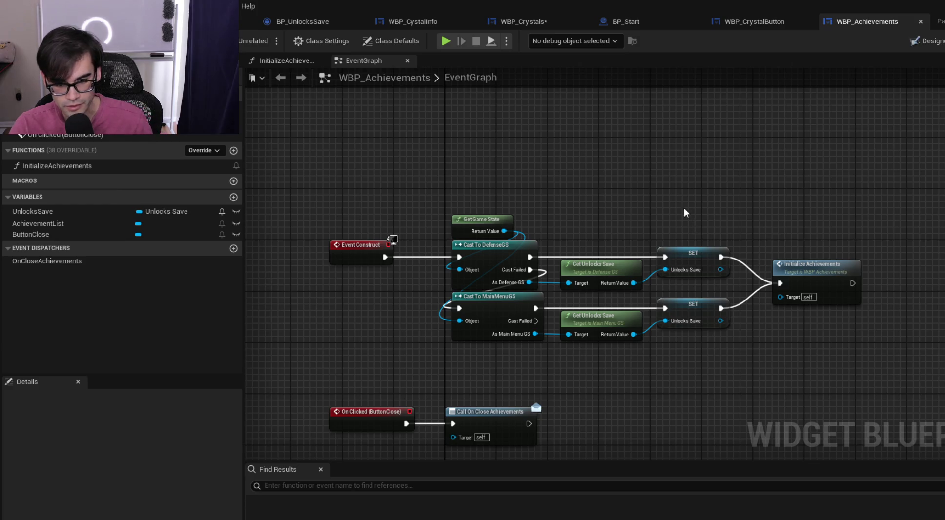
Select the cast, SET and Initialize Achievements nodes in WBP_Achievements, then clear the selection
drag(356, 170, 568, 248)
mouse_move(633, 274)
mouse_down()
mouse_move(845, 340)
mouse_move(396, 176)
mouse_move(454, 231)
mouse_move(837, 356)
mouse_move(382, 186)
mouse_move(384, 194)
mouse_move(384, 181)
mouse_up()
click(744, 334)
click(387, 178)
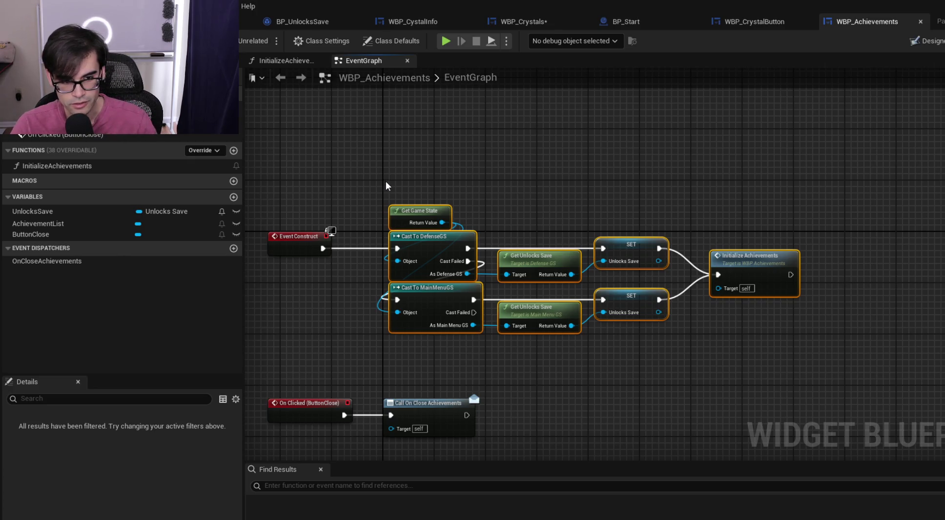
Open the InitializeAchievements function and select its keys loop, Branch, Break and FIND nodes
double_click(762, 254)
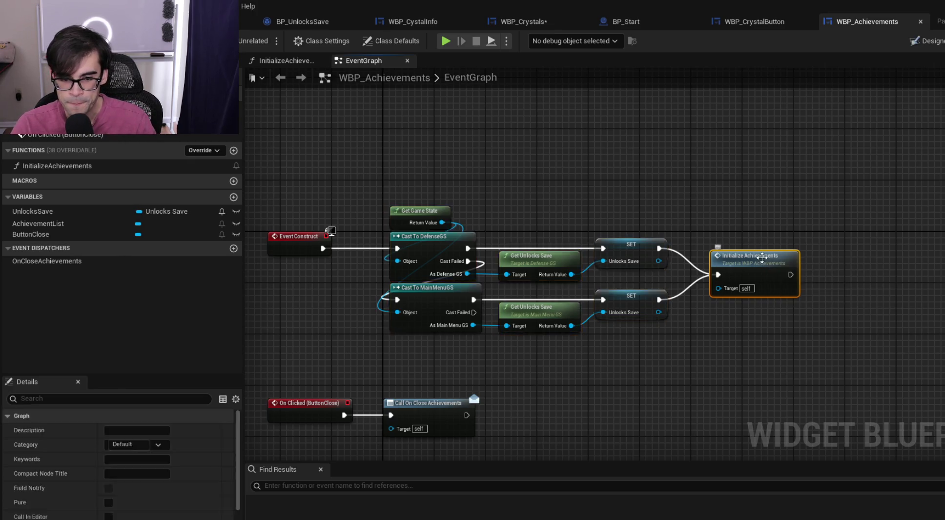
scroll(438, 215, down, 1)
drag(438, 216, 319, 194)
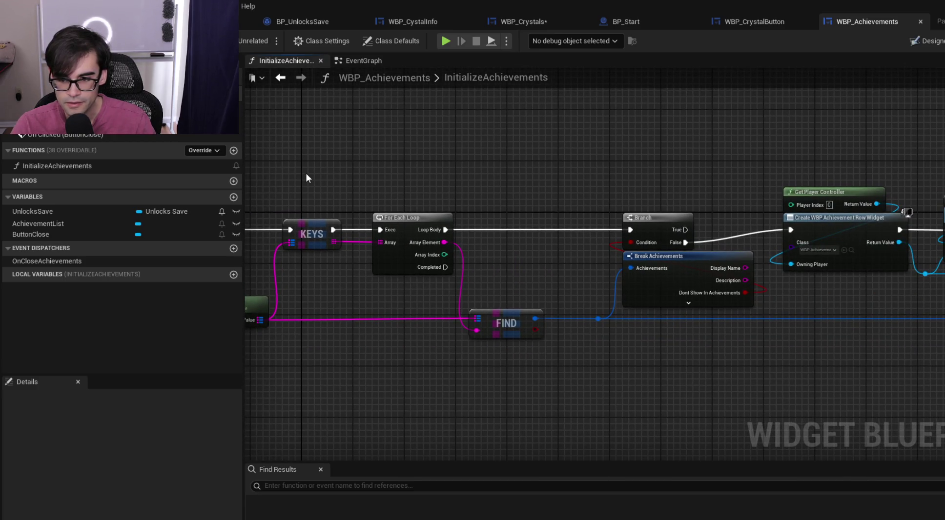
drag(305, 172, 708, 336)
Paste the loop nodes into WBP_Crystals, wiring SET's exec and the crystals map into KEYS
click(751, 20)
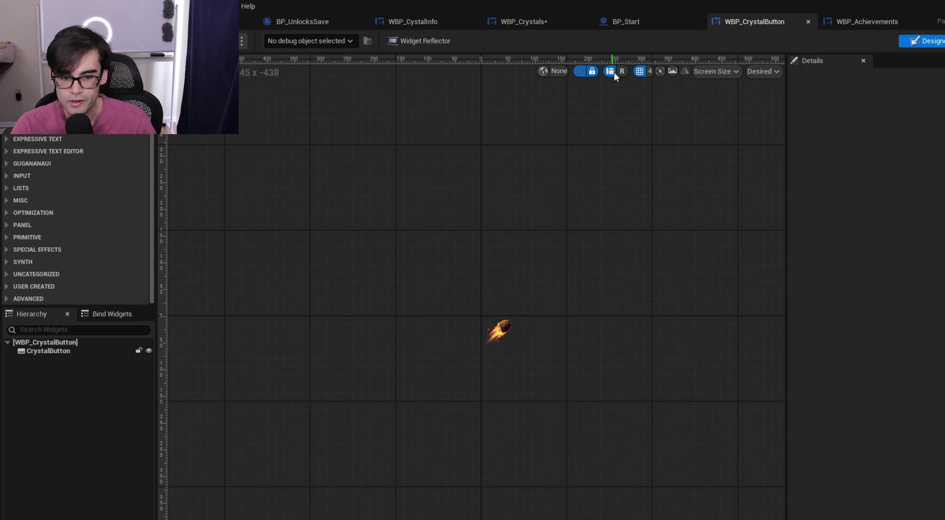
click(496, 25)
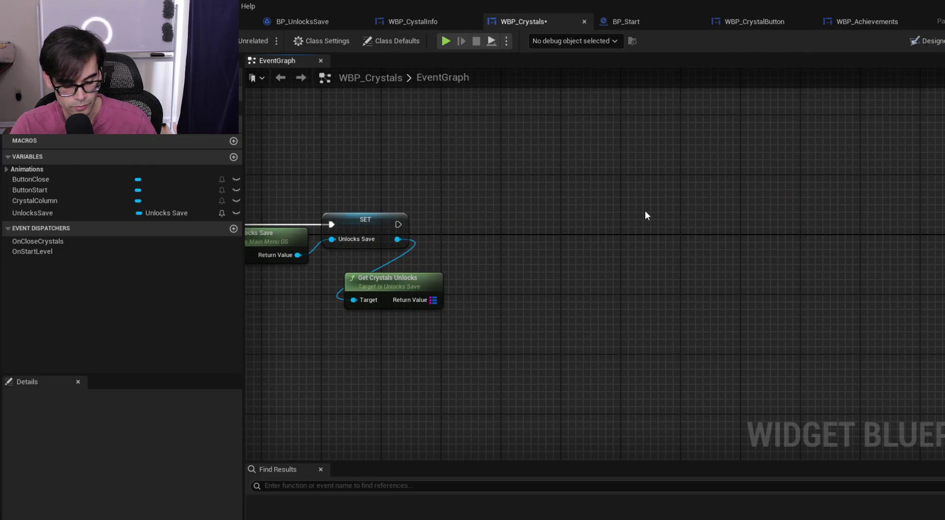
key(ctrl+v)
mouse_move(509, 167)
mouse_down()
mouse_move(601, 189)
mouse_move(613, 210)
mouse_up()
drag(398, 224, 473, 217)
mouse_move(425, 305)
mouse_down()
mouse_move(478, 230)
mouse_move(421, 286)
mouse_move(476, 235)
mouse_up()
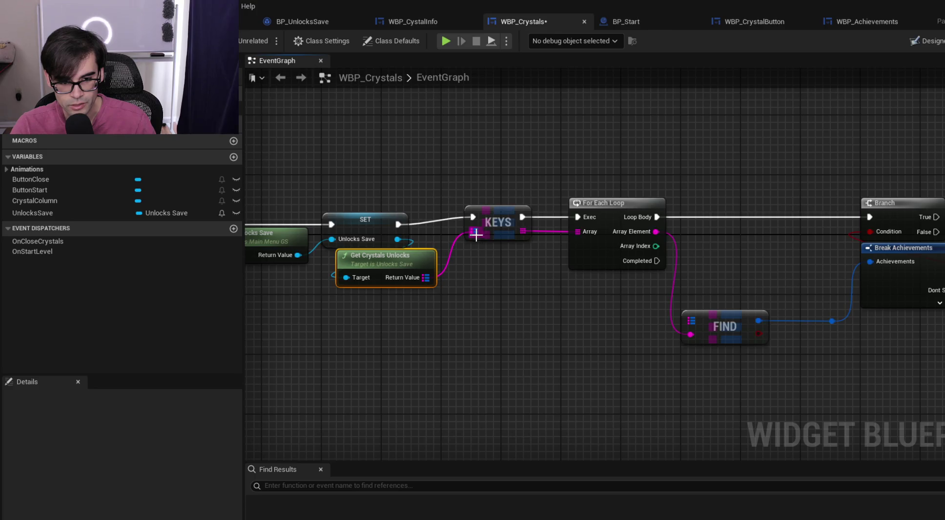
Reposition the pasted loop nodes and Get Crystals Unlocks beside SET
scroll(504, 155, down, 1)
mouse_move(499, 152)
mouse_down()
mouse_move(633, 200)
mouse_move(844, 323)
mouse_up()
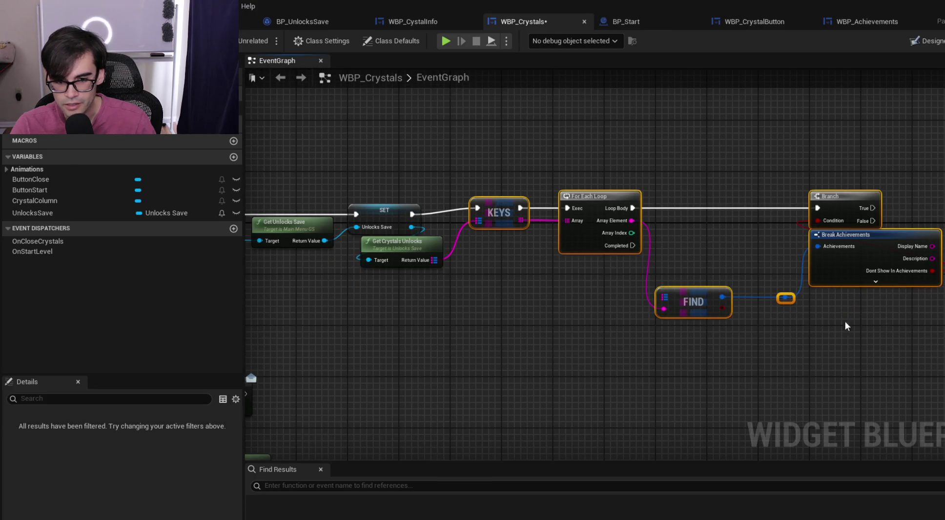
mouse_move(602, 196)
mouse_down()
mouse_move(603, 210)
mouse_move(622, 203)
mouse_up()
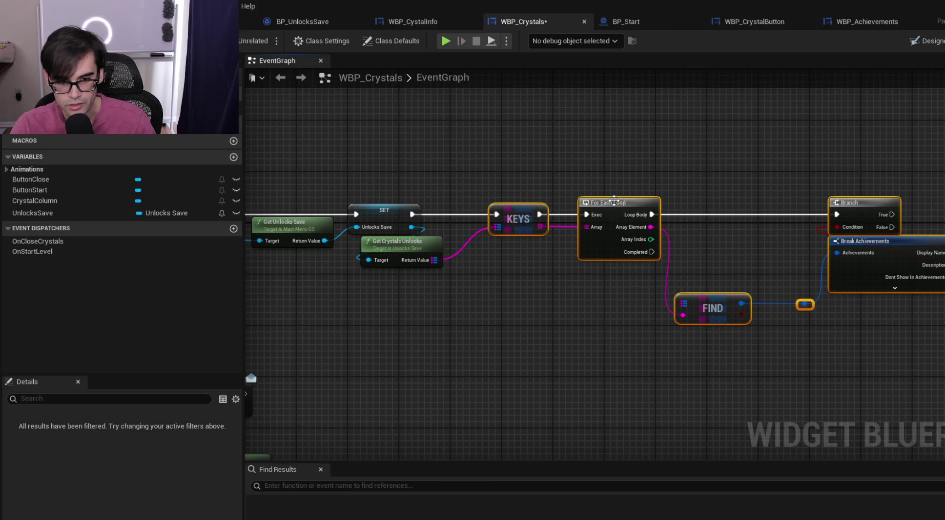
drag(386, 247, 374, 247)
click(452, 149)
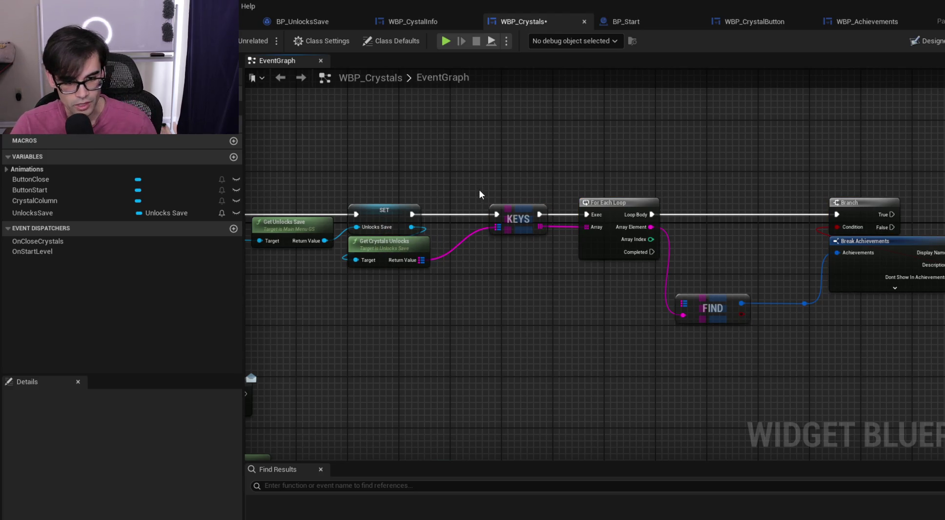
drag(492, 159, 888, 337)
drag(616, 211, 598, 211)
click(680, 266)
Move FIND near For Each Loop and shift Branch, Break Achievements and FIND slightly left
scroll(680, 264, up, 3)
mouse_move(489, 308)
mouse_down()
mouse_move(486, 235)
mouse_move(503, 309)
mouse_up()
click(502, 267)
drag(466, 141, 781, 364)
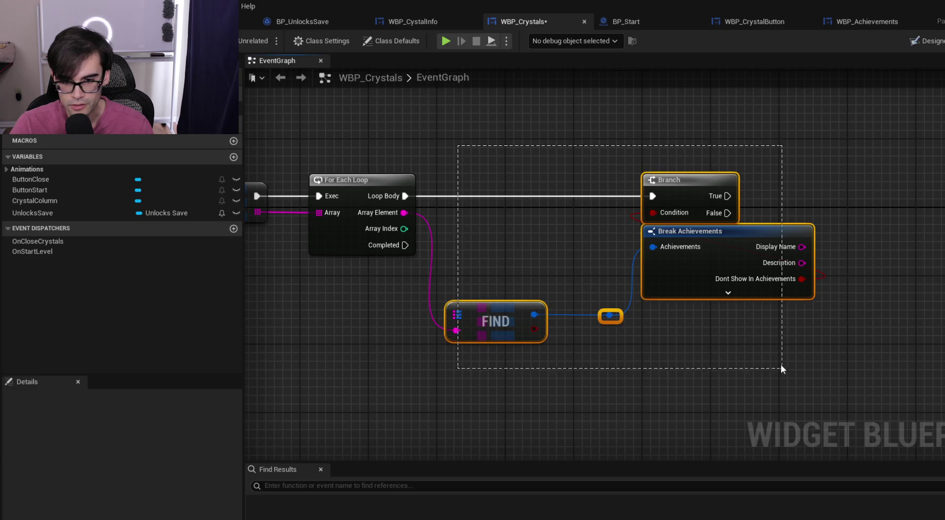
drag(725, 232, 716, 232)
click(537, 197)
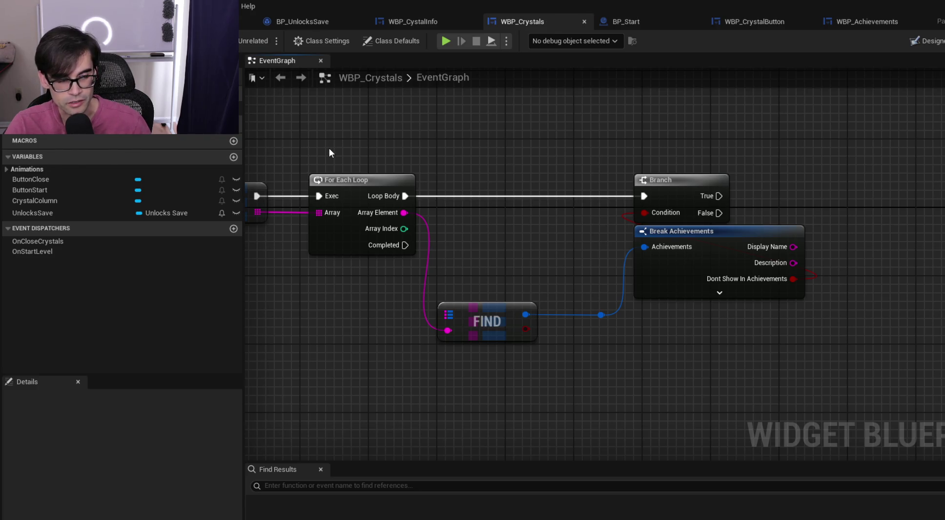
Wire Get Crystals Unlocks' map into FIND's Target Map and recompile to clear the error
key(F7)
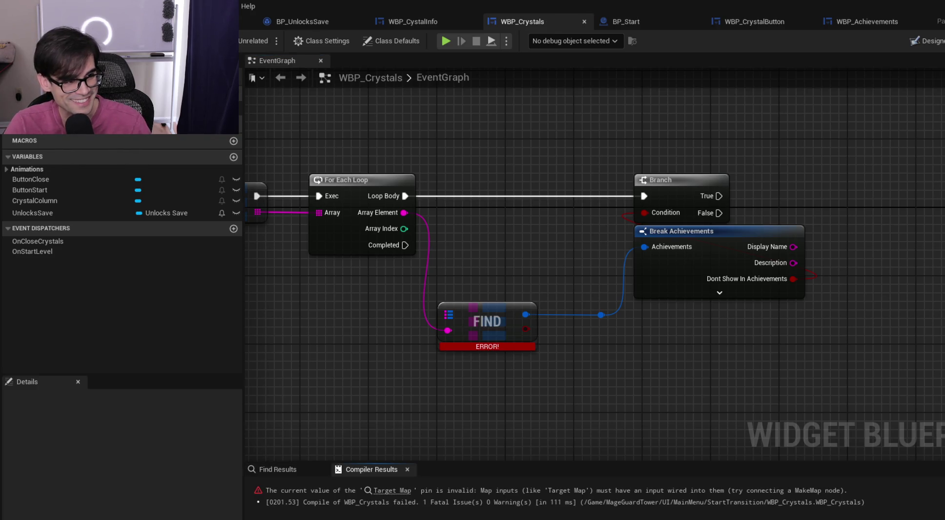
click(486, 307)
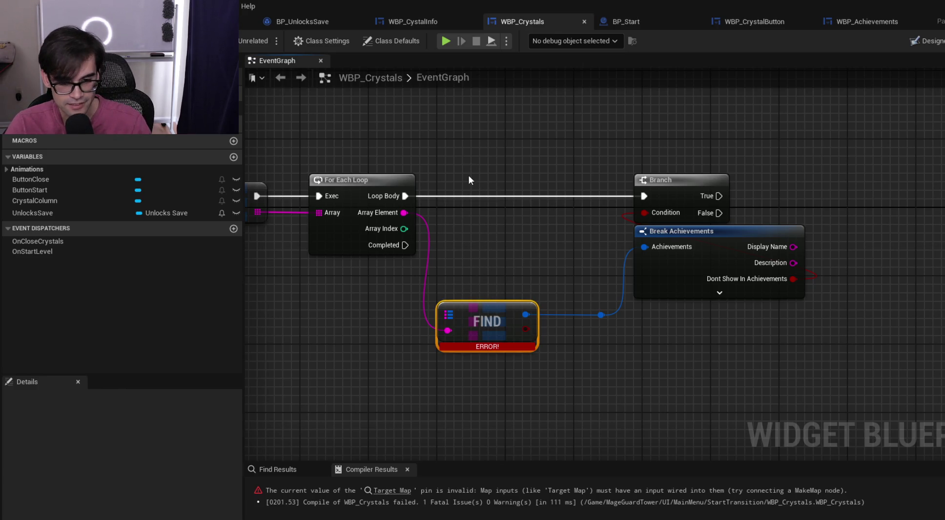
mouse_move(520, 238)
mouse_down()
mouse_move(607, 240)
mouse_move(627, 268)
mouse_up()
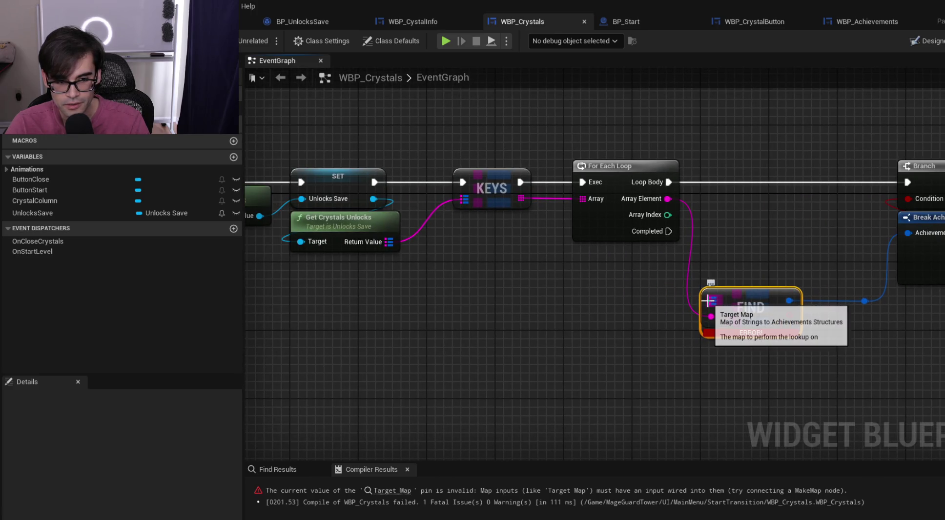
mouse_move(389, 241)
mouse_down()
mouse_move(641, 299)
mouse_move(716, 302)
mouse_up()
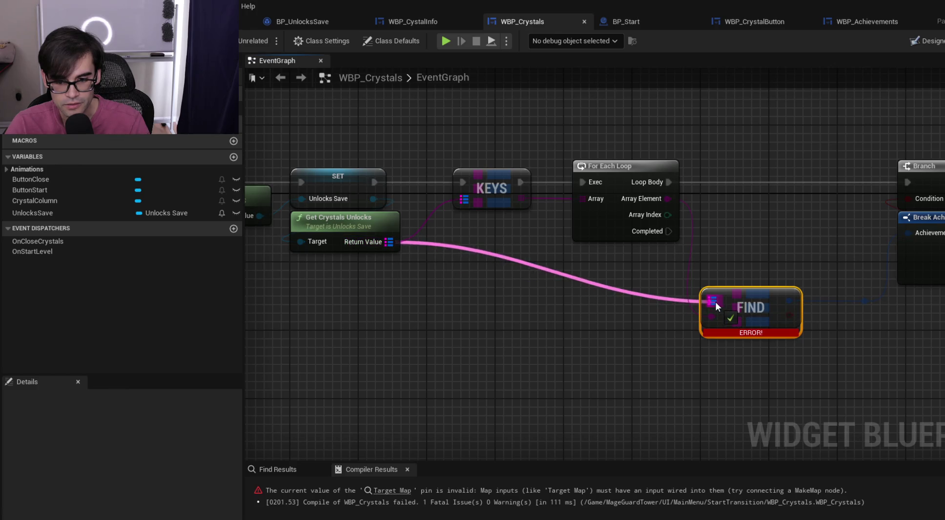
mouse_move(355, 222)
mouse_down()
mouse_move(535, 278)
mouse_move(507, 306)
mouse_move(490, 309)
mouse_move(553, 308)
mouse_move(554, 292)
mouse_up()
click(357, 284)
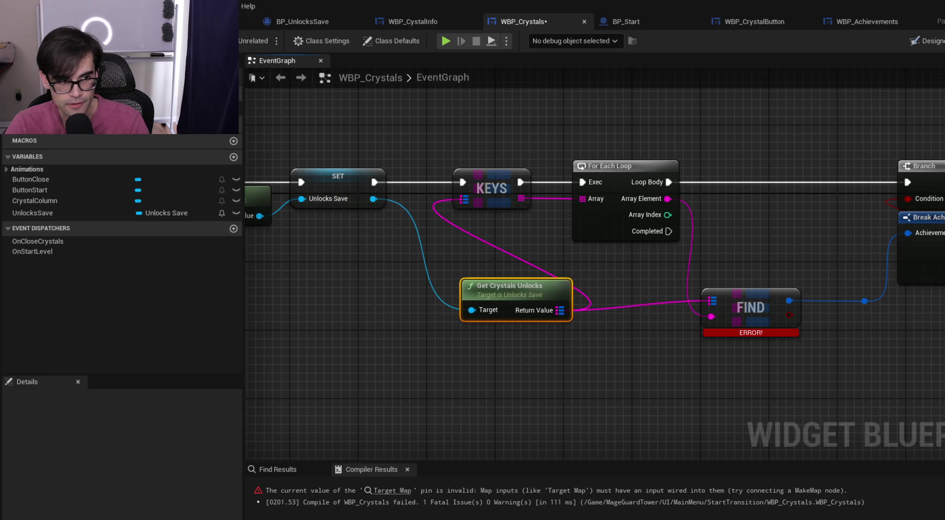
key(F7)
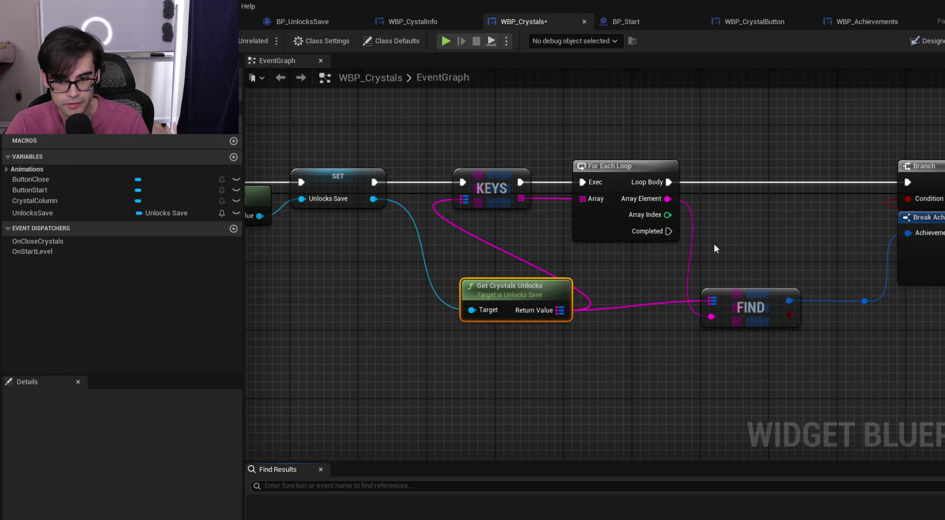
Shift the loop, FIND, Branch and Break group right and place Get Crystals Unlocks beside it
drag(717, 249, 572, 234)
mouse_move(281, 248)
mouse_down()
mouse_move(439, 261)
mouse_move(403, 275)
mouse_up()
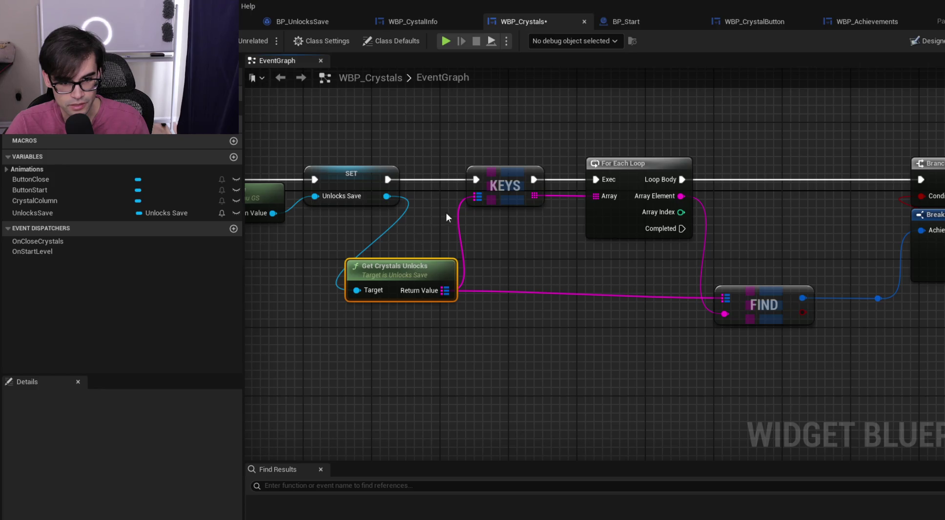
scroll(382, 159, down, 3)
drag(381, 156, 710, 261)
scroll(408, 170, up, 2)
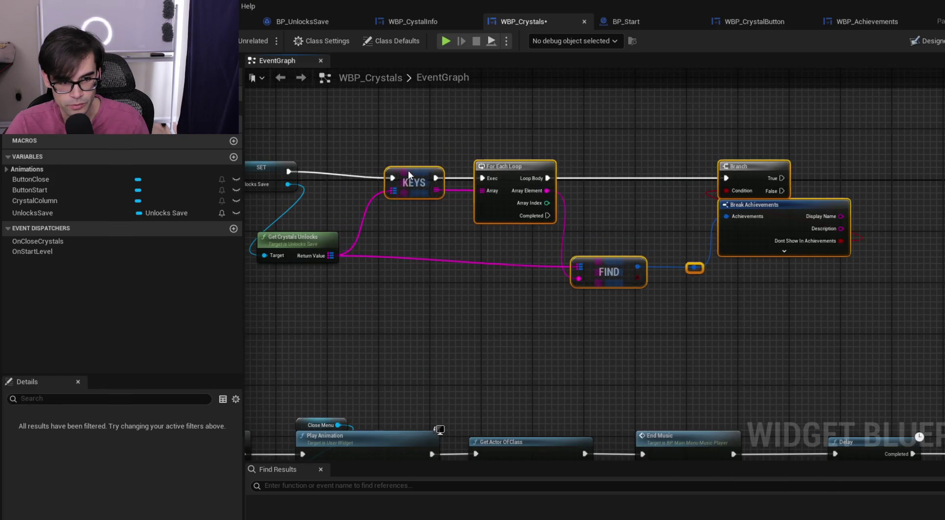
drag(408, 170, 448, 168)
scroll(353, 199, down, 1)
scroll(449, 257, up, 2)
drag(451, 259, 507, 267)
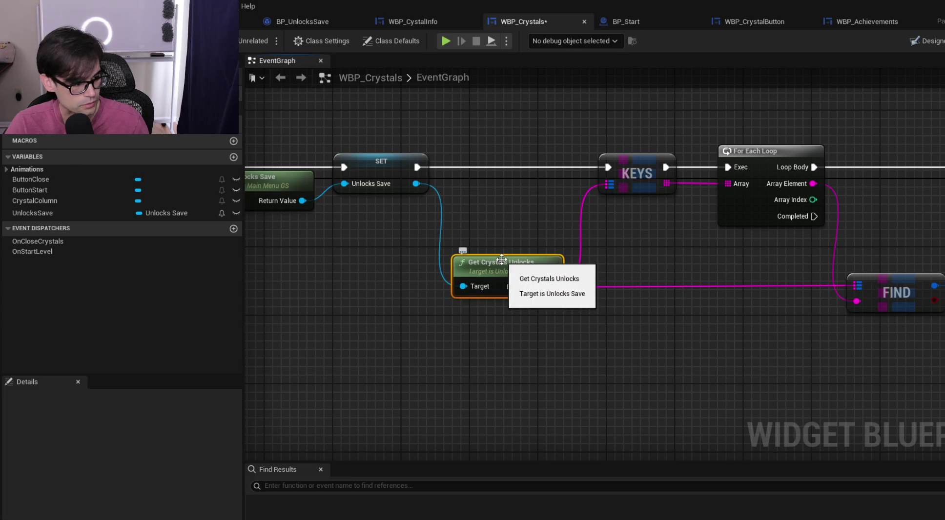
click(513, 223)
Pan across the event graph to review Get Crystals Unlocks, For Each Loop and FIND
scroll(426, 201, down, 2)
scroll(429, 209, up, 1)
drag(429, 209, 624, 255)
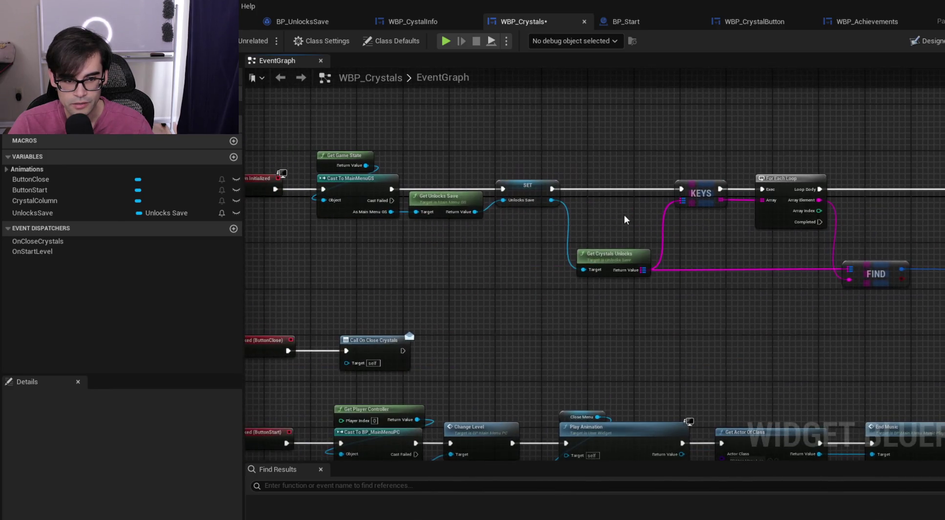
drag(790, 254, 653, 244)
scroll(468, 252, up, 2)
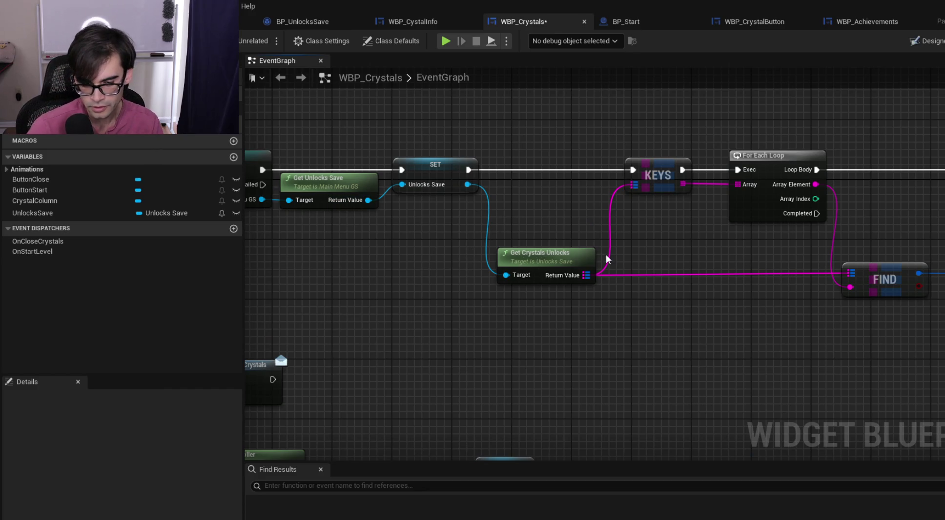
drag(744, 243, 481, 243)
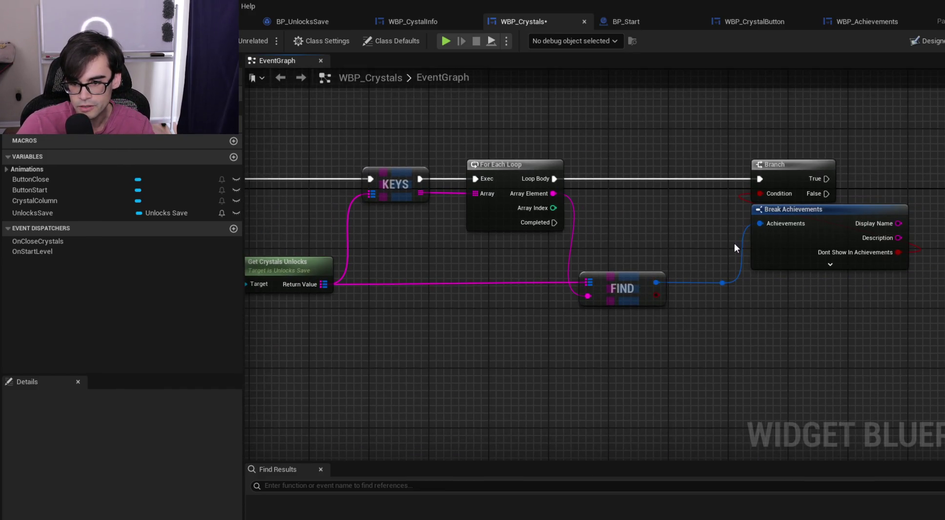
Expand Break Achievements and route Loop Body into a new Branch conditioned on Unlocked
drag(734, 244, 667, 245)
click(708, 254)
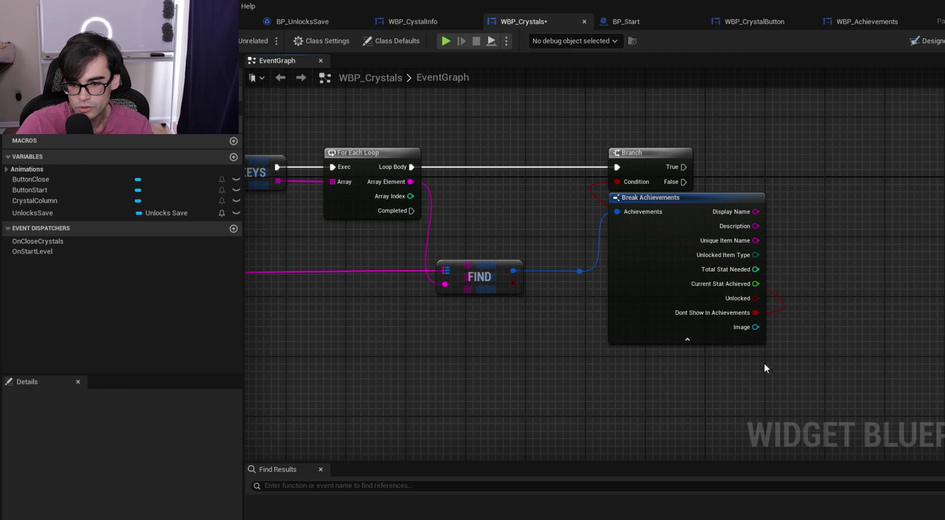
mouse_move(756, 312)
mouse_down()
mouse_move(617, 182)
mouse_move(930, 158)
mouse_up()
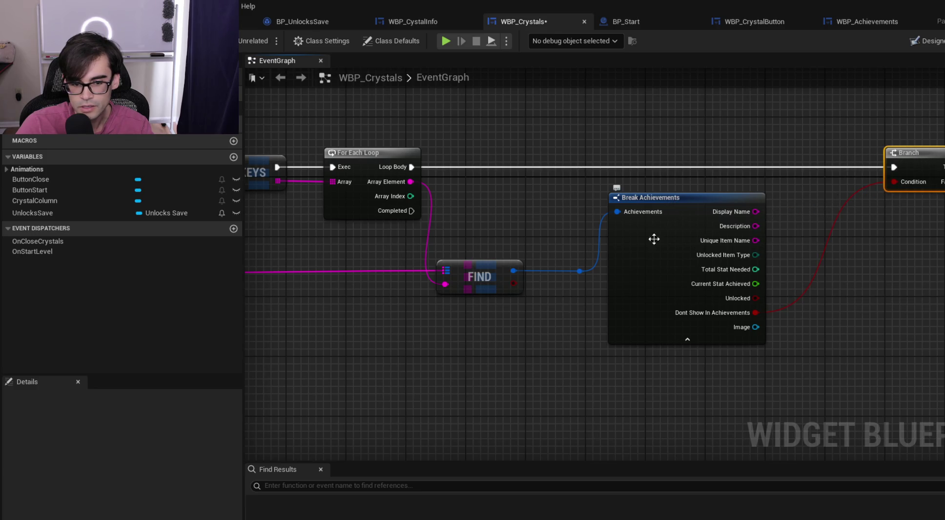
mouse_move(755, 298)
mouse_down()
mouse_move(794, 241)
mouse_move(820, 152)
mouse_up()
text(if)
key(Return)
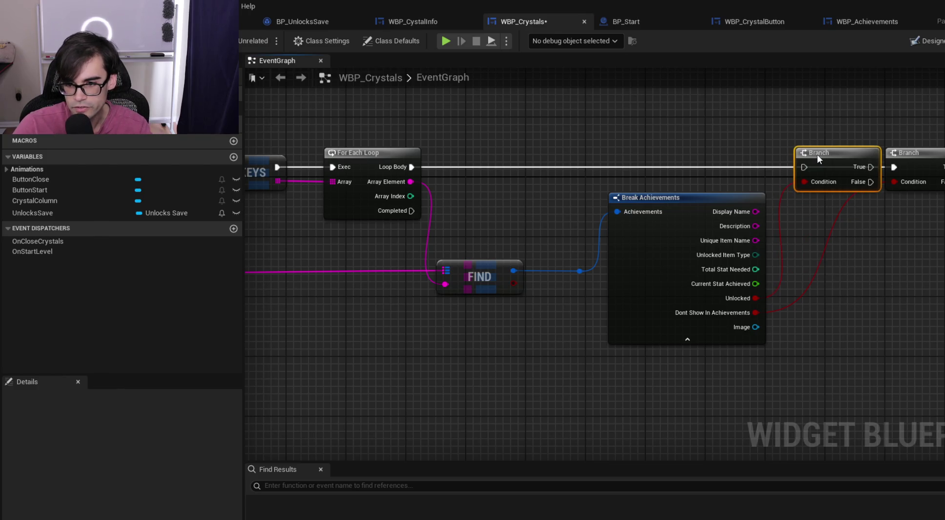
drag(409, 168, 805, 167)
Delete the old Branch that checked Dont Show In Achievements
click(918, 166)
key(Delete)
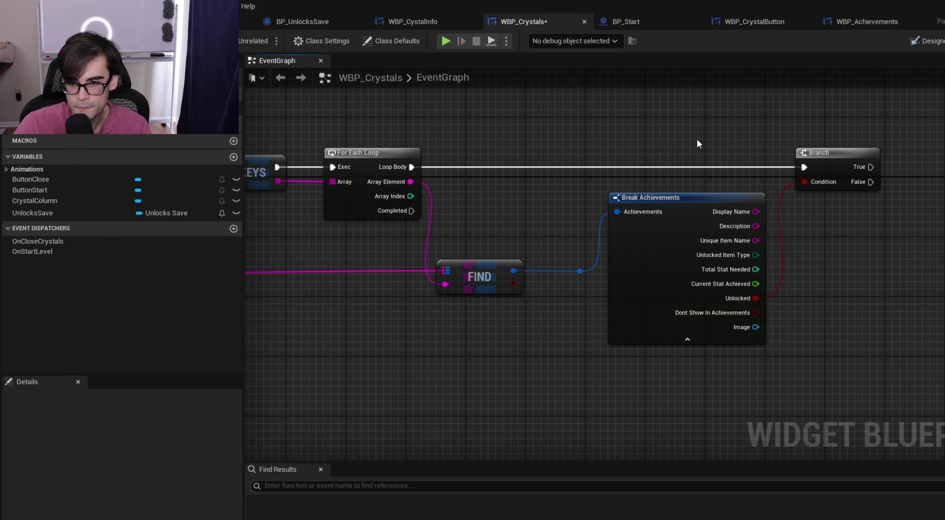
mouse_move(908, 246)
mouse_down()
mouse_move(713, 247)
mouse_move(728, 257)
mouse_up()
scroll(732, 259, down, 1)
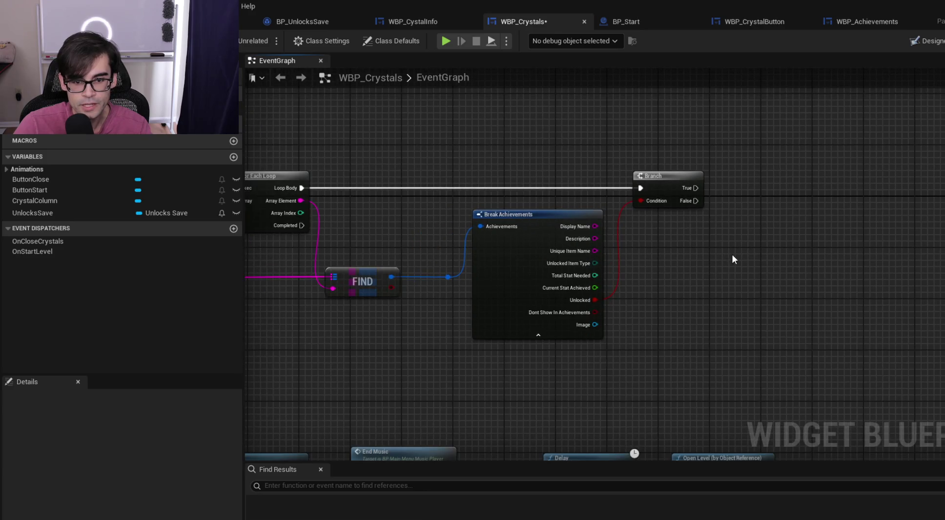
drag(784, 240, 709, 251)
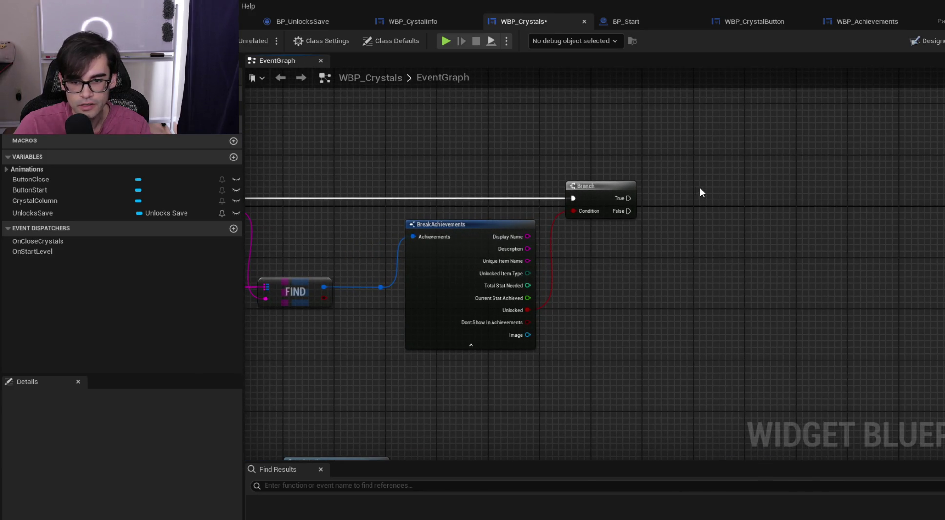
Add a Create Widget node with class WBP_CrystalButton and save the blueprint
right_click(700, 188)
text(create widget)
key(Return)
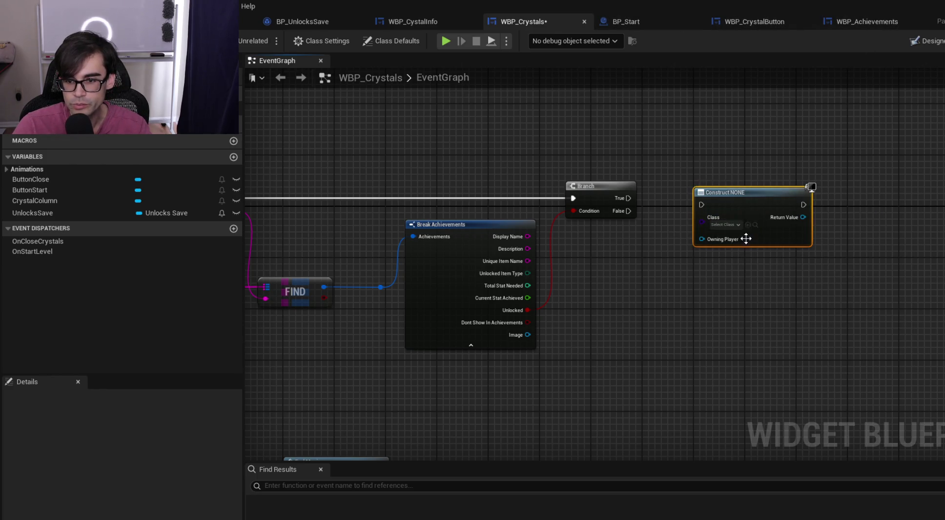
click(738, 225)
text(cy)
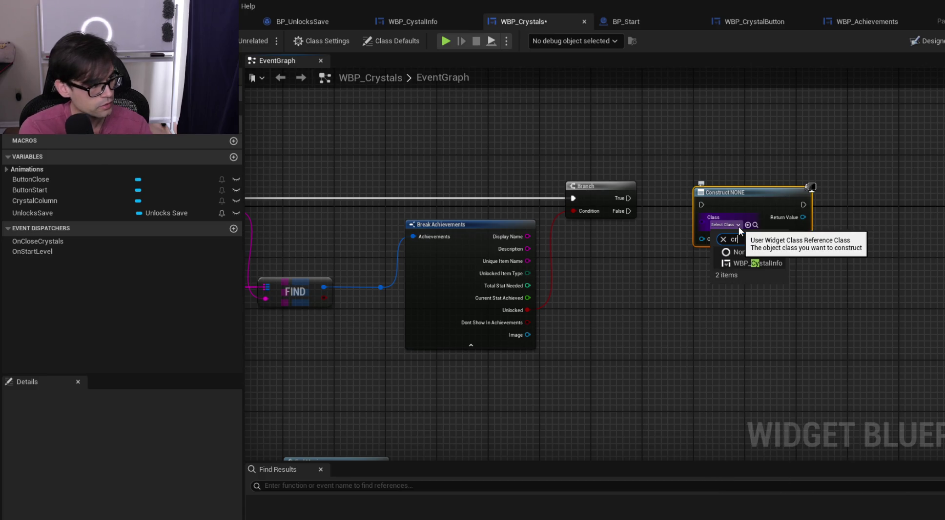
text(y)
key(Down)
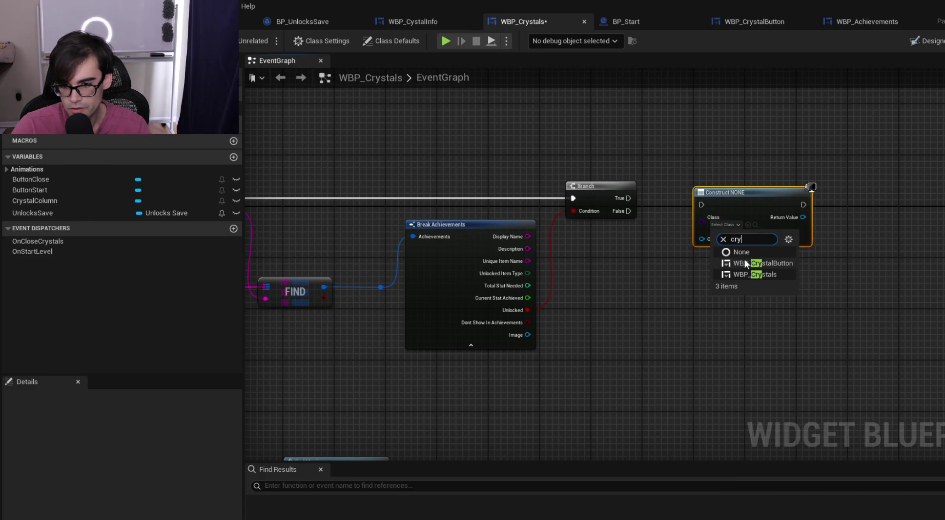
key(Return)
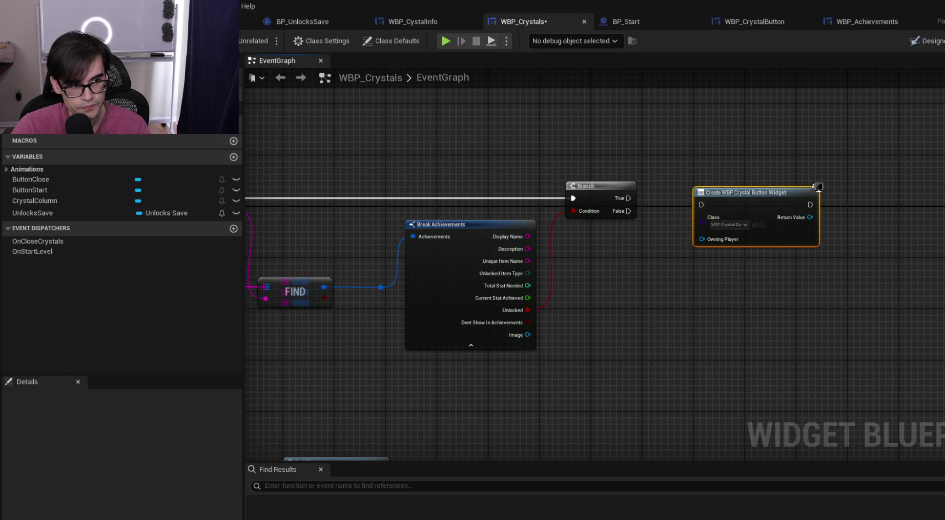
key(ctrl+s)
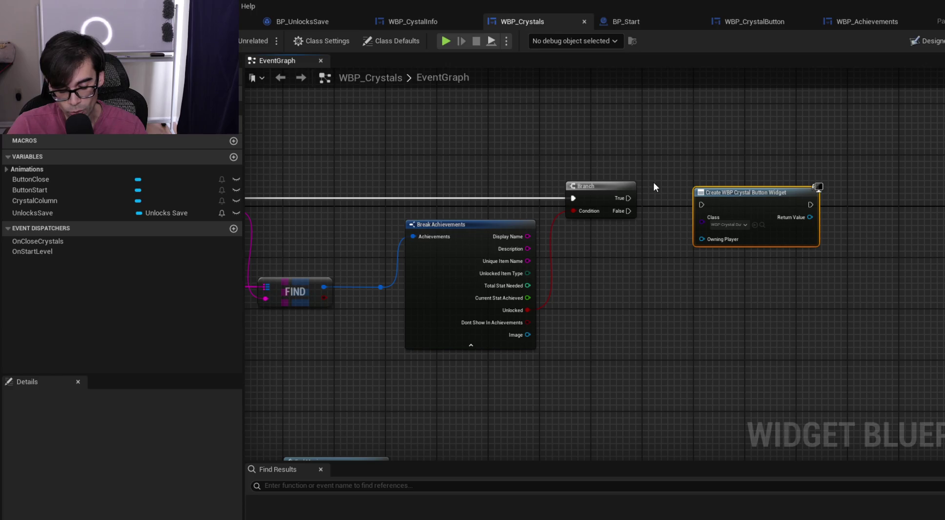
Connect the Branch's True output to Create WBP Crystal Button Widget and save again
mouse_move(628, 198)
mouse_down()
mouse_move(702, 205)
mouse_move(756, 187)
mouse_up()
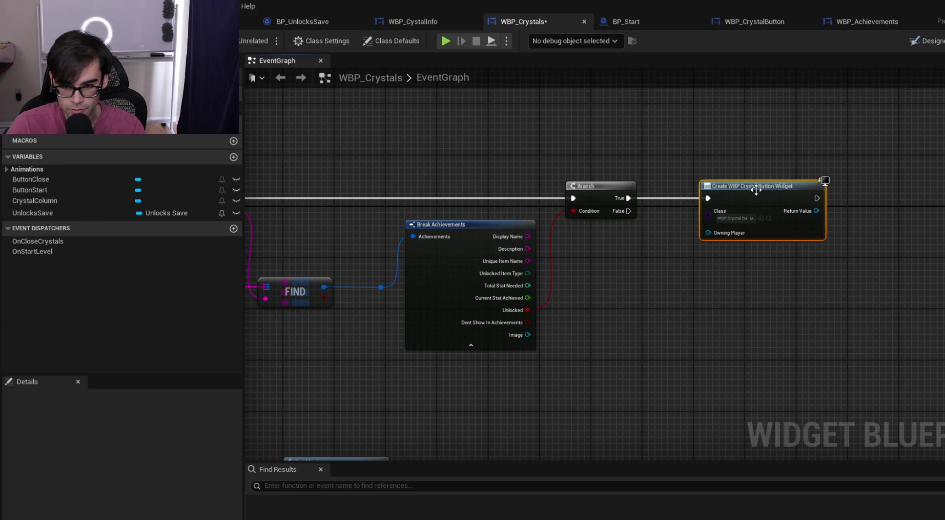
drag(584, 162, 762, 200)
mouse_move(664, 148)
mouse_down()
mouse_move(762, 212)
mouse_move(780, 187)
mouse_up()
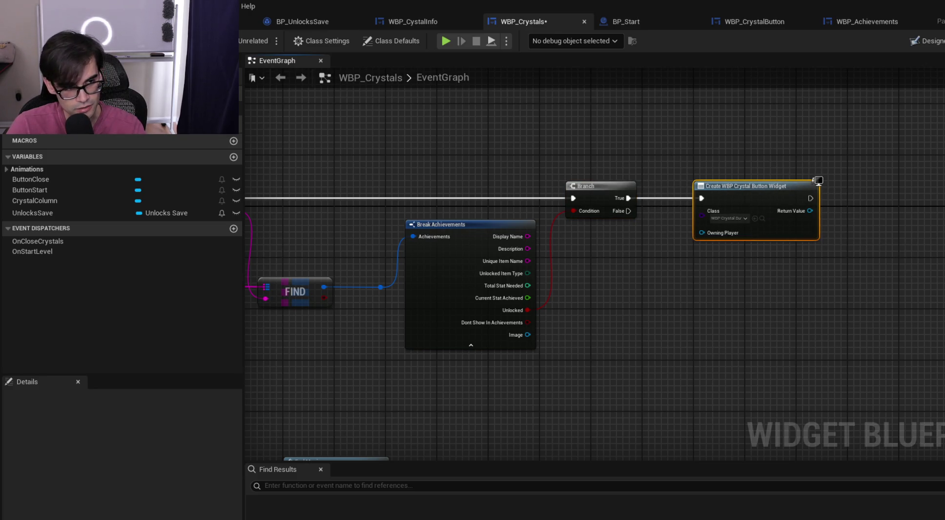
key(ctrl+s)
drag(452, 142, 730, 170)
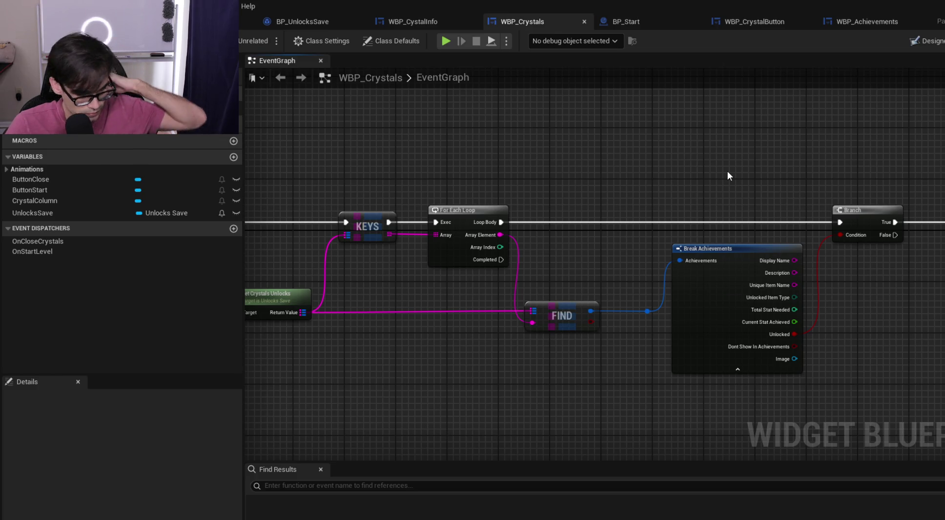
mouse_move(528, 135)
mouse_down()
mouse_move(555, 175)
mouse_move(702, 188)
mouse_move(582, 180)
mouse_up()
mouse_move(651, 176)
mouse_down()
mouse_move(814, 260)
mouse_move(659, 215)
mouse_move(654, 170)
mouse_move(650, 179)
mouse_up()
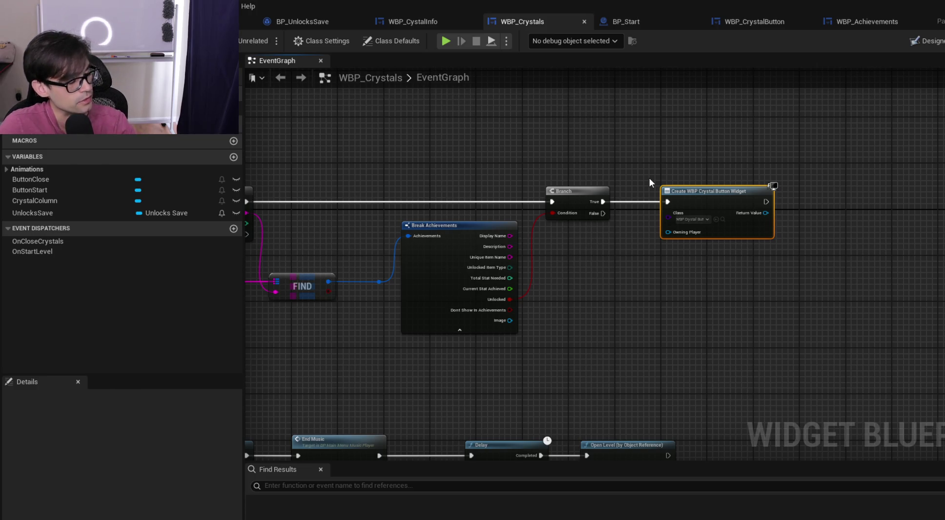
scroll(622, 227, up, 2)
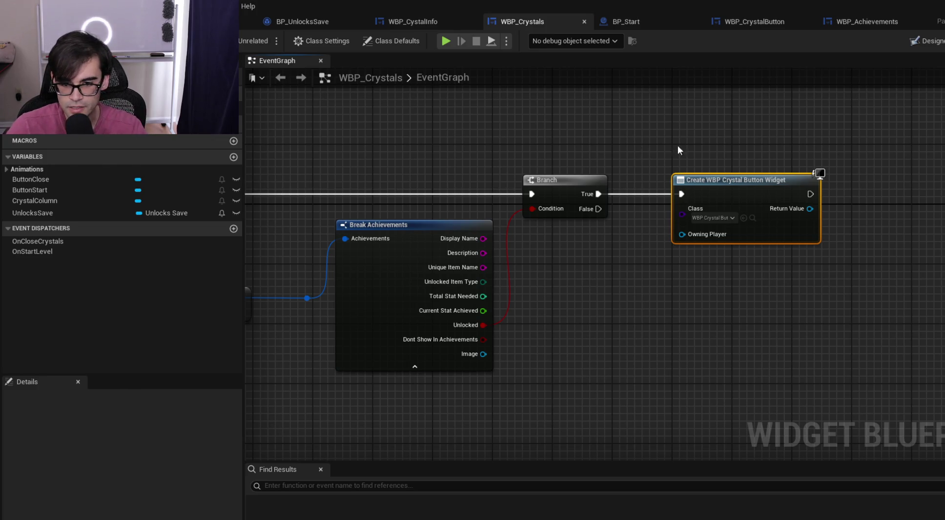
mouse_move(752, 184)
mouse_down()
mouse_move(769, 181)
mouse_move(733, 180)
mouse_move(741, 180)
mouse_up()
key(ctrl+z)
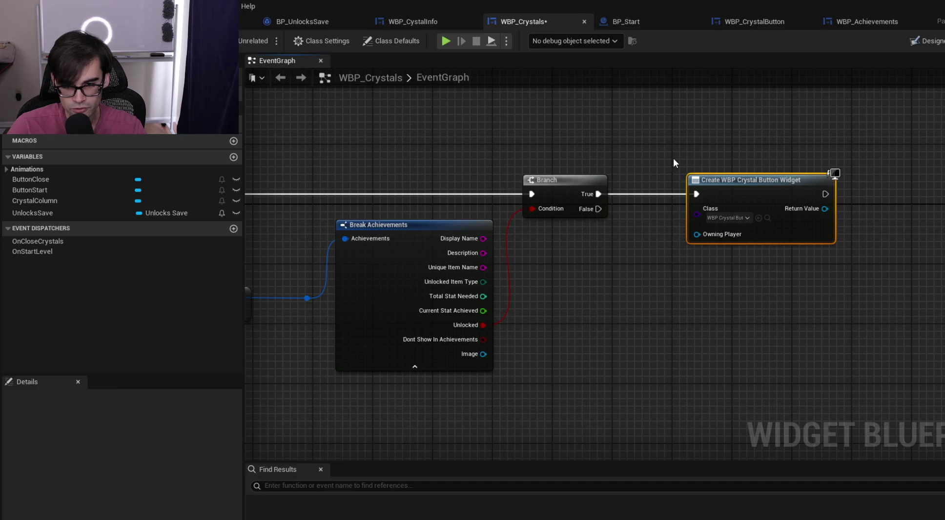
mouse_move(672, 158)
mouse_down()
mouse_move(861, 257)
mouse_move(856, 266)
mouse_move(672, 143)
mouse_move(842, 206)
mouse_move(908, 275)
mouse_move(867, 288)
mouse_move(846, 262)
mouse_move(857, 266)
mouse_up()
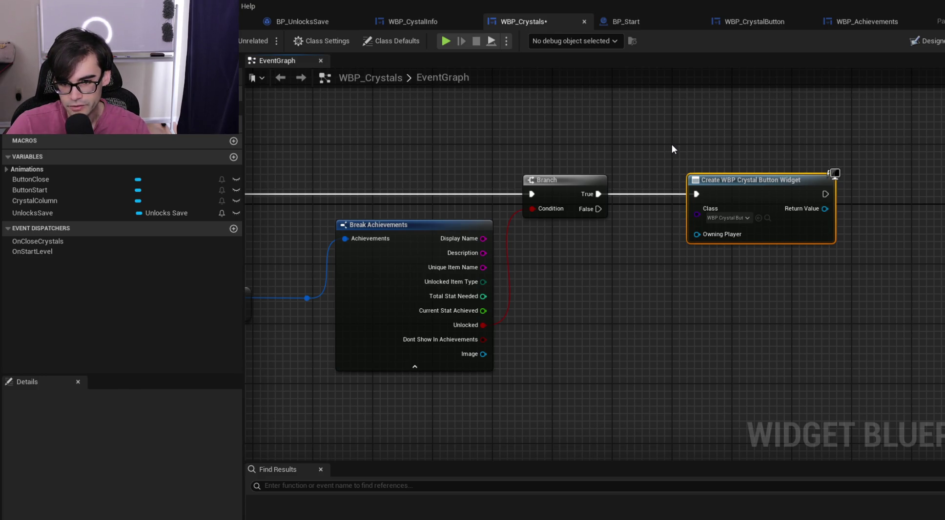
mouse_move(672, 144)
mouse_down()
mouse_move(847, 272)
mouse_move(852, 264)
mouse_up()
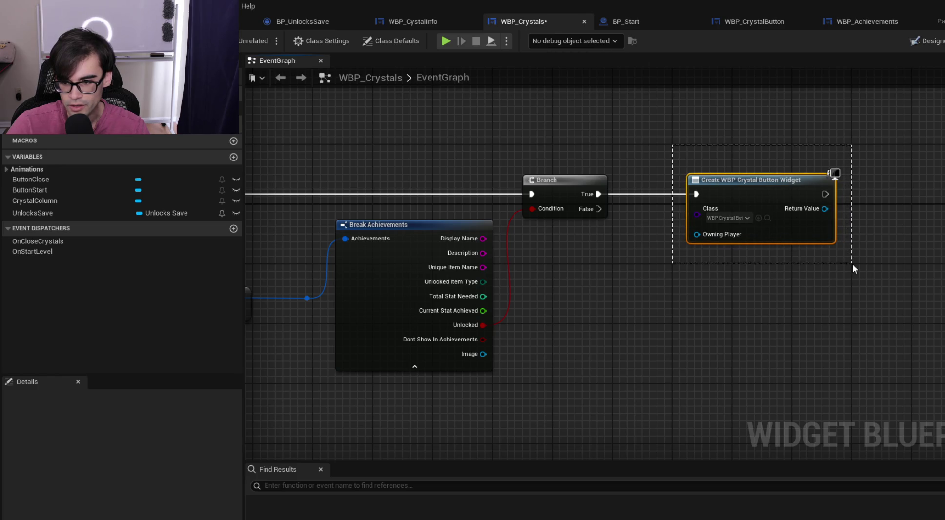
click(688, 138)
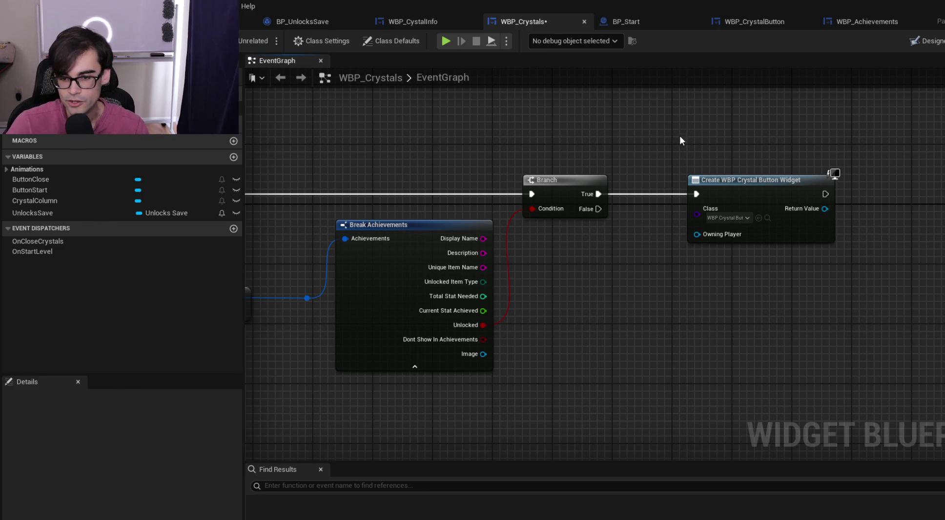
drag(677, 182, 506, 183)
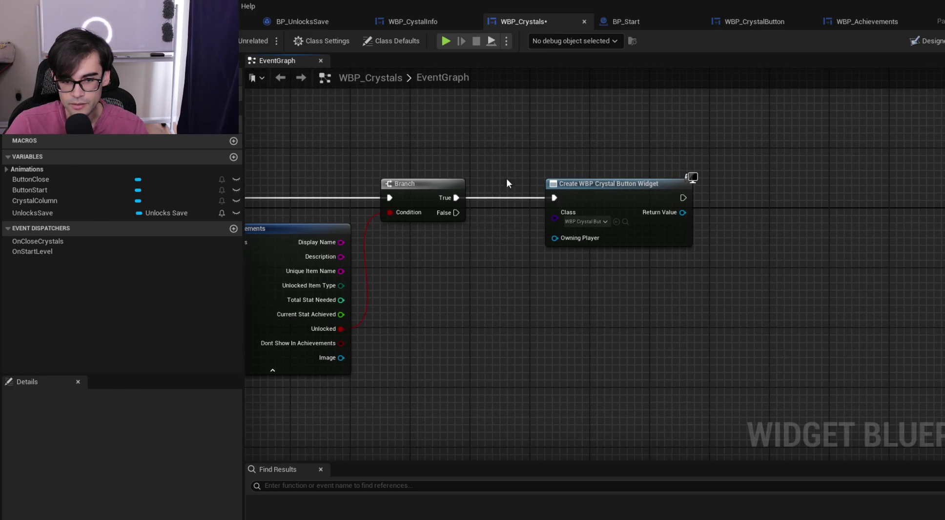
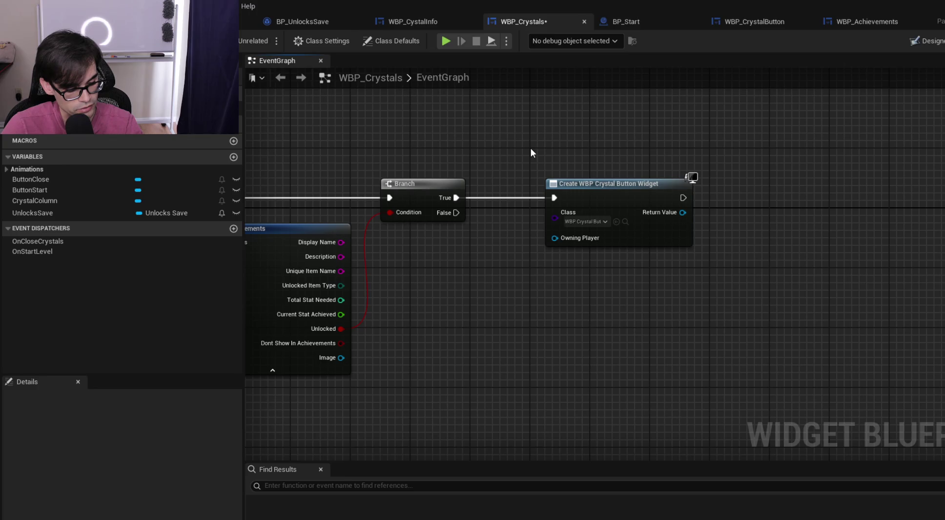
Select the Create WBP Crystal Button Widget node in the WBP_Crystals graph
drag(531, 149, 764, 284)
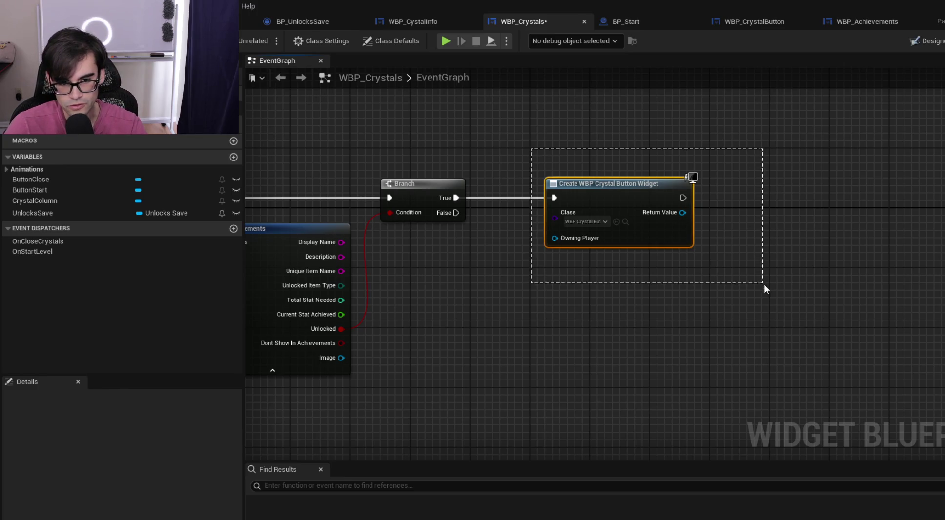
mouse_move(709, 268)
mouse_down()
mouse_move(659, 221)
mouse_move(528, 149)
mouse_move(711, 274)
mouse_move(712, 259)
mouse_up()
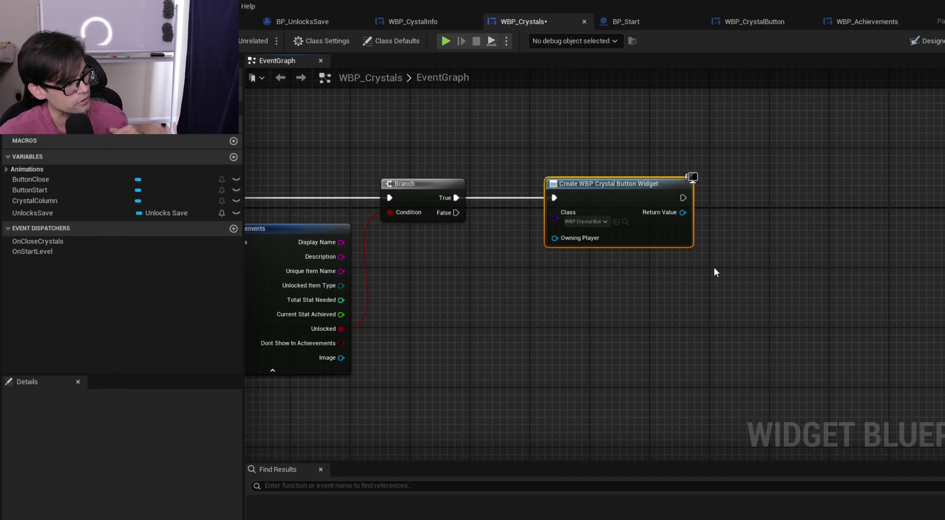
click(481, 147)
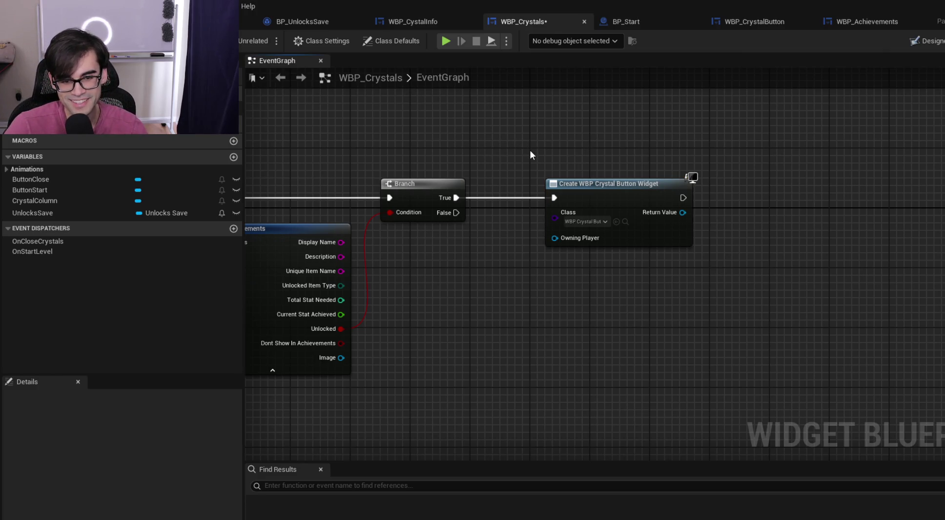
mouse_move(531, 148)
mouse_down()
mouse_move(700, 248)
mouse_move(713, 266)
mouse_move(529, 148)
mouse_up()
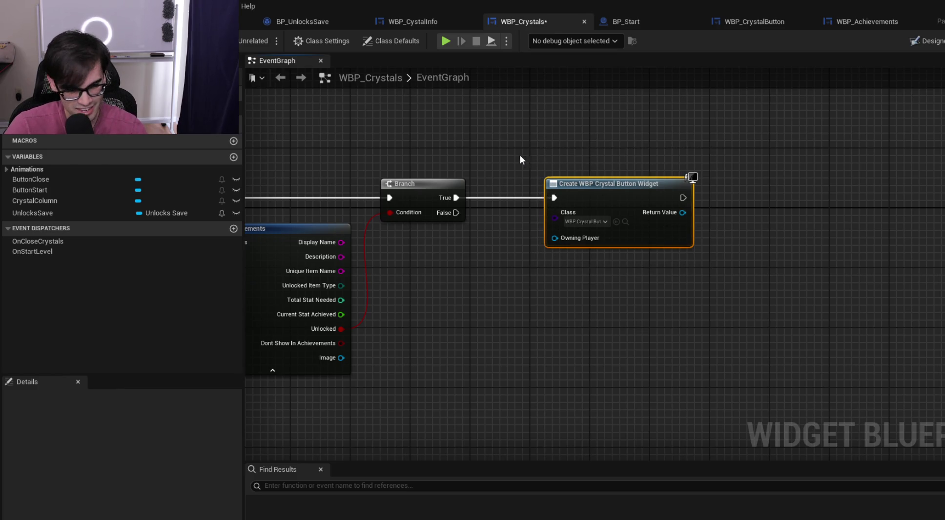
scroll(542, 208, up, 1)
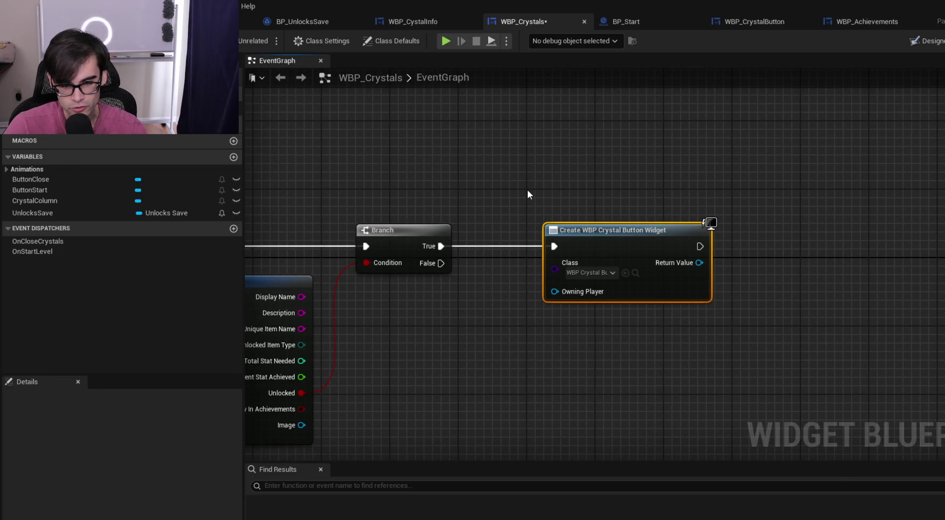
Add a Get Player Controller node above it and wire it into Owning Player
right_click(649, 176)
text(get poa)
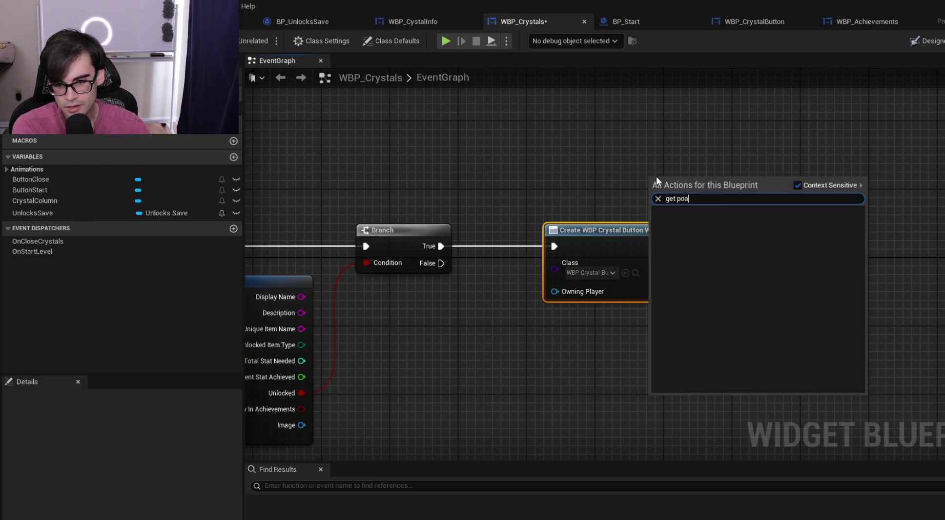
key(BackSpace)
key(BackSpace)
text(layer)
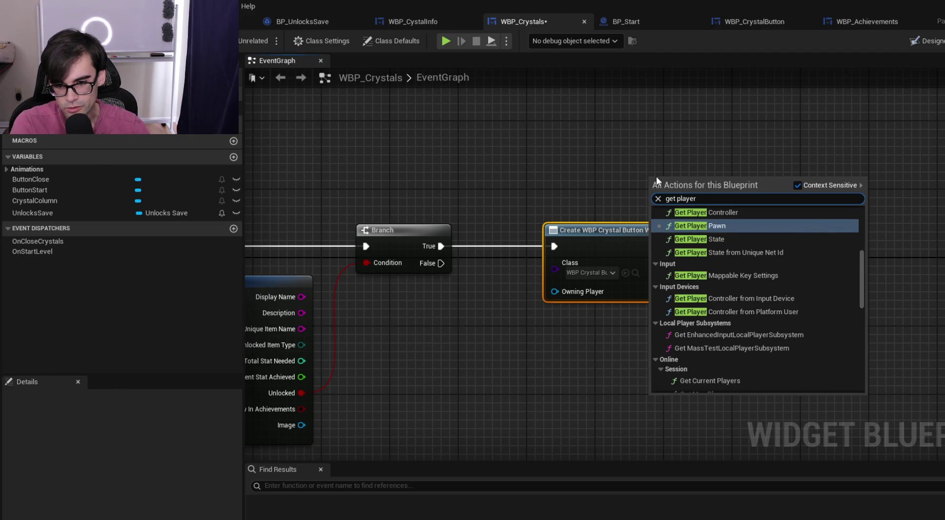
key(Up)
key(Return)
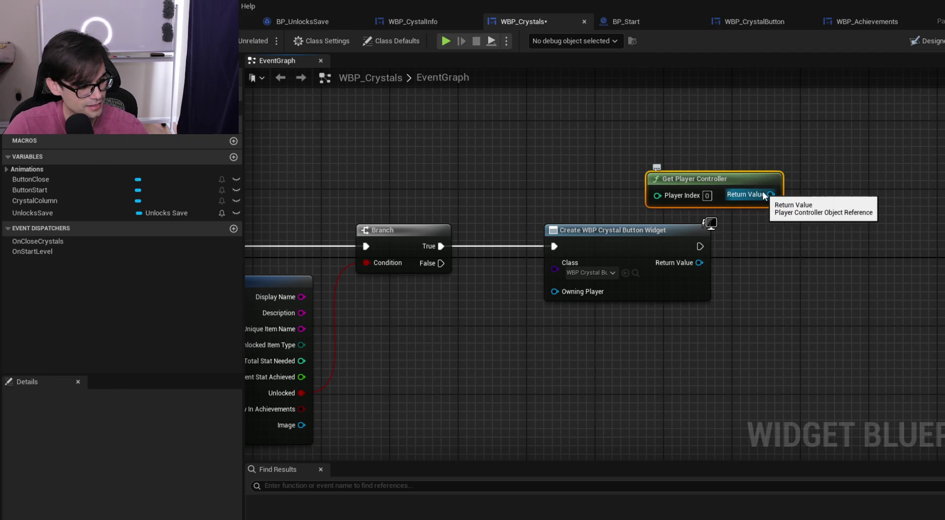
mouse_move(763, 195)
mouse_down()
mouse_move(574, 278)
mouse_move(573, 290)
mouse_up()
drag(725, 181, 624, 199)
click(486, 148)
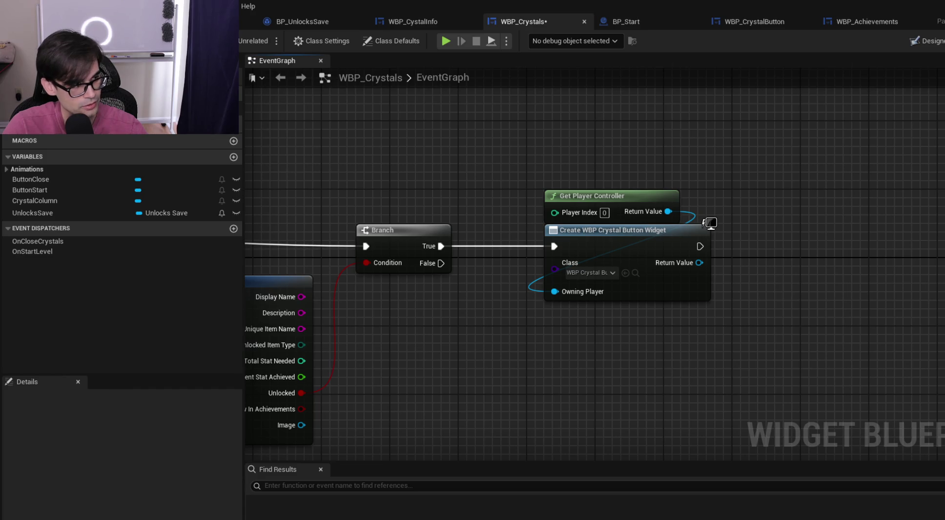
mouse_move(525, 169)
mouse_down()
mouse_move(527, 185)
mouse_move(651, 281)
mouse_move(735, 325)
mouse_move(527, 139)
mouse_up()
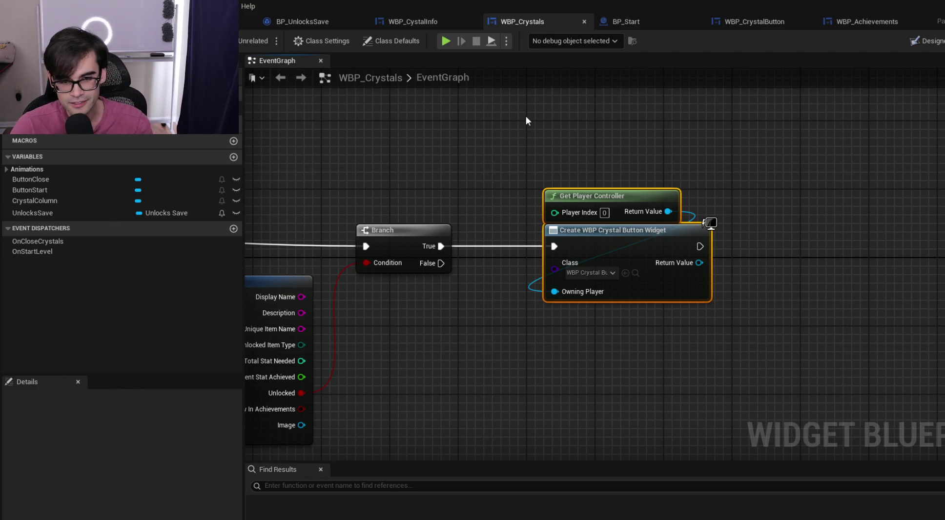
mouse_move(530, 123)
mouse_down()
mouse_move(726, 305)
mouse_move(716, 158)
mouse_up()
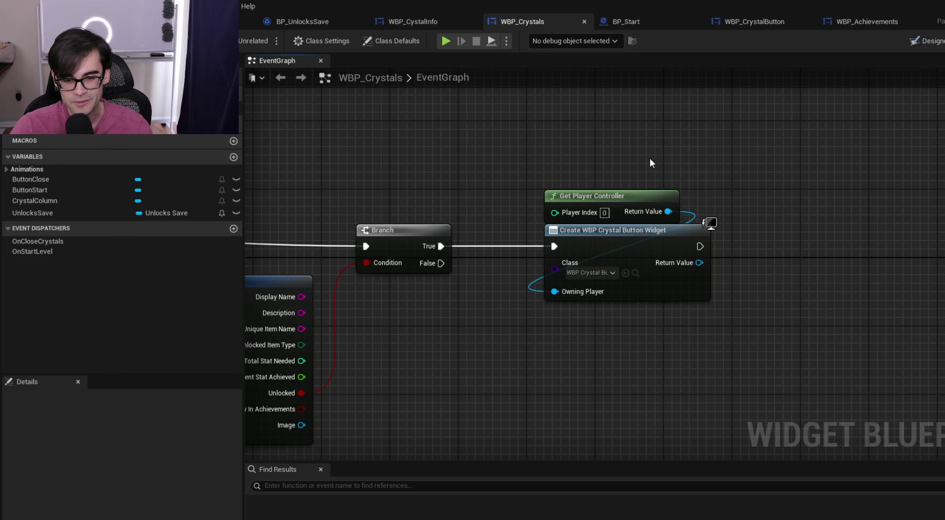
scroll(564, 157, down, 4)
Add a Set Styles node off the new widget's Return Value, aligned with the creation node
scroll(496, 228, up, 2)
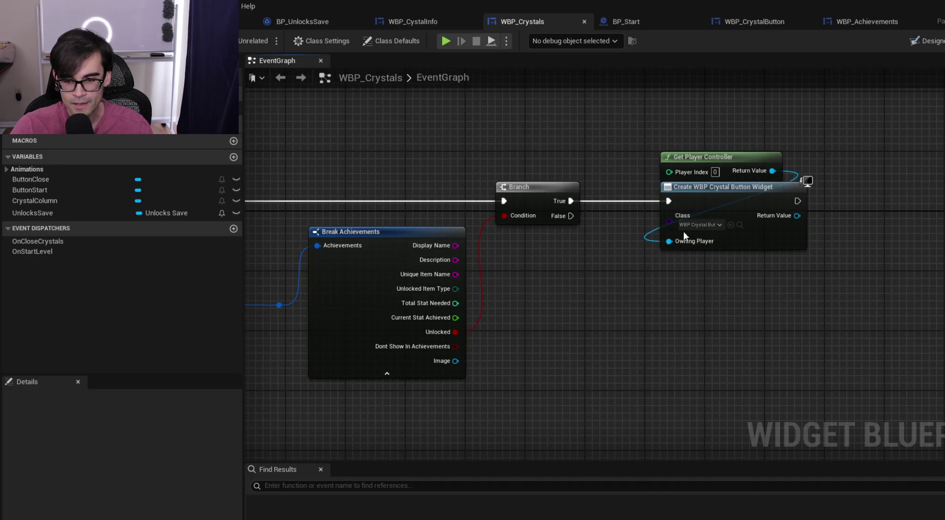
drag(874, 222, 737, 235)
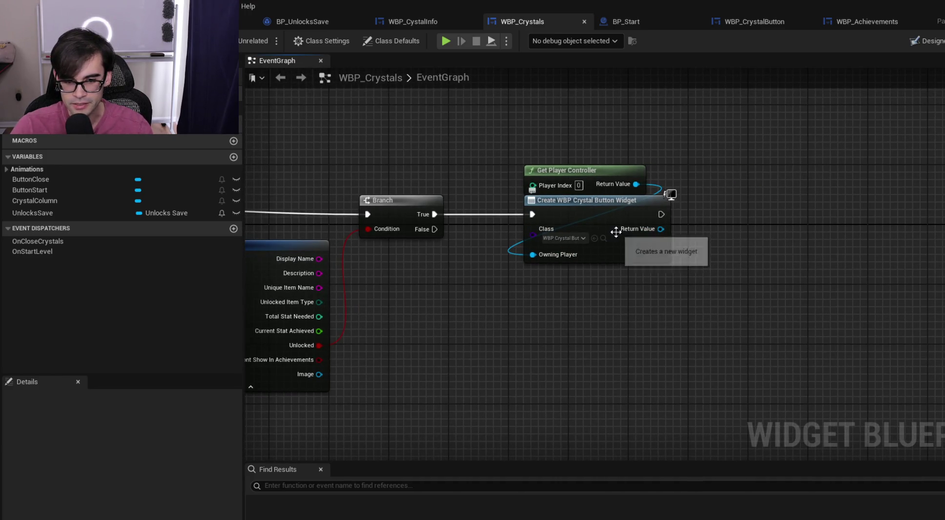
drag(653, 231, 751, 231)
text(set styles)
key(Return)
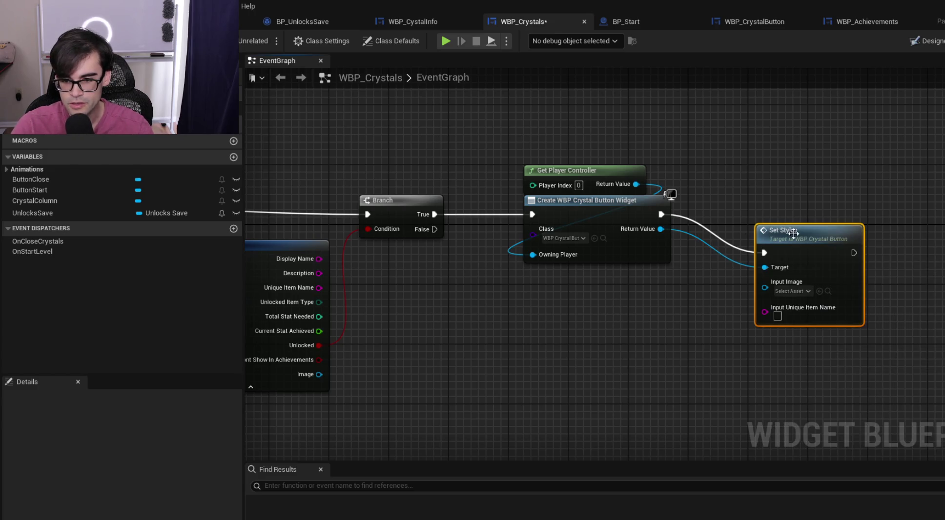
drag(781, 236, 790, 199)
drag(565, 296, 561, 323)
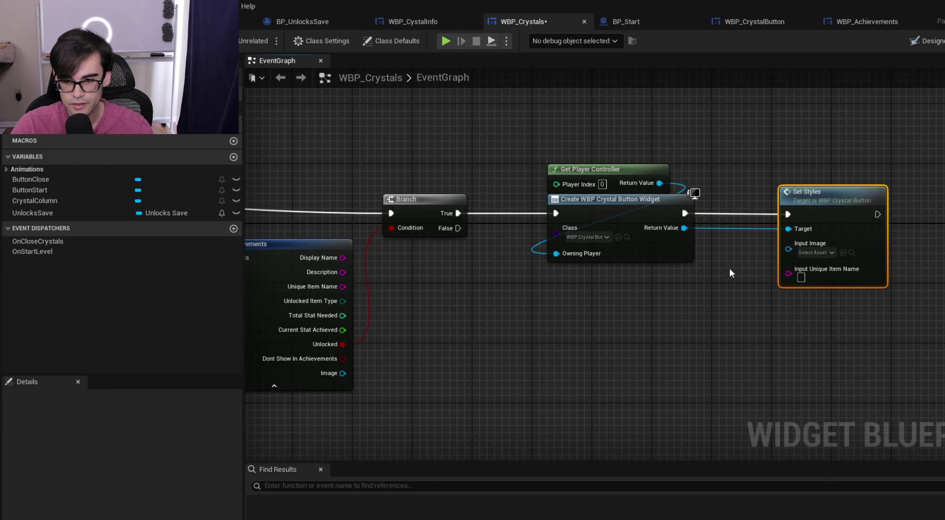
Wire the achievement Image and Unique Item Name into Set Styles, rerouting the name wire
mouse_move(343, 373)
mouse_down()
mouse_move(718, 302)
mouse_move(789, 249)
mouse_up()
mouse_move(343, 287)
mouse_down()
mouse_move(811, 286)
mouse_move(788, 258)
mouse_up()
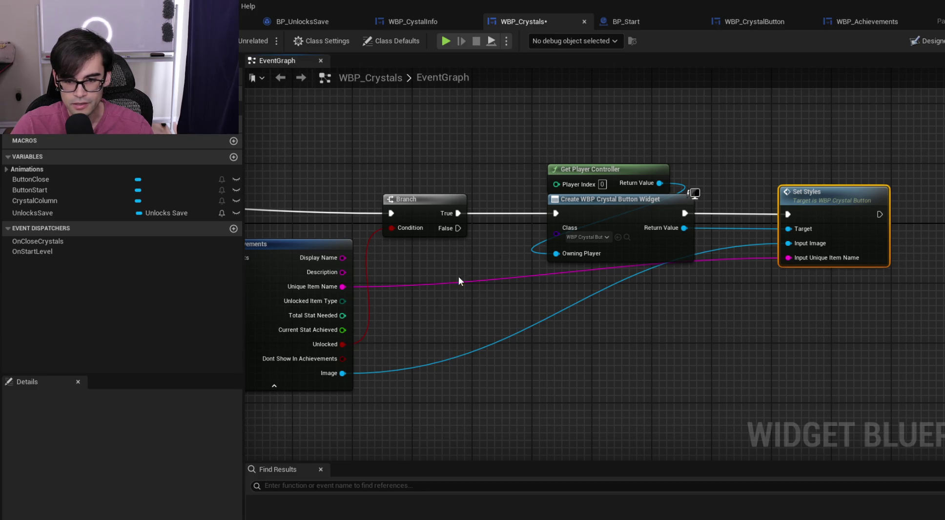
double_click(399, 284)
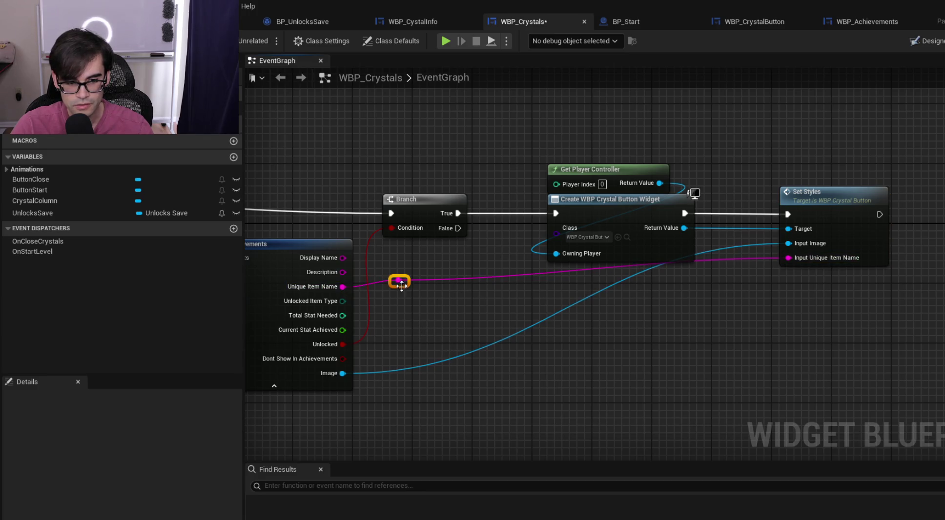
mouse_move(407, 282)
mouse_down()
mouse_move(729, 307)
mouse_move(768, 290)
mouse_up()
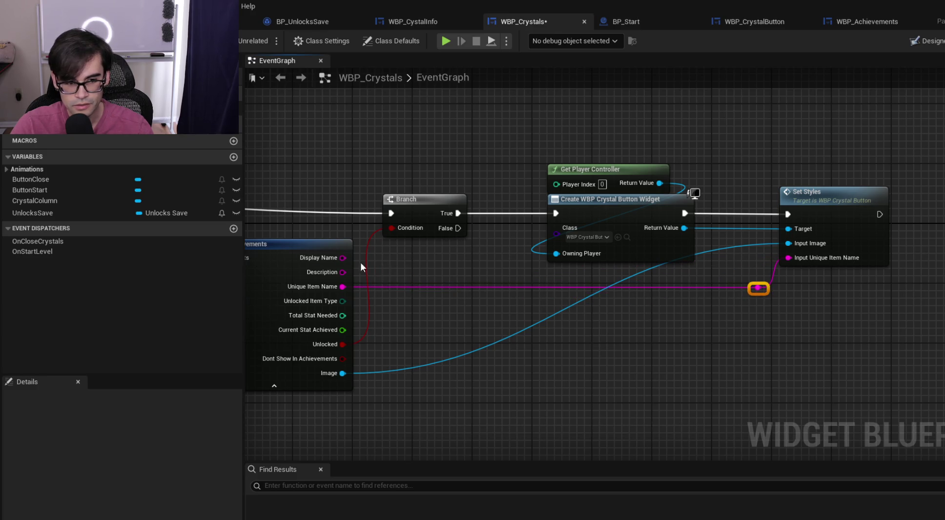
click(286, 244)
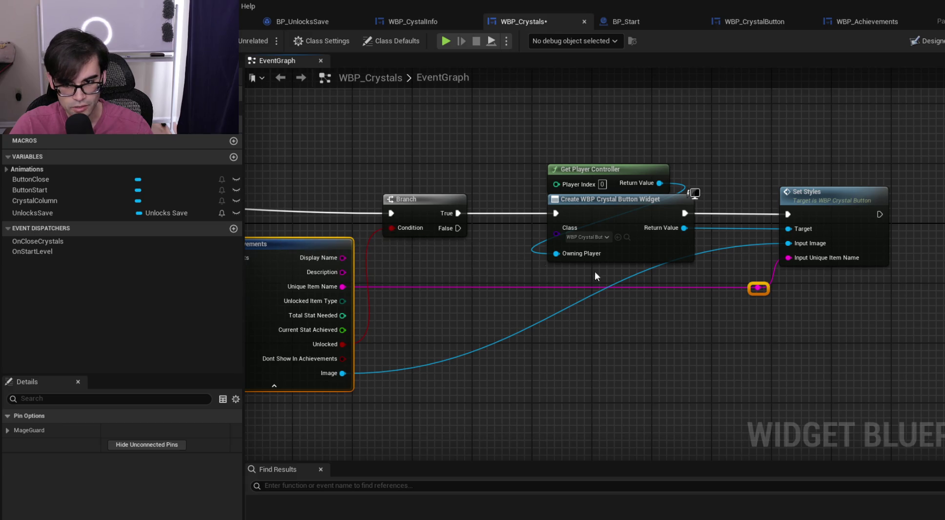
key(q)
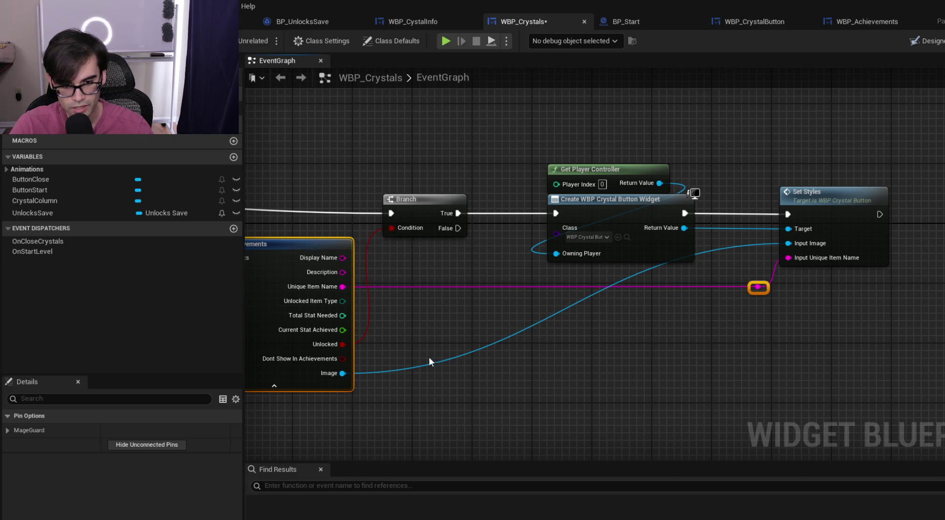
Add a reroute point on the Image wire and nudge it into line near Set Styles
double_click(409, 368)
drag(589, 388, 753, 374)
click(307, 242)
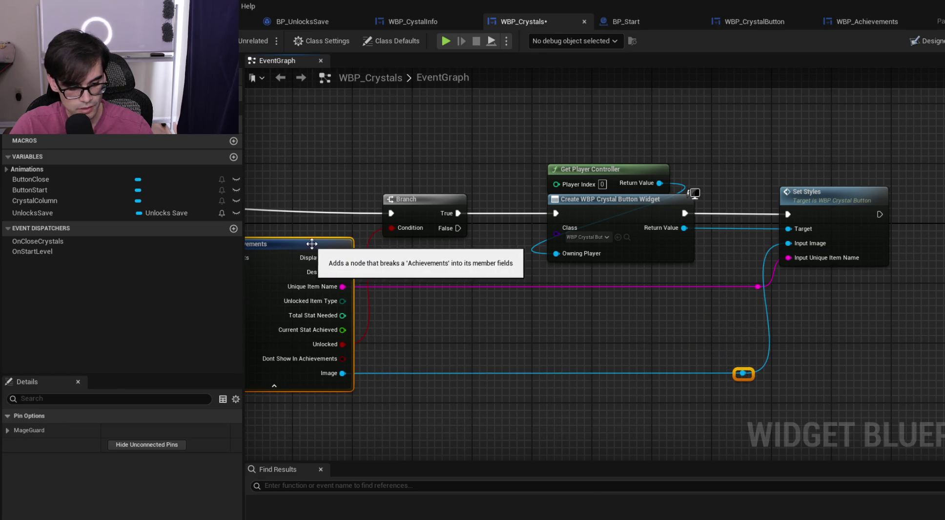
click(743, 373)
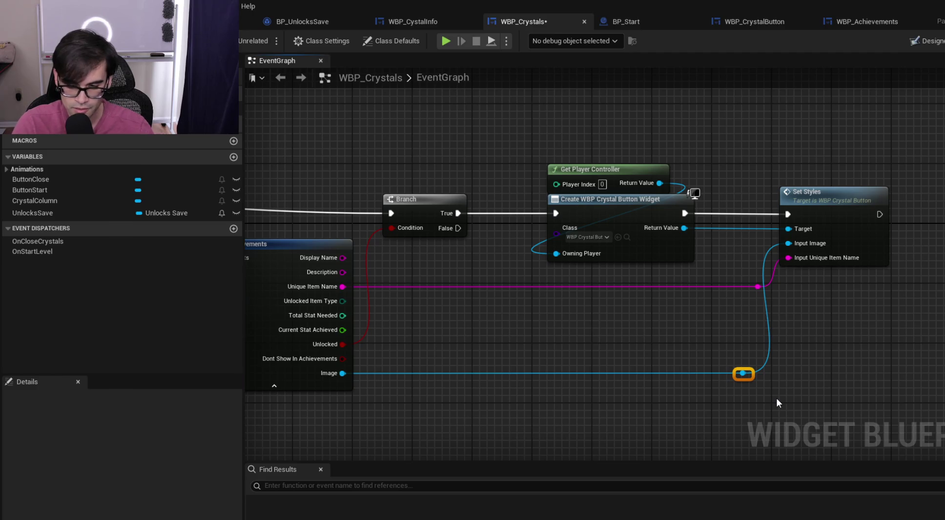
key(Left)
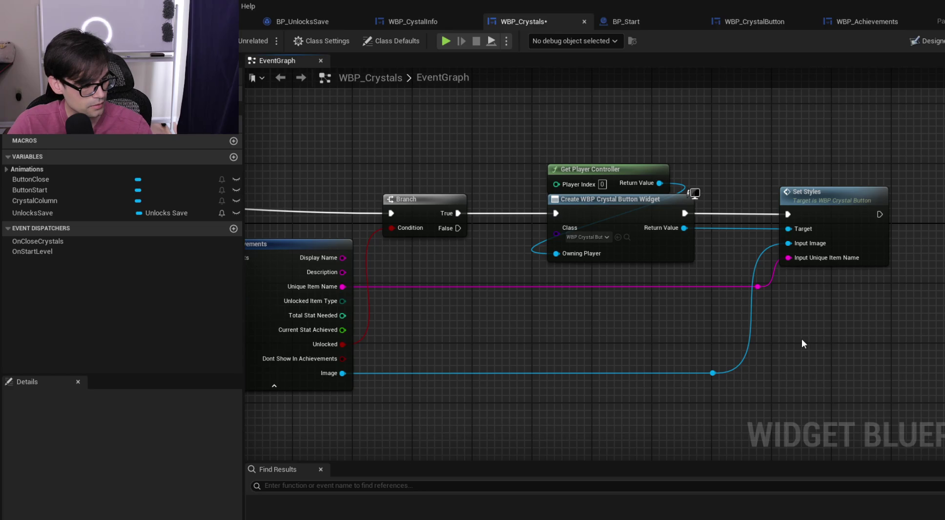
scroll(794, 294, down, 5)
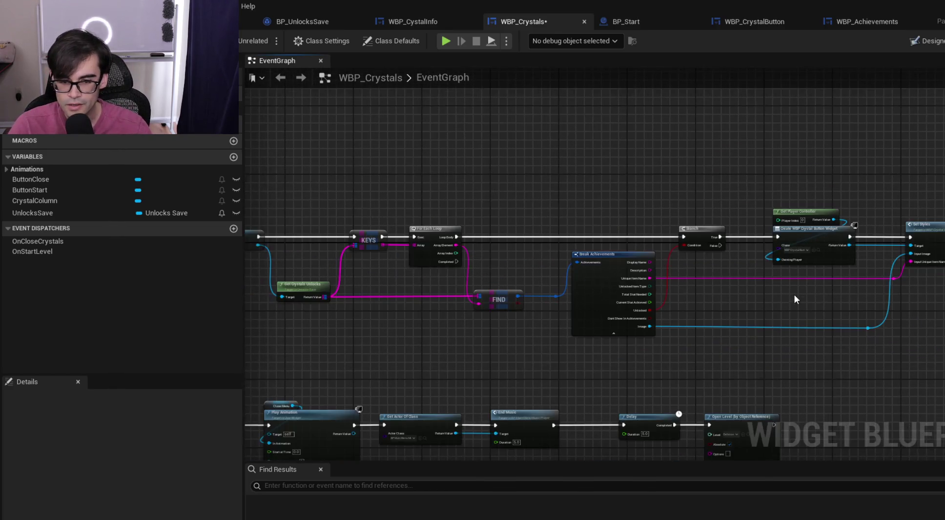
Inspect the crystal button's SetStyles function from the Set Styles node
scroll(730, 298, down, 2)
scroll(552, 286, up, 5)
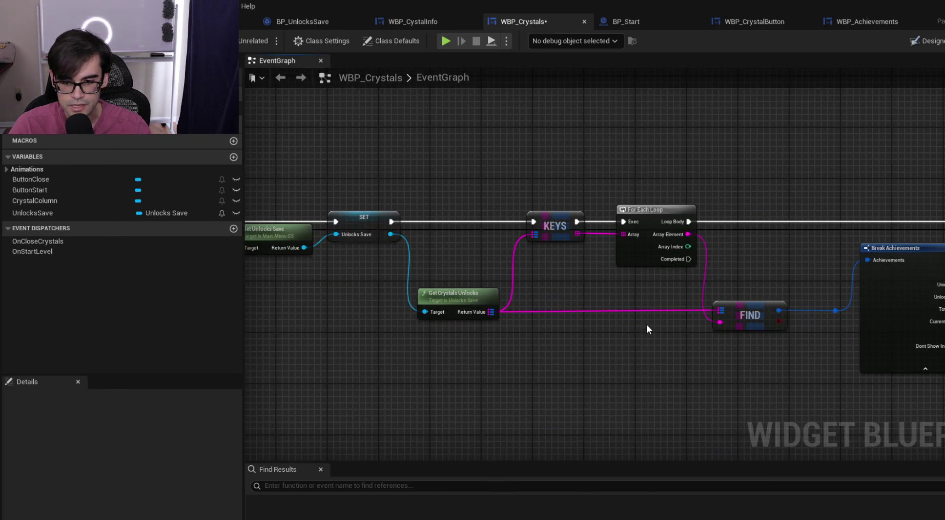
drag(657, 346, 437, 335)
drag(910, 311, 617, 288)
double_click(776, 174)
mouse_move(372, 200)
mouse_down()
mouse_move(458, 289)
mouse_move(794, 196)
mouse_move(431, 244)
mouse_move(628, 174)
mouse_move(671, 179)
mouse_up()
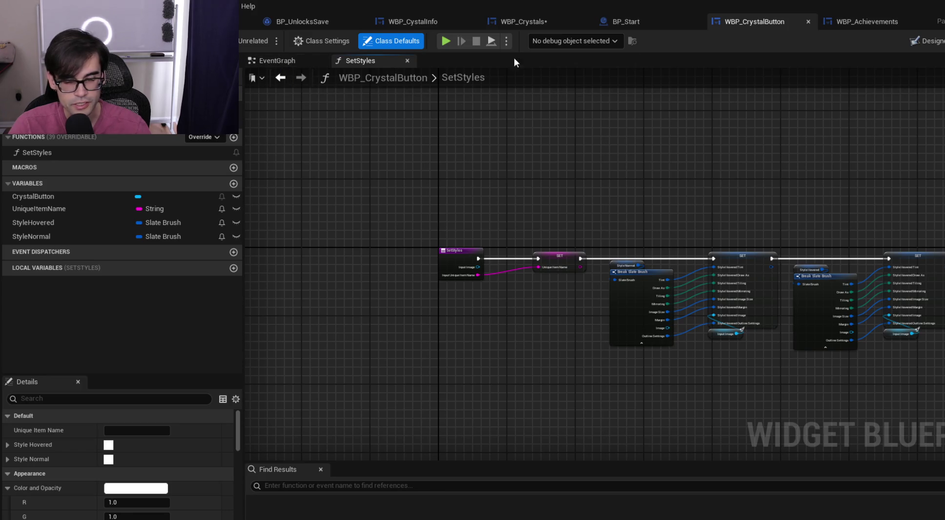
Save WBP_Crystals, then view BP_UnlocksSave's defaults with the Crystal1 entry expanded
click(524, 22)
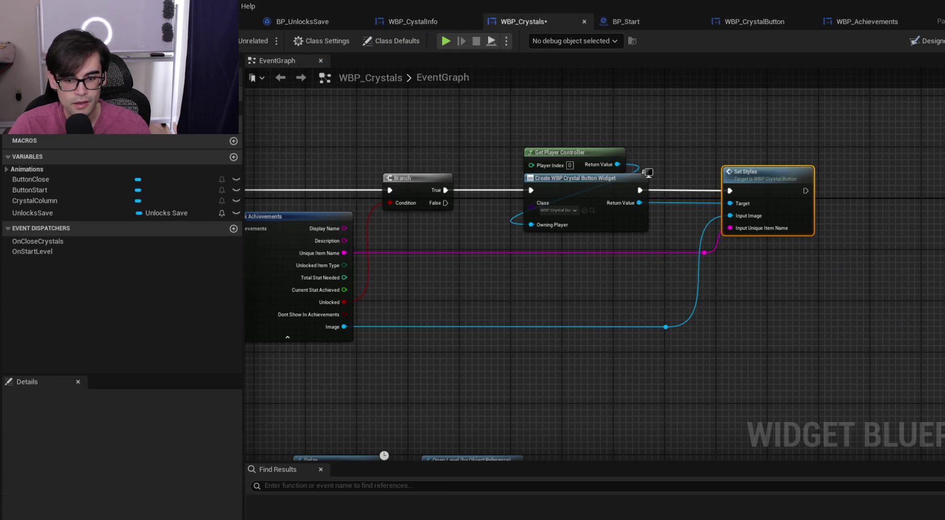
key(ctrl+s)
mouse_move(340, 131)
mouse_down()
mouse_move(510, 142)
mouse_move(727, 204)
mouse_up()
scroll(511, 141, down, 3)
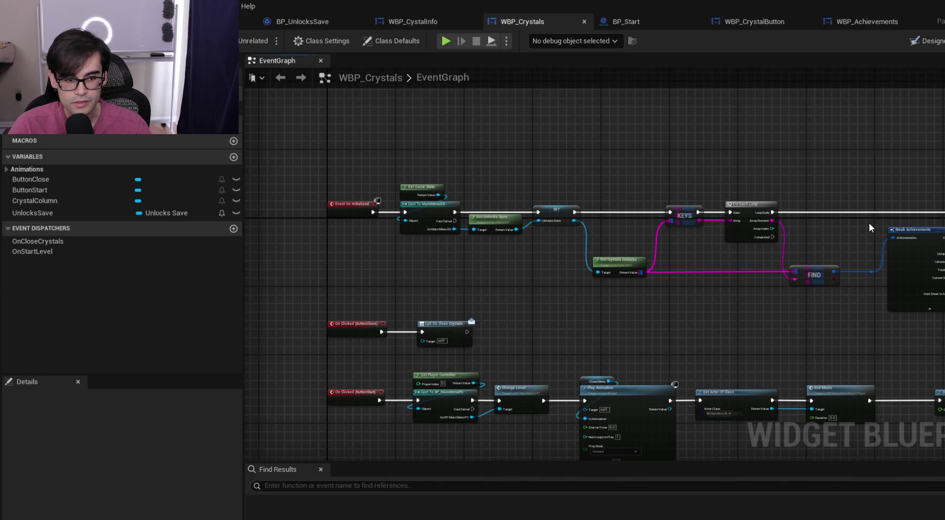
scroll(336, 206, up, 3)
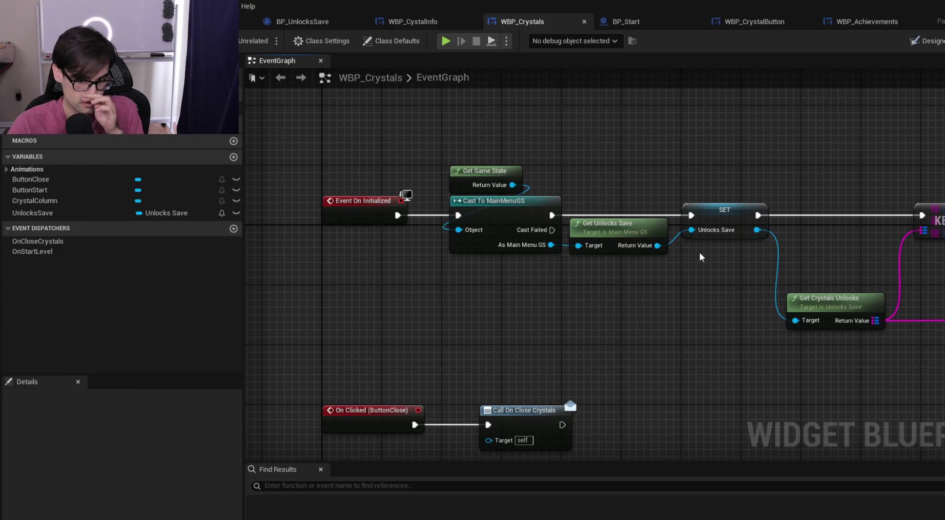
drag(860, 265, 473, 235)
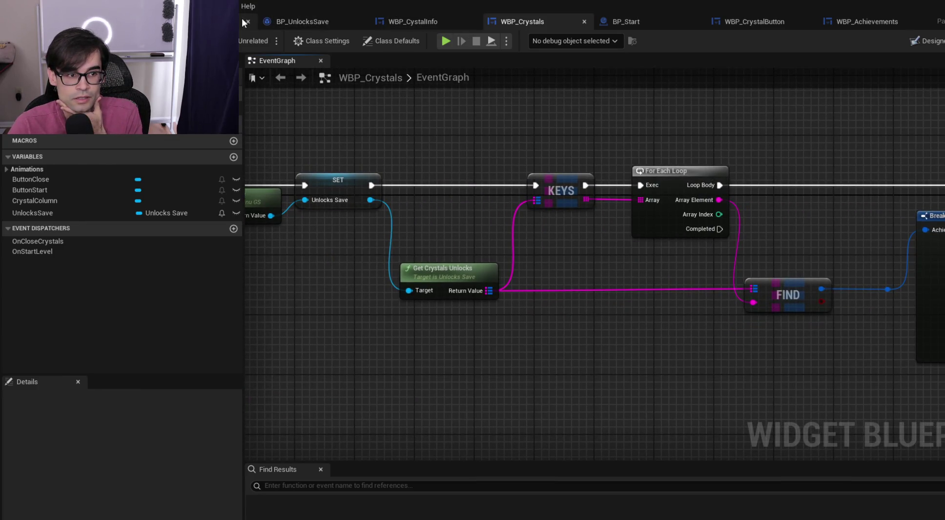
click(293, 22)
click(13, 153)
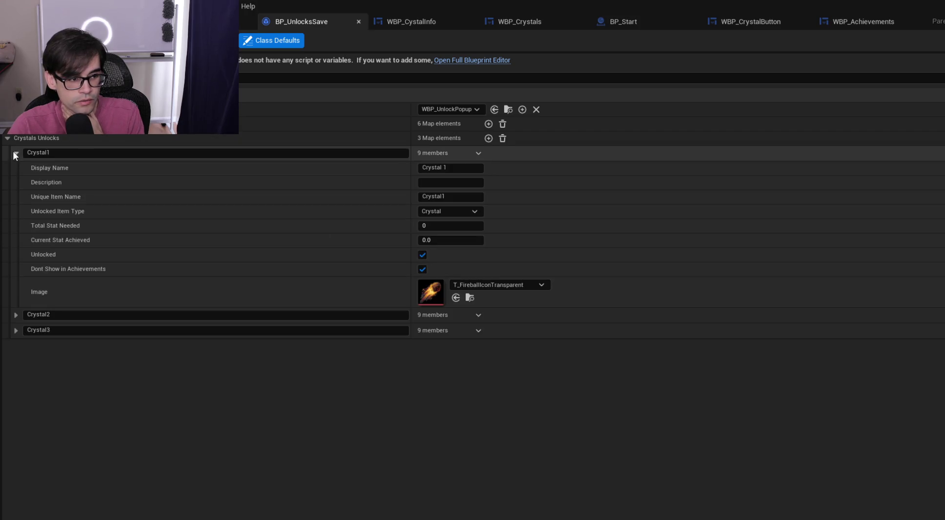
Review and collapse the Crystal1 and Crystal2 unlock entries, then return to the MageGuardTower level
click(13, 152)
click(16, 168)
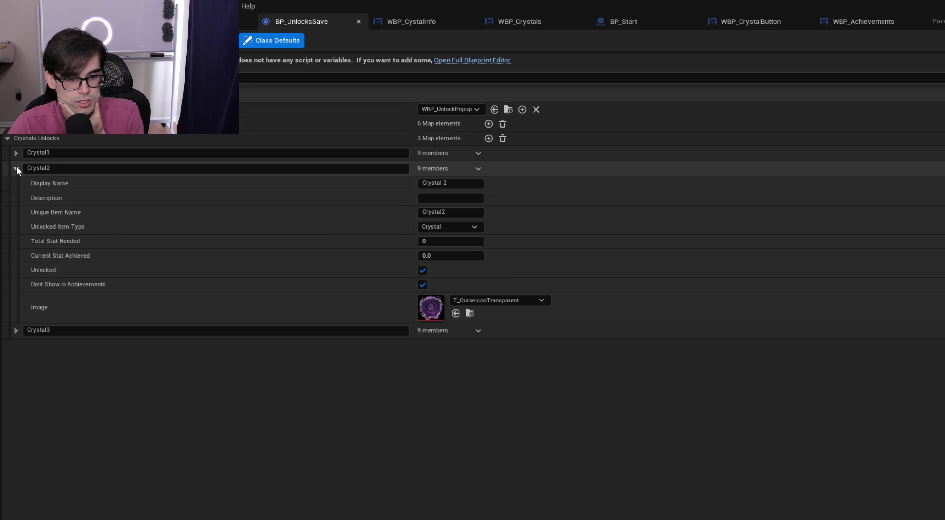
click(16, 167)
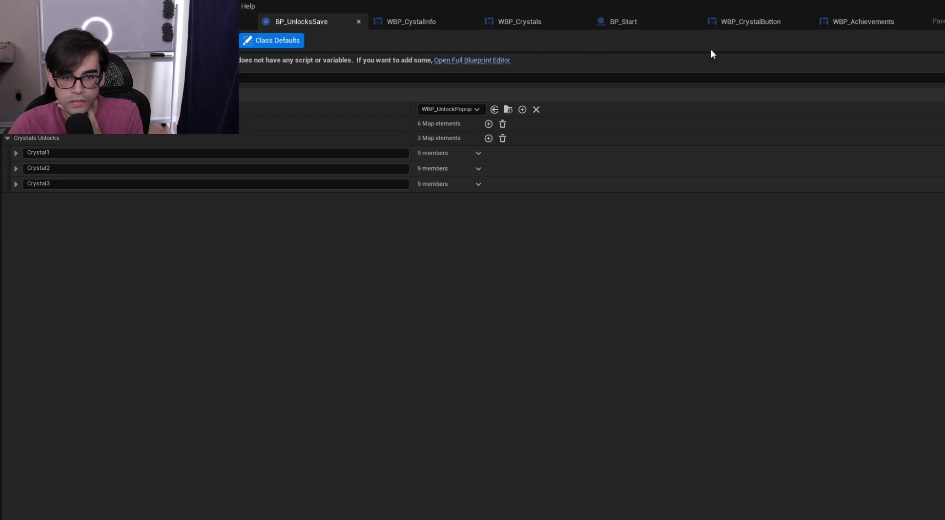
click(230, 21)
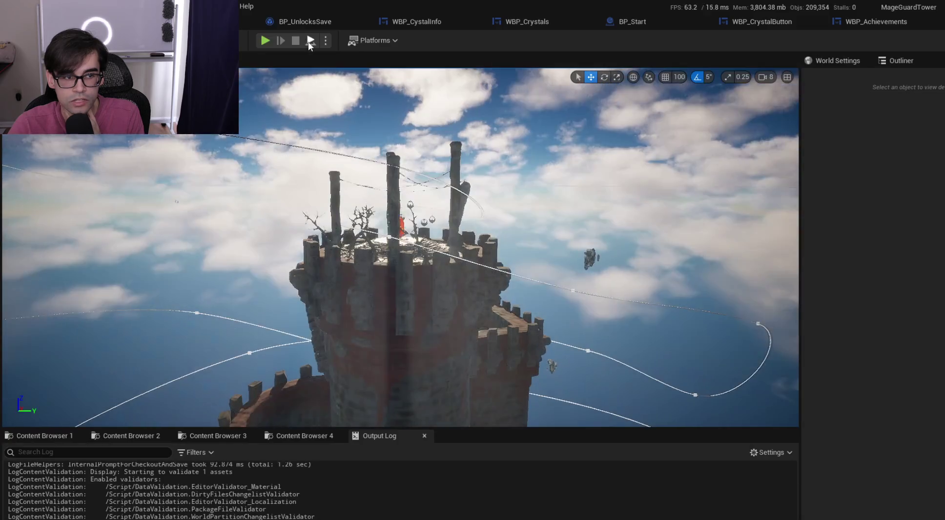
Play-test the menu through START to the crystal info scroll, stop, and switch to WBP_Achievements
click(264, 41)
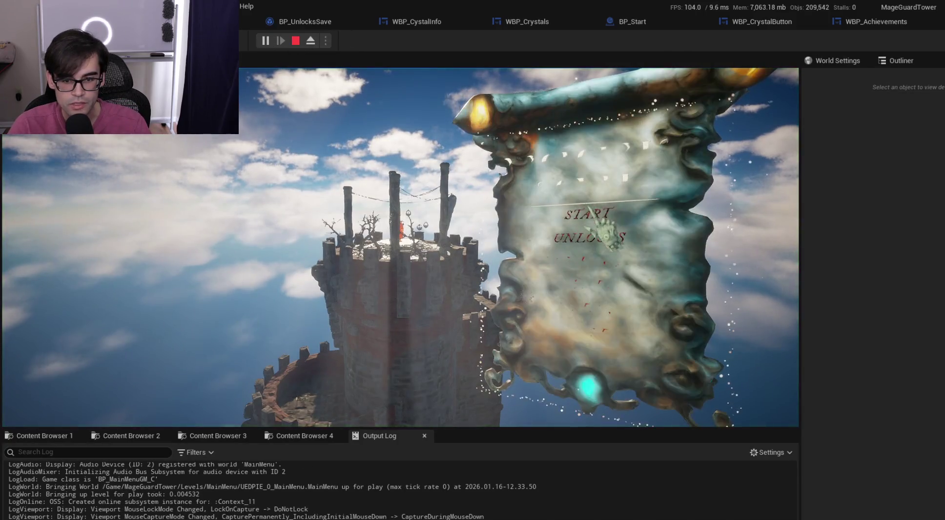
click(596, 210)
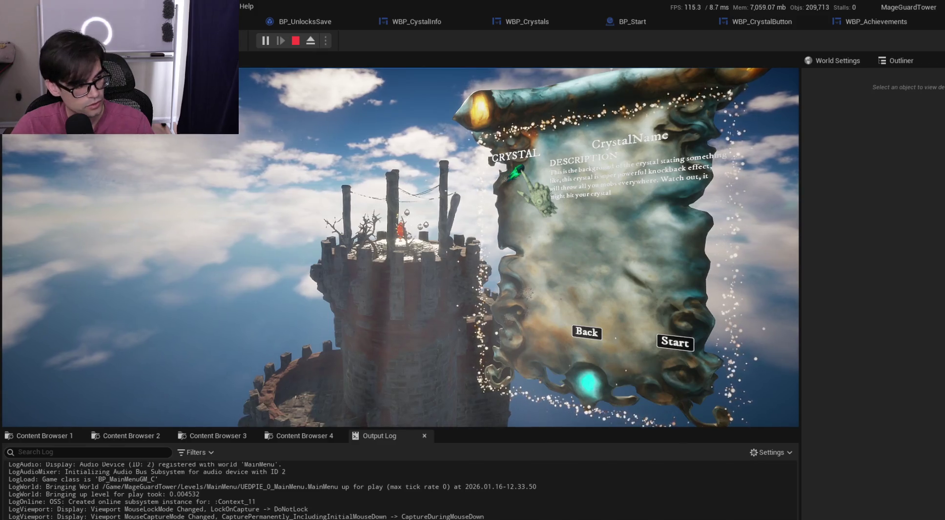
key(Escape)
click(870, 27)
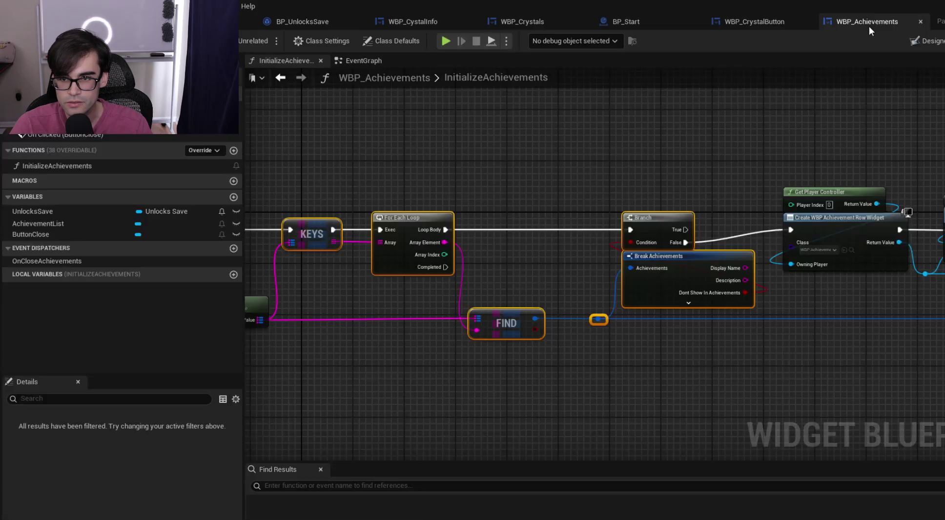
Look through the WBP_CrystalButton, BP_Start and WBP_Achievements graphs, including the Add Child and Initialize Row nodes
click(760, 23)
click(630, 21)
click(744, 24)
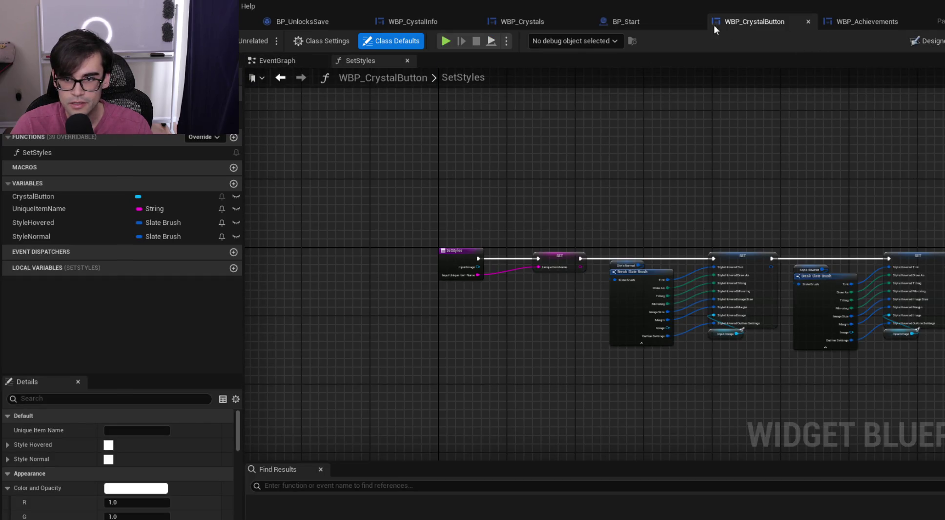
click(637, 25)
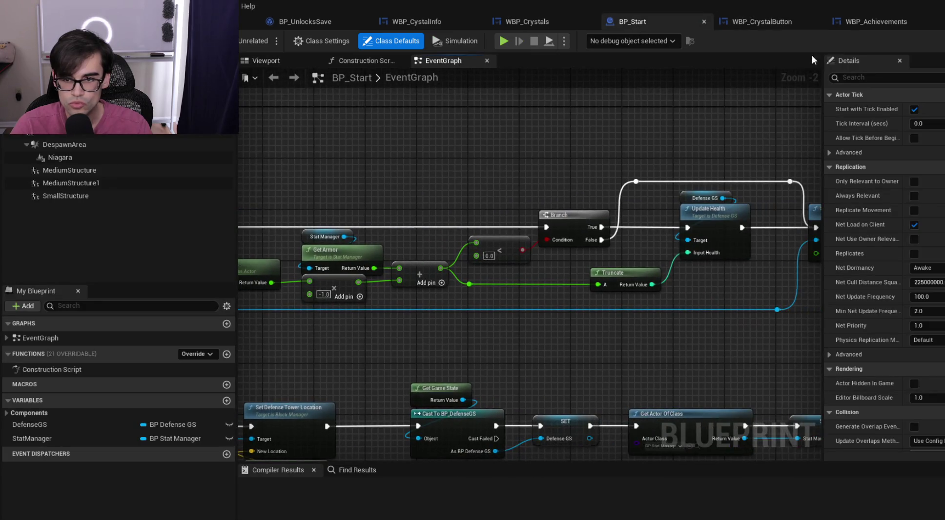
click(862, 23)
drag(724, 137, 458, 166)
drag(638, 160, 541, 164)
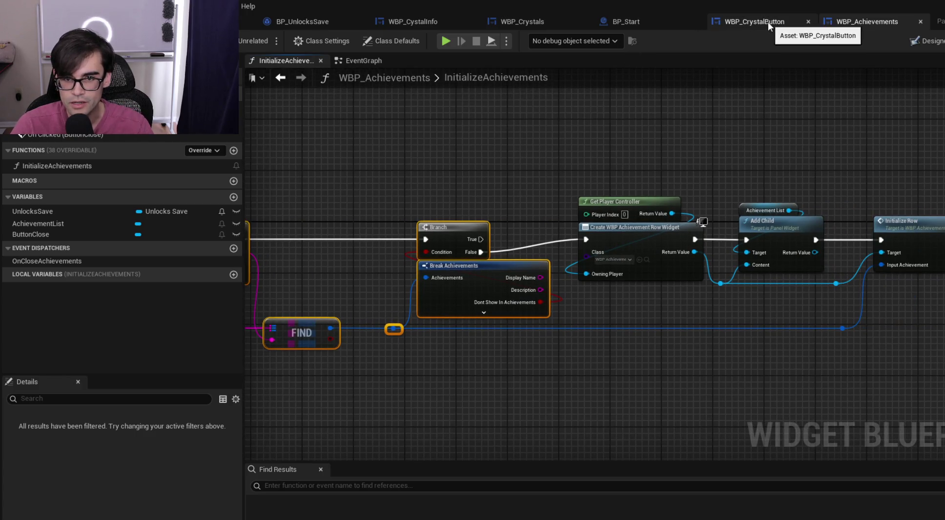
Inspect the WBP_Crystals crystal loop and the crystal button widget in the Designer layout
click(529, 26)
drag(525, 160, 422, 182)
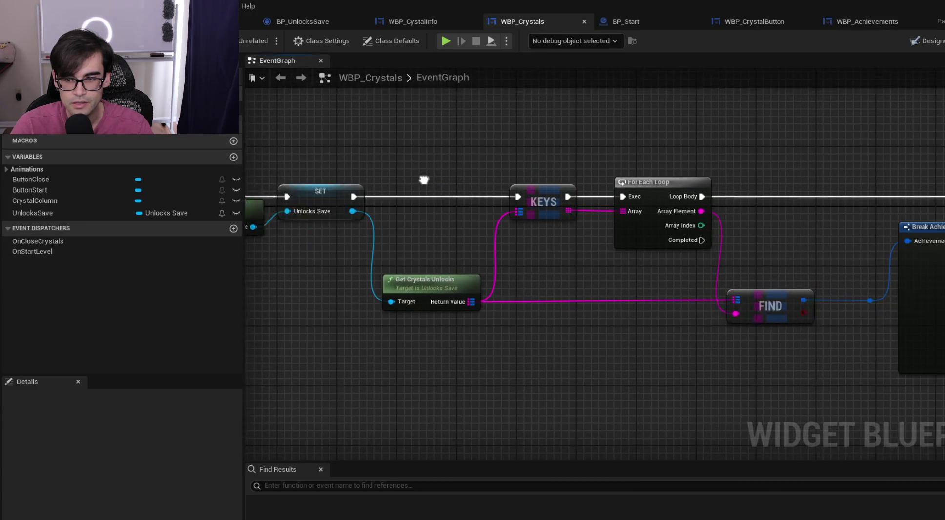
drag(791, 173, 357, 174)
drag(646, 164, 386, 187)
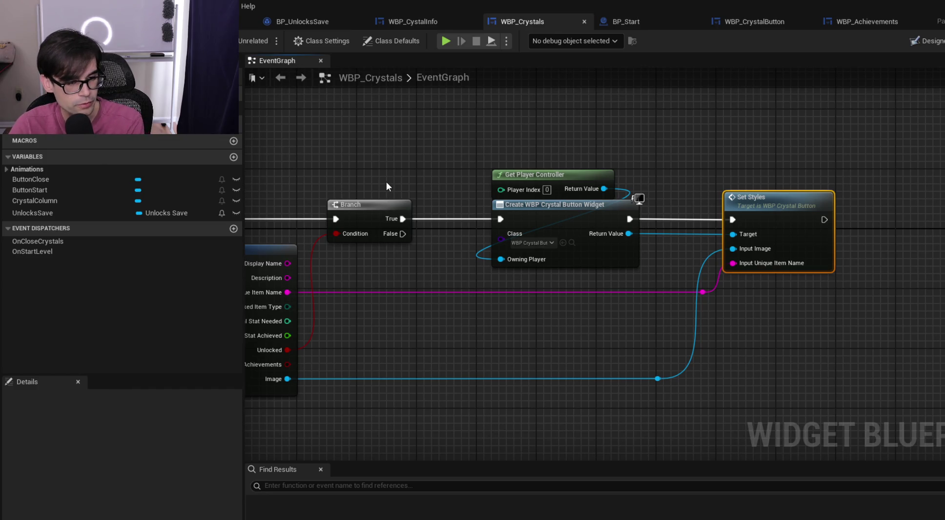
click(924, 41)
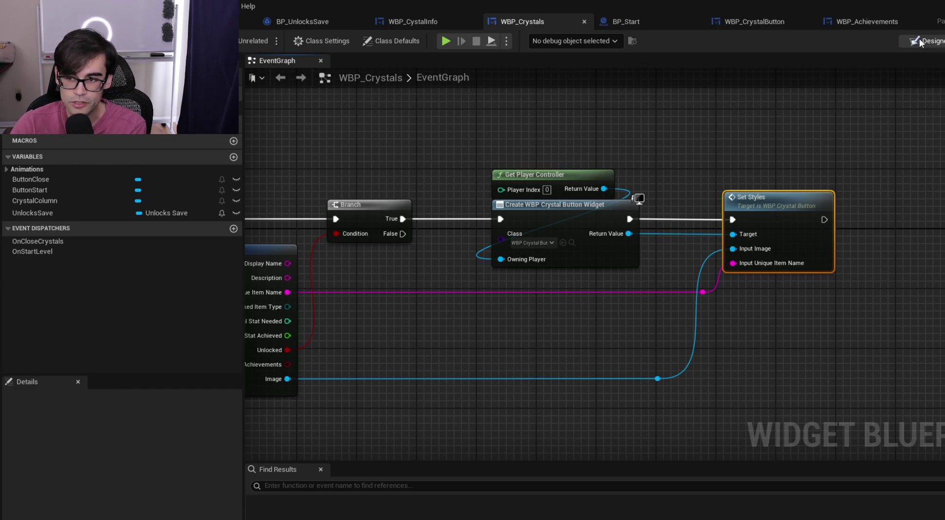
click(375, 209)
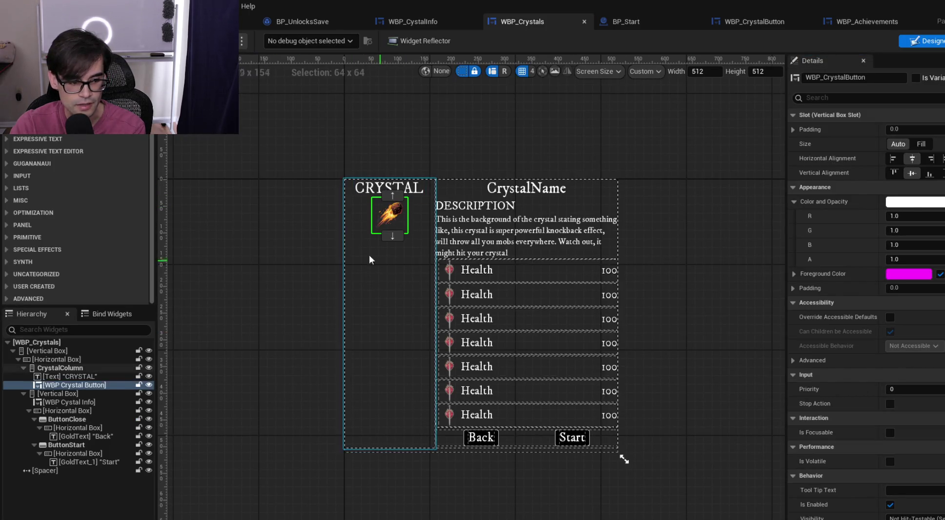
Return to the WBP_Crystals graph near the Create Widget nodes and pick the CrystalColumn variable
click(943, 41)
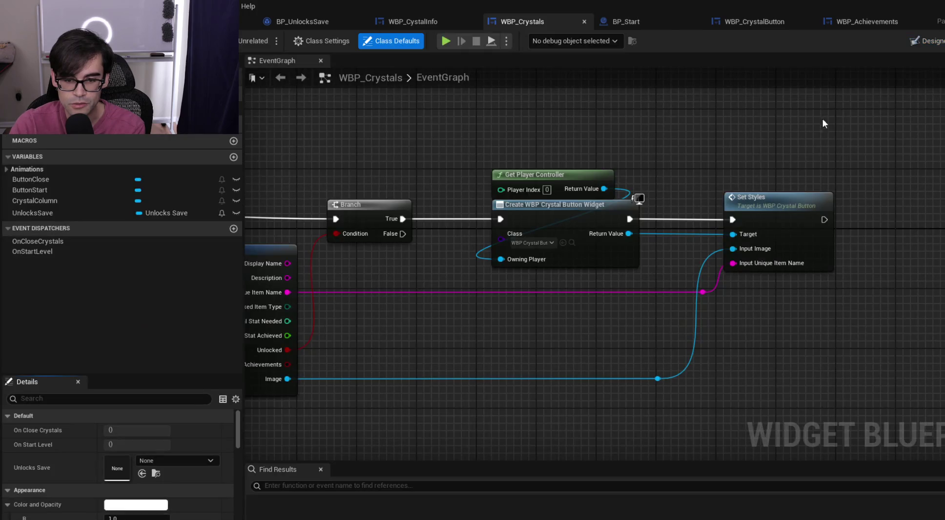
mouse_move(423, 168)
mouse_down()
mouse_move(712, 173)
mouse_move(747, 183)
mouse_move(841, 171)
mouse_move(647, 176)
mouse_up()
mouse_move(244, 184)
mouse_down()
mouse_move(743, 180)
mouse_move(332, 193)
mouse_up()
scroll(660, 183, down, 1)
drag(587, 163, 501, 159)
click(35, 200)
Add a Crystal Column getter with an Add Child to Vertical Box node
mouse_move(34, 201)
mouse_down()
mouse_move(731, 148)
mouse_move(557, 121)
mouse_move(612, 173)
mouse_up()
click(727, 165)
text(add)
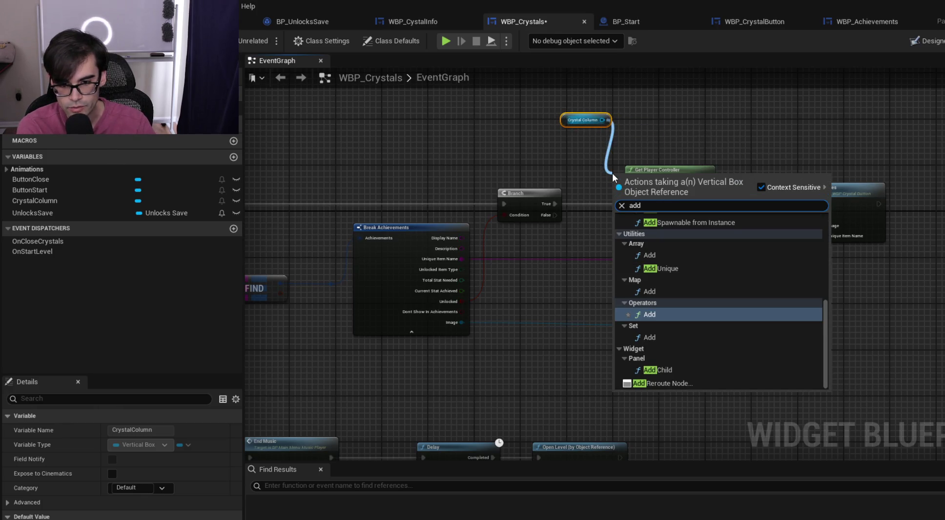
text( child)
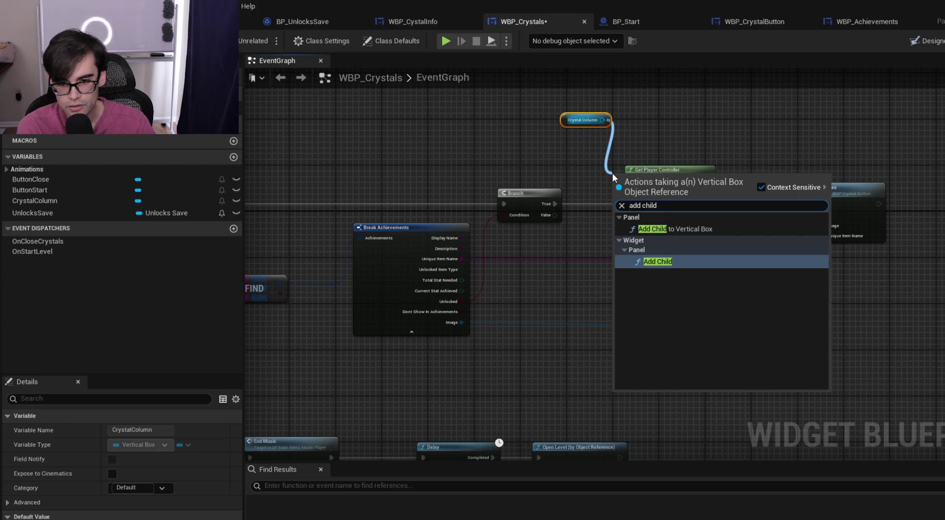
key(Up)
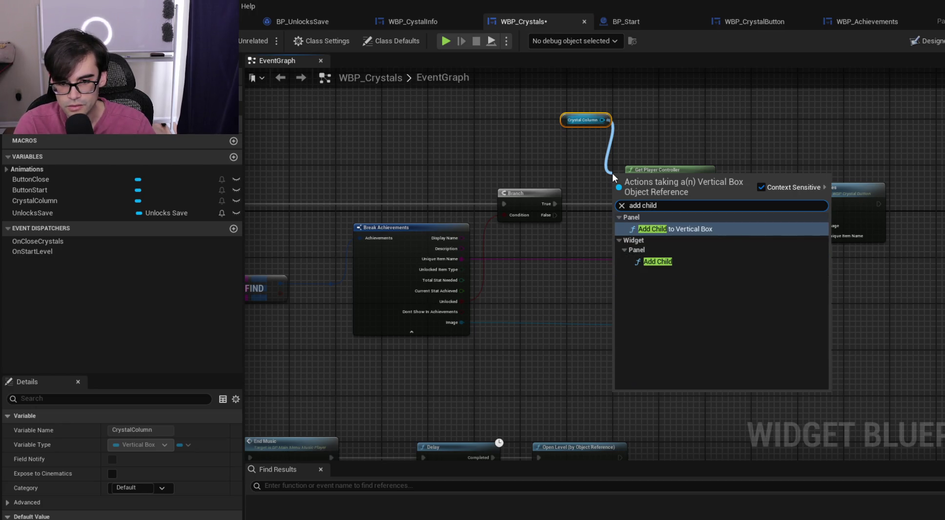
key(Return)
mouse_move(623, 178)
mouse_down()
mouse_move(582, 137)
mouse_move(887, 139)
mouse_move(786, 109)
mouse_up()
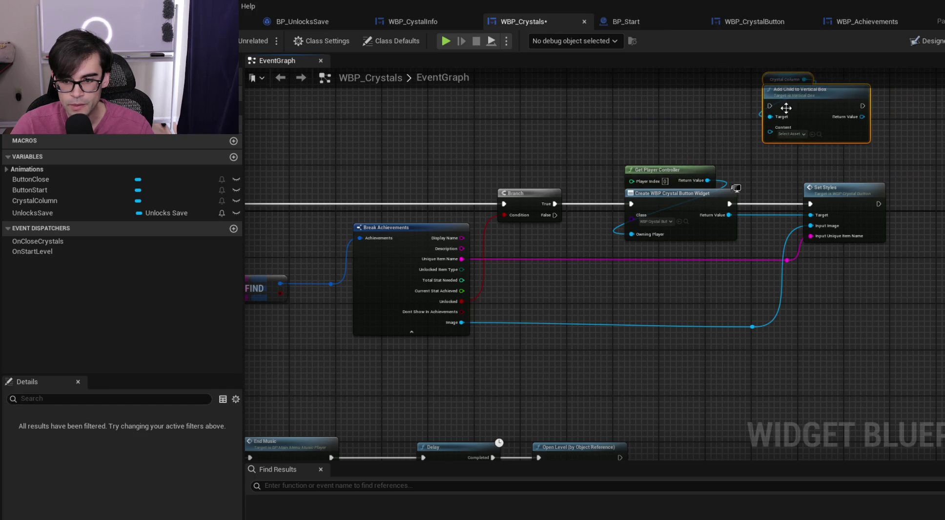
Shift Set Styles right and run Add Child directly after Create Widget on the exec line
mouse_move(679, 195)
mouse_down()
mouse_move(640, 196)
mouse_move(812, 416)
mouse_up()
mouse_move(680, 215)
mouse_down()
mouse_move(757, 209)
mouse_move(815, 219)
mouse_move(632, 116)
mouse_up()
drag(650, 161, 661, 217)
scroll(572, 222, up, 2)
drag(546, 227, 640, 227)
drag(546, 244, 643, 263)
Feed the new crystal button into Add Child's Content through two reroute points
mouse_move(677, 205)
mouse_down()
mouse_move(659, 203)
mouse_move(820, 237)
mouse_move(860, 227)
mouse_up()
double_click(770, 243)
mouse_move(771, 243)
mouse_down()
mouse_move(646, 287)
mouse_move(594, 290)
mouse_move(626, 278)
mouse_move(816, 286)
mouse_up()
double_click(619, 275)
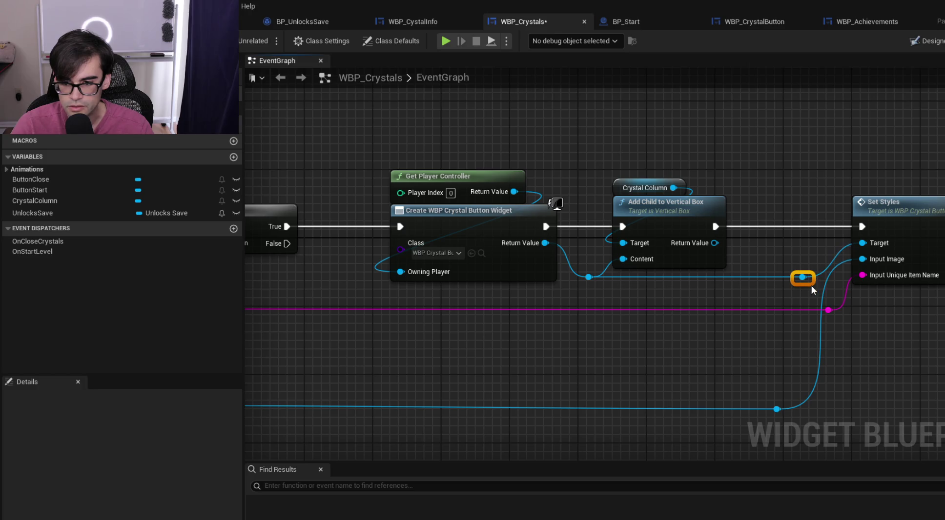
click(713, 287)
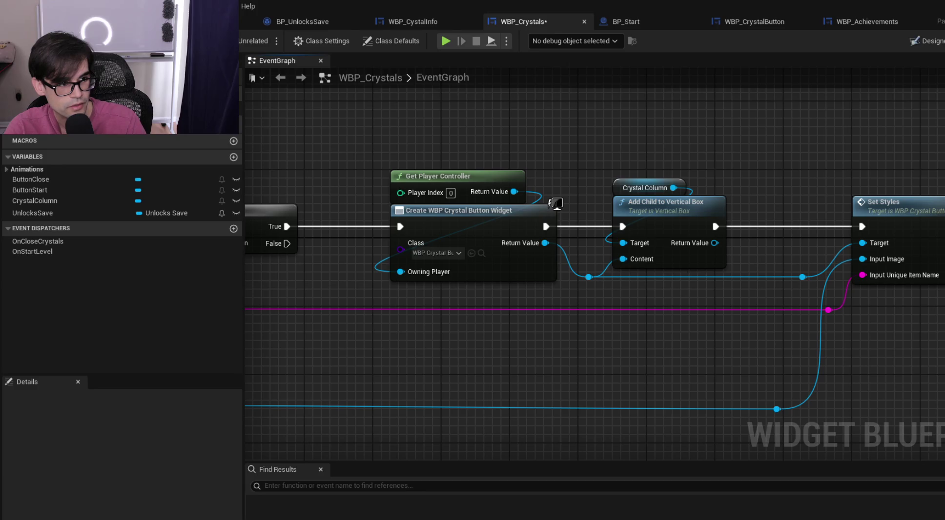
Select the crystal button creation nodes and straighten their connections
scroll(662, 163, down, 4)
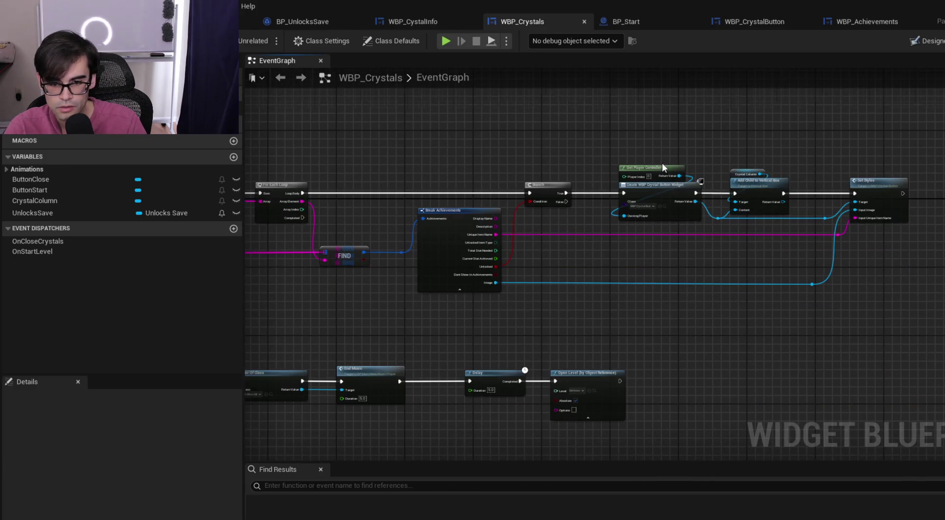
scroll(640, 219, down, 2)
scroll(503, 227, up, 4)
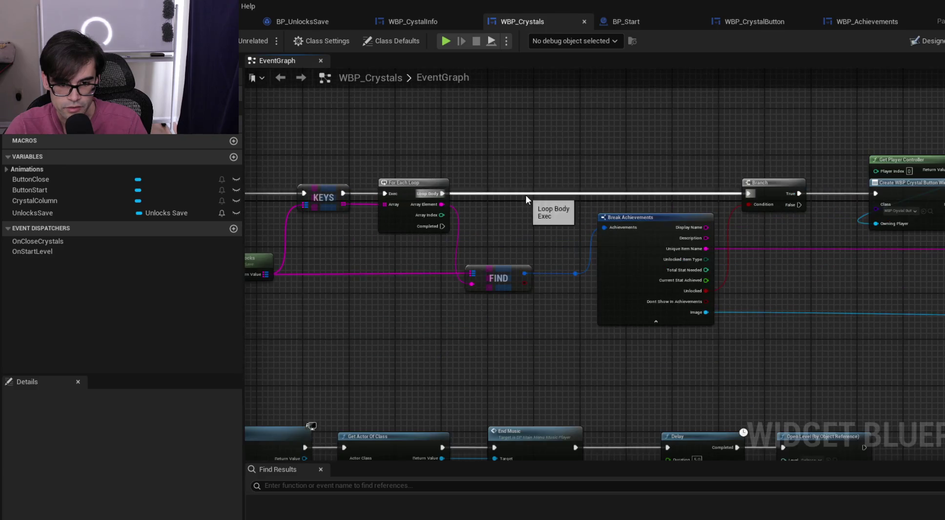
drag(665, 161, 433, 163)
scroll(404, 172, down, 3)
mouse_move(485, 187)
mouse_down()
mouse_move(719, 226)
mouse_move(940, 299)
mouse_up()
scroll(862, 216, up, 3)
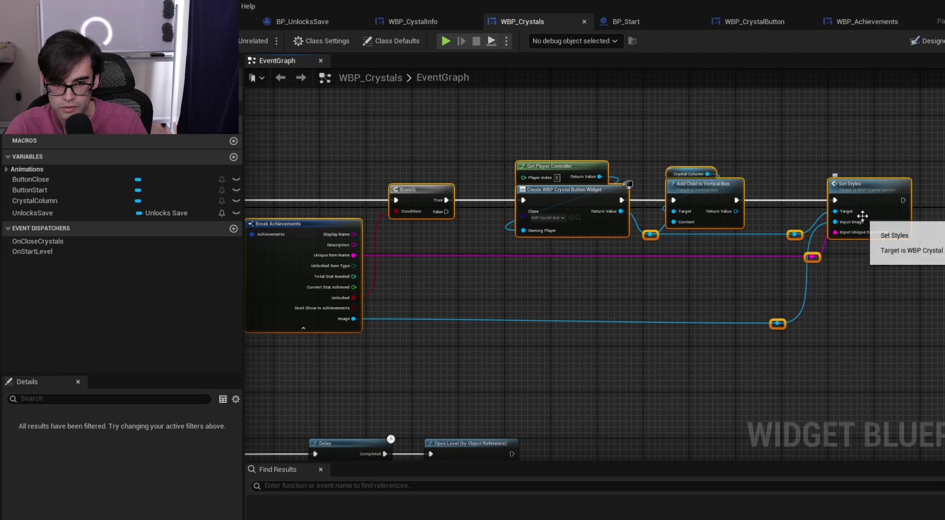
key(q)
drag(312, 121, 765, 120)
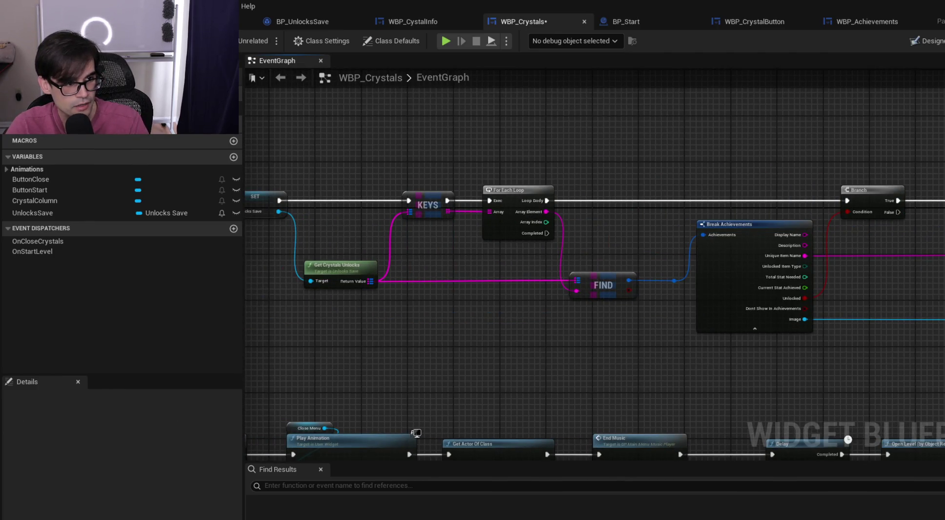
drag(769, 157, 313, 161)
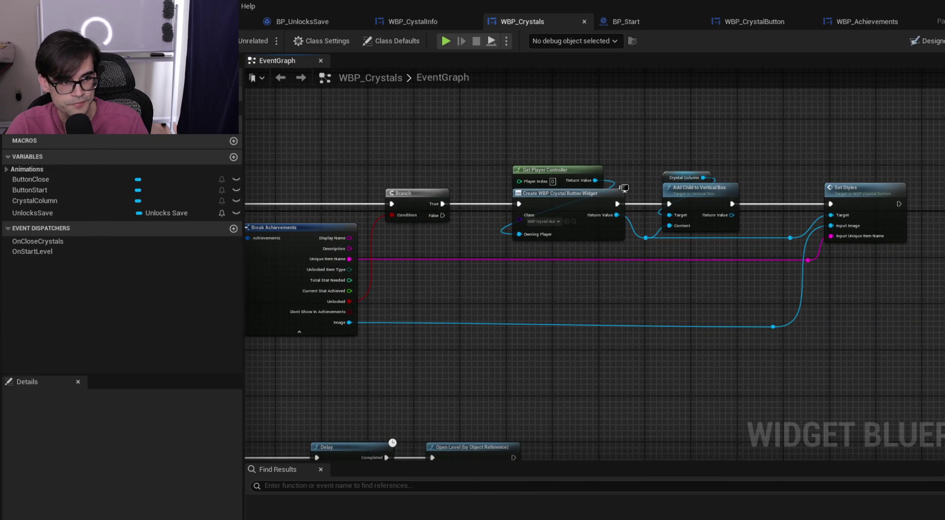
Play-test the menu's crystal page showing a crystal button, then stop and switch to WBP_CrystalButton
key(alt+p)
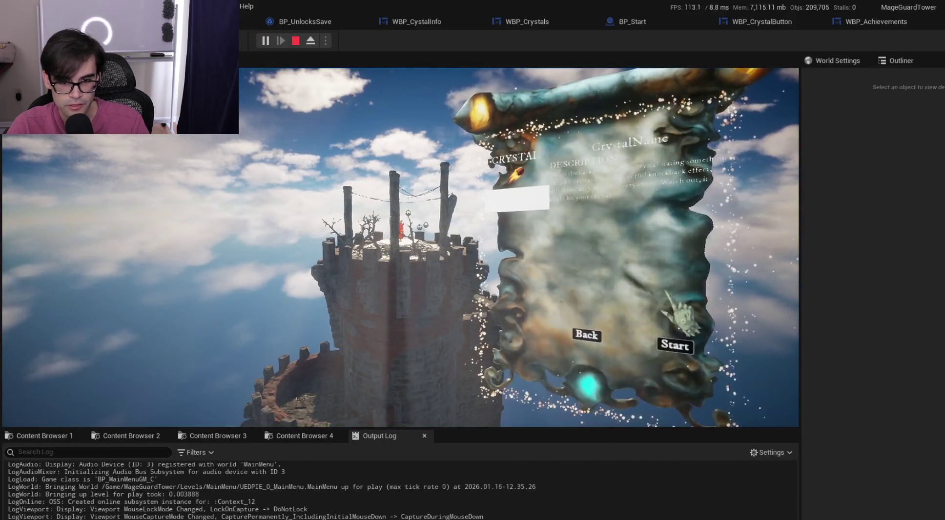
click(531, 181)
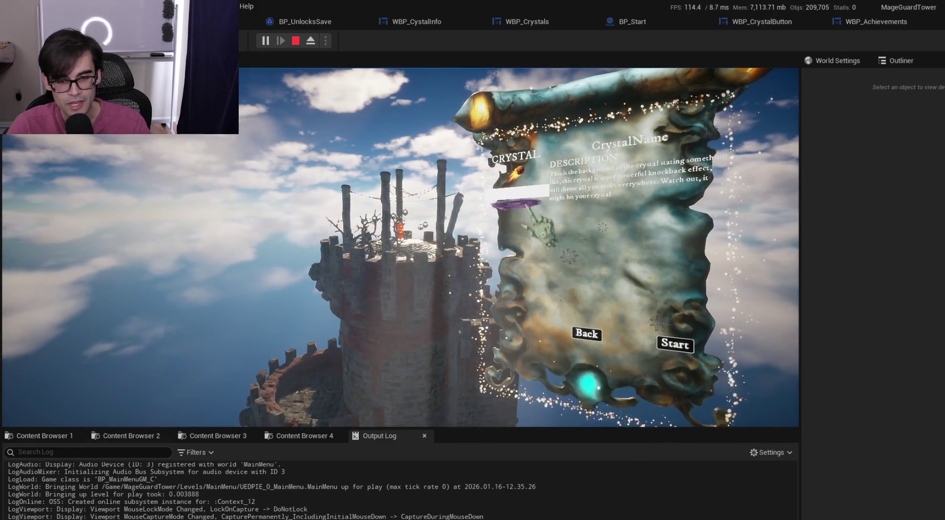
key(Escape)
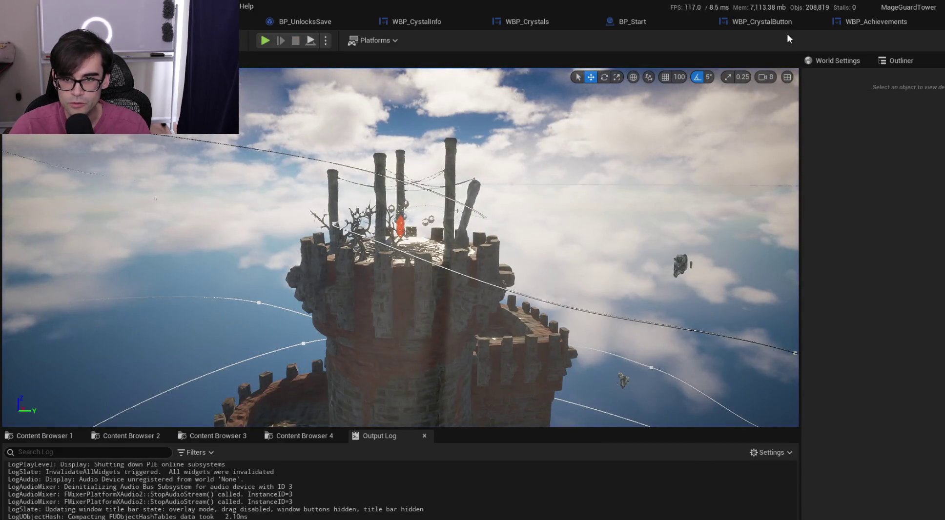
click(781, 22)
click(665, 21)
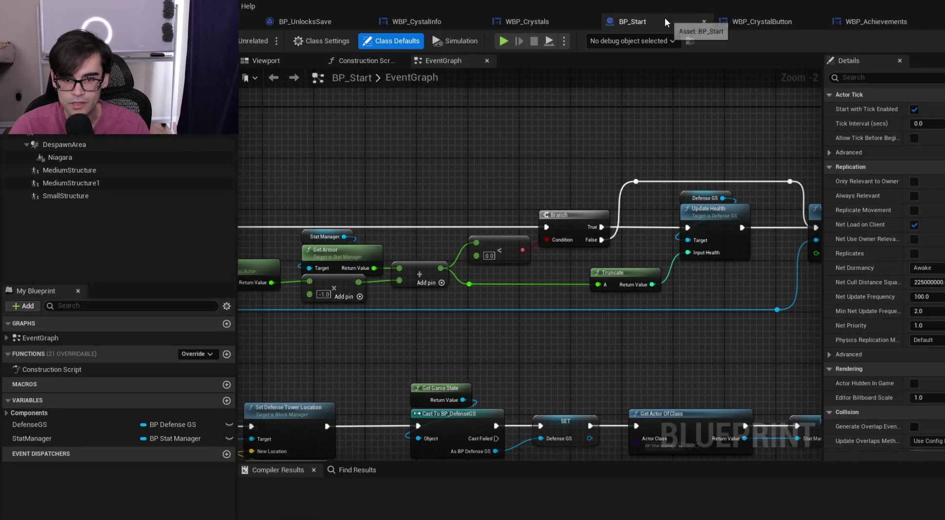
click(754, 20)
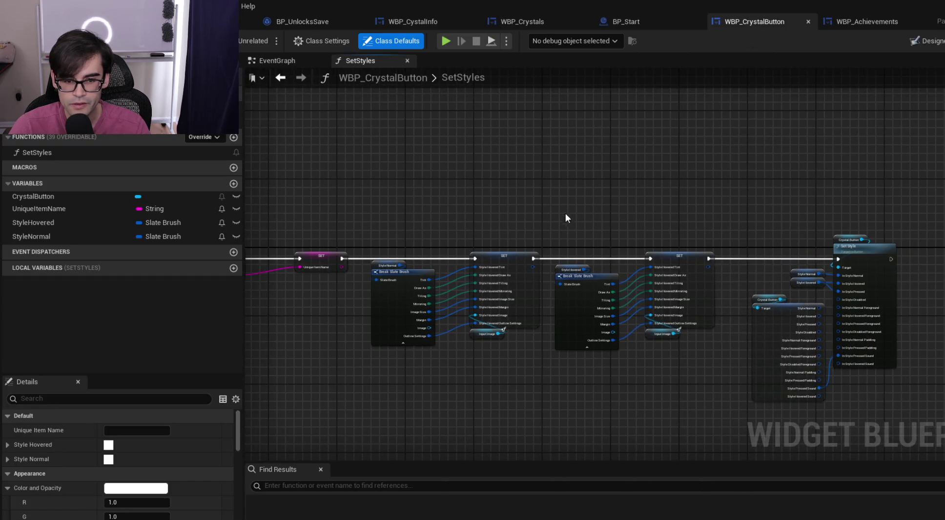
scroll(784, 243, up, 3)
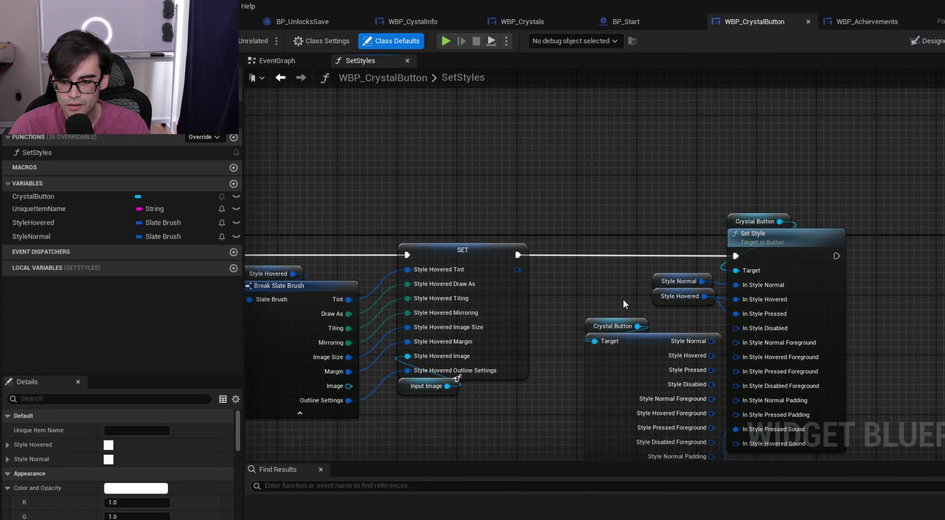
drag(624, 300, 579, 223)
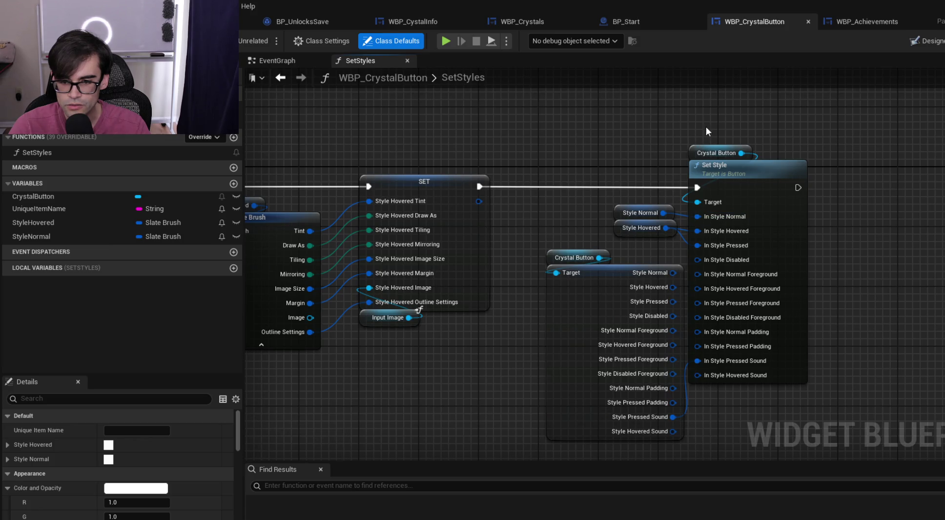
click(619, 212)
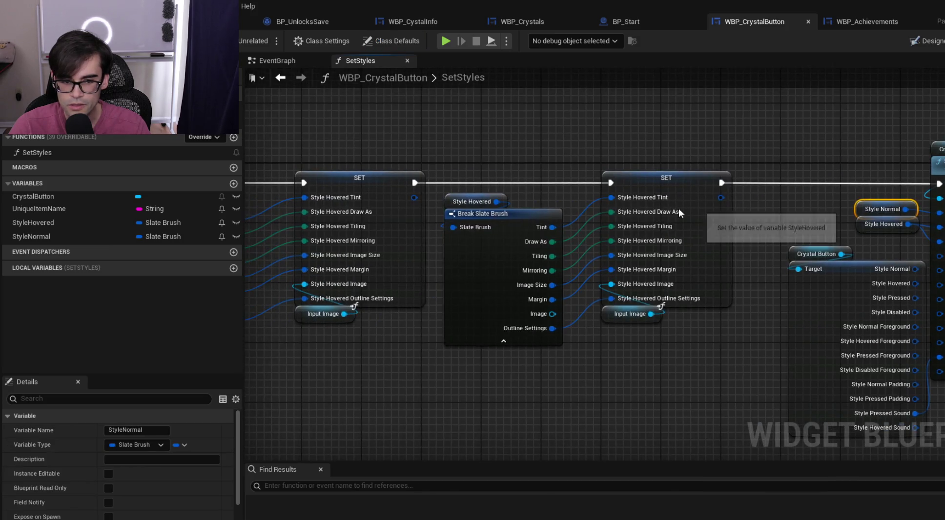
click(924, 41)
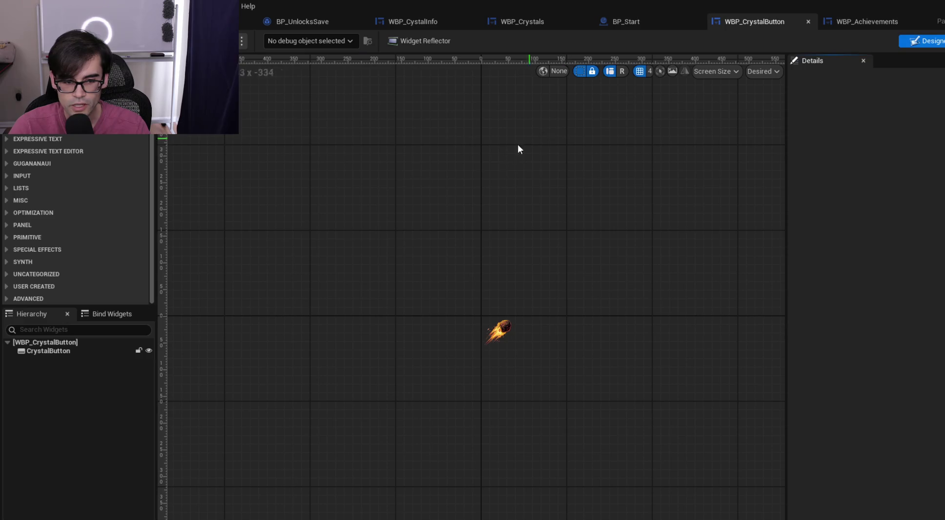
click(59, 352)
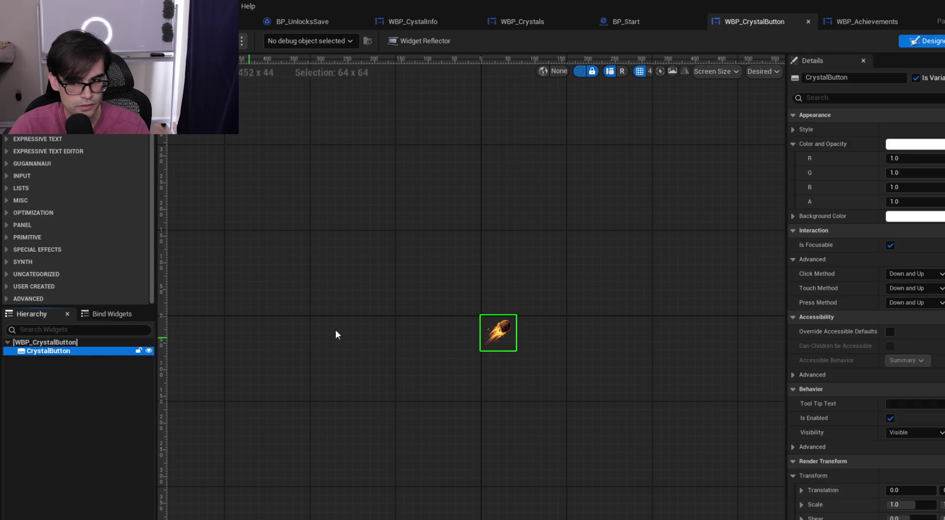
click(796, 129)
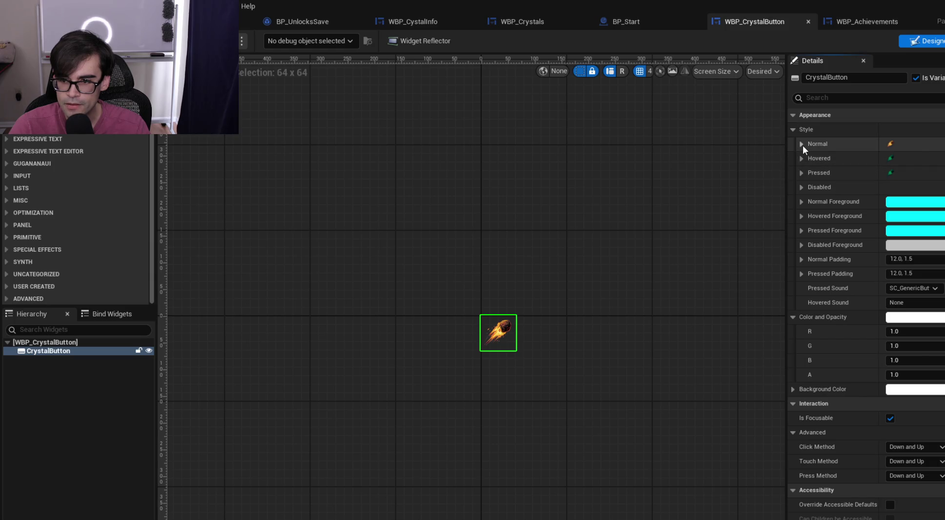
click(802, 144)
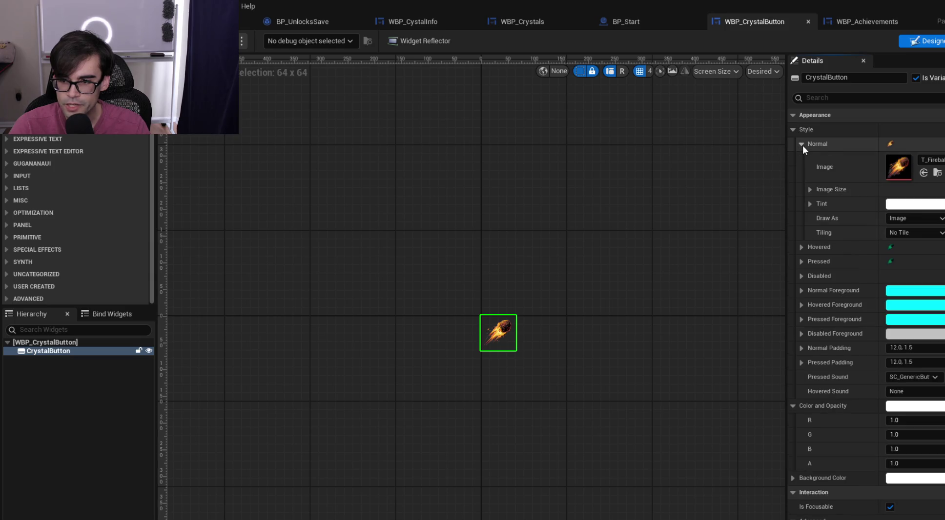
click(801, 247)
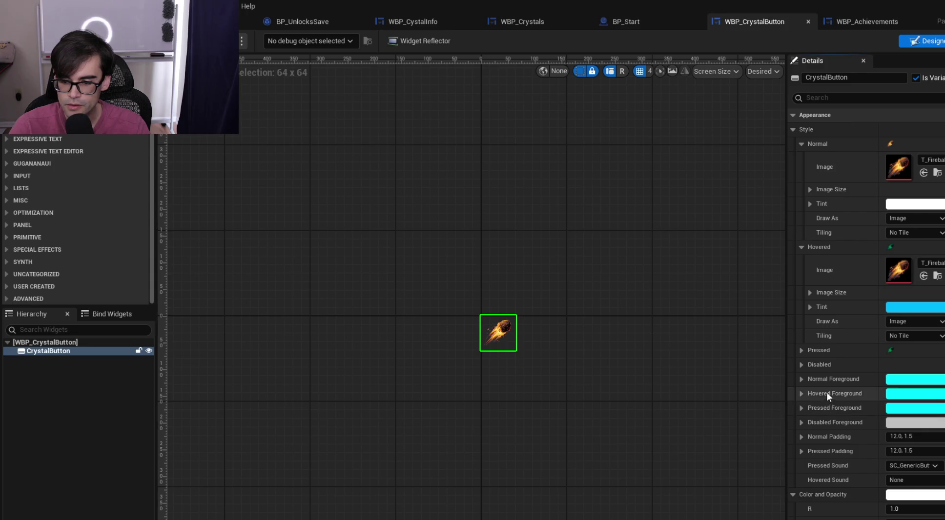
scroll(828, 394, down, 4)
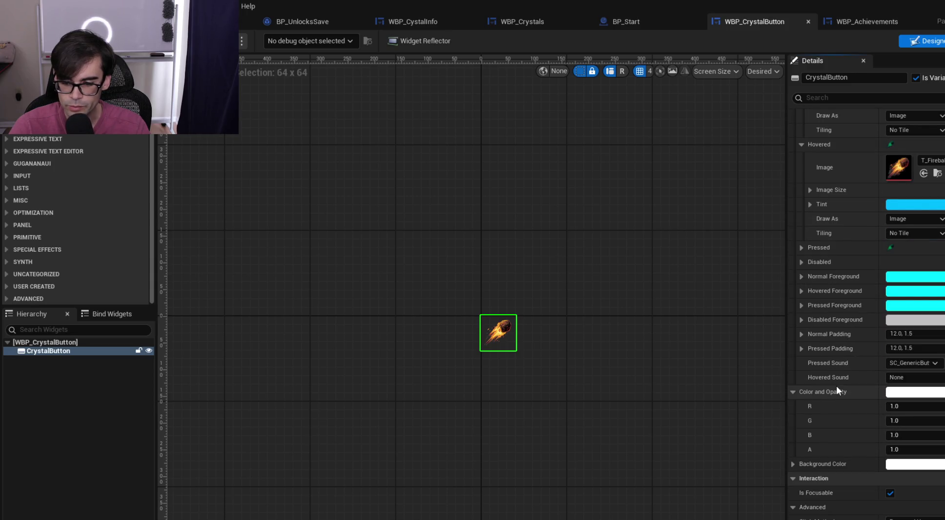
click(943, 41)
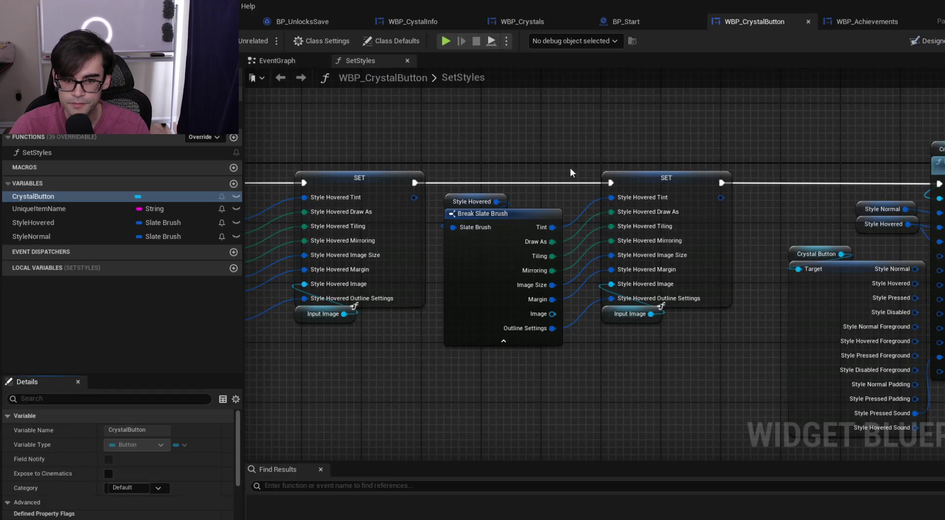
Inspect the Input Image node, the Set Style call and the StyleNormal variable in SetStyles
scroll(570, 168, left, 5)
scroll(605, 223, up, 1)
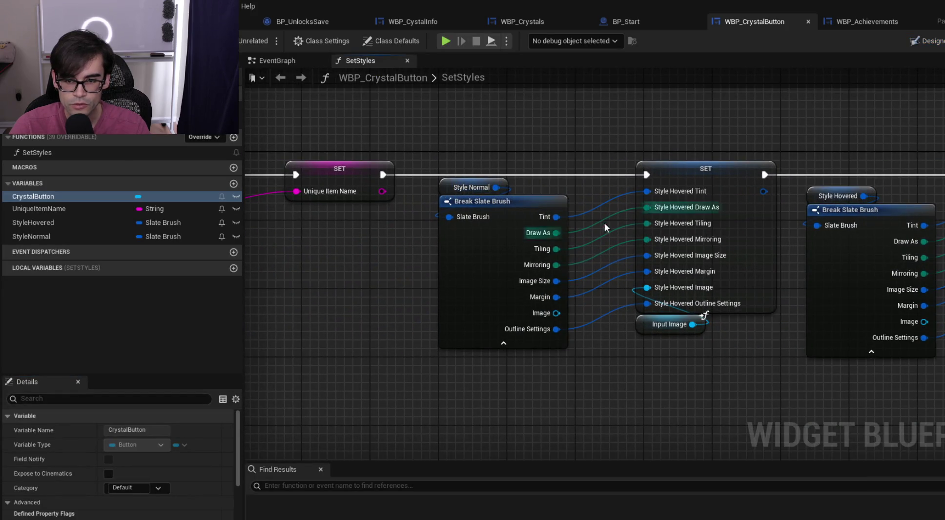
click(657, 332)
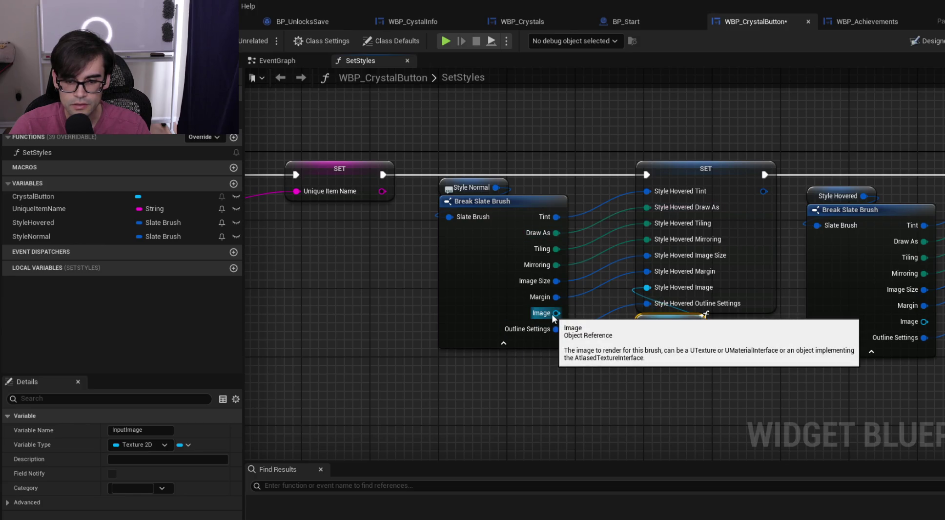
drag(803, 366, 205, 359)
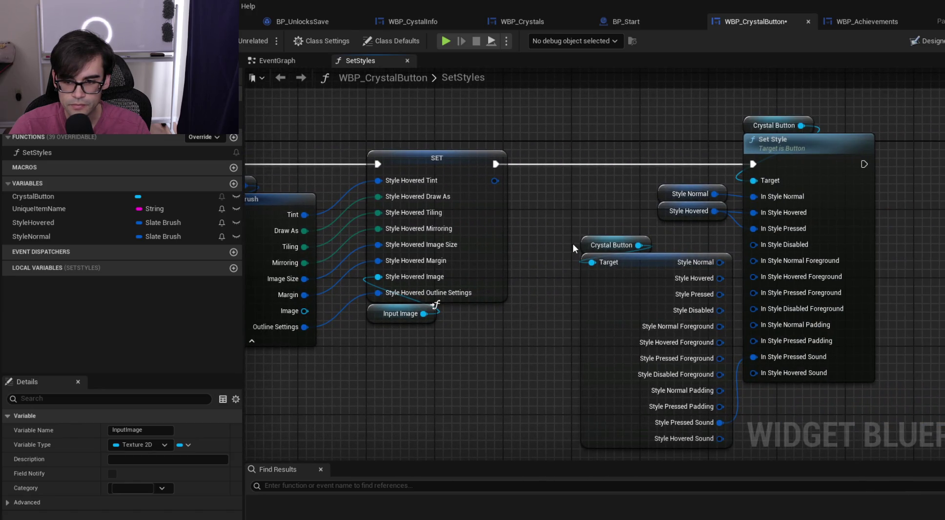
scroll(573, 243, down, 1)
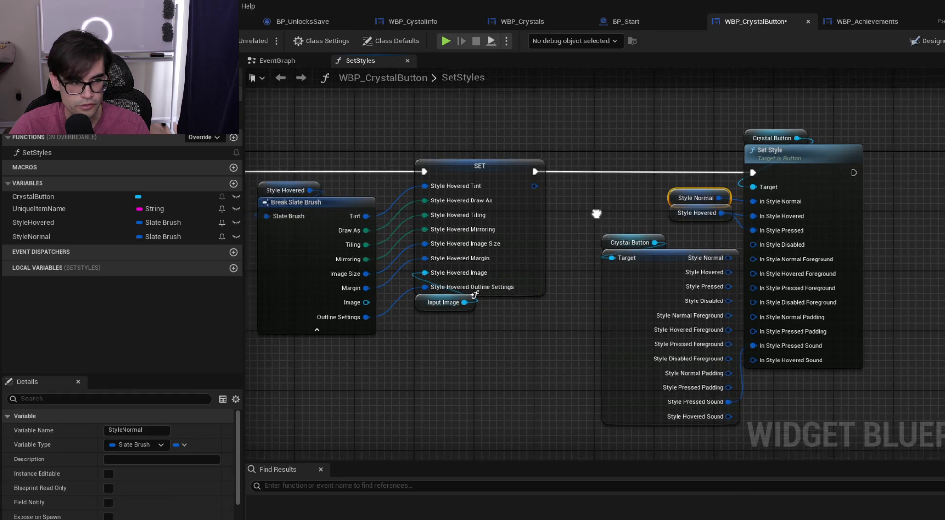
click(80, 235)
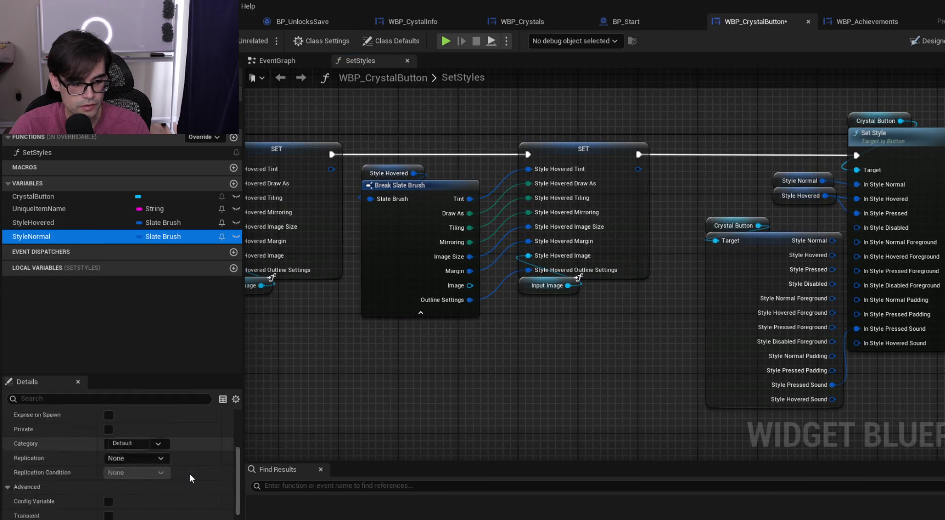
scroll(190, 473, down, 5)
scroll(64, 479, down, 4)
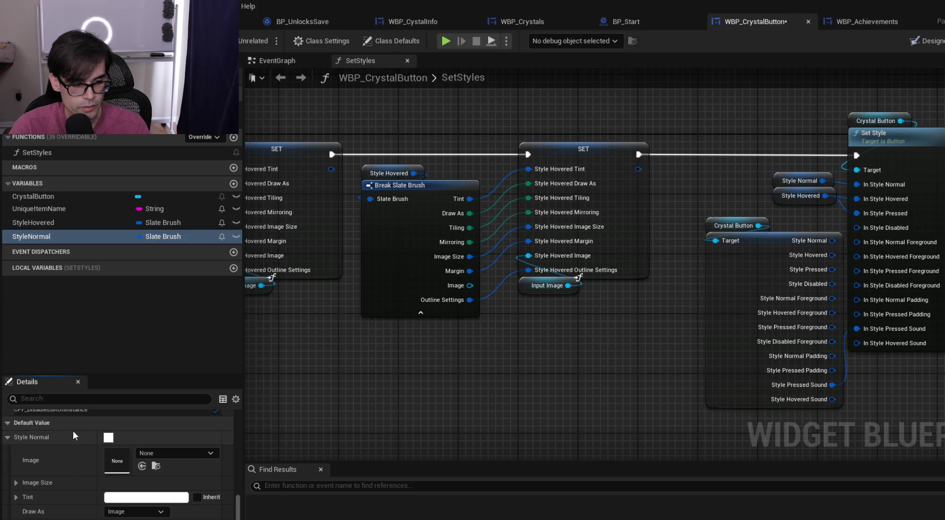
Check StyleHovered and StyleNormal, then view CrystalButton's T_Fireball Normal and Hovered styles in Designer
click(33, 222)
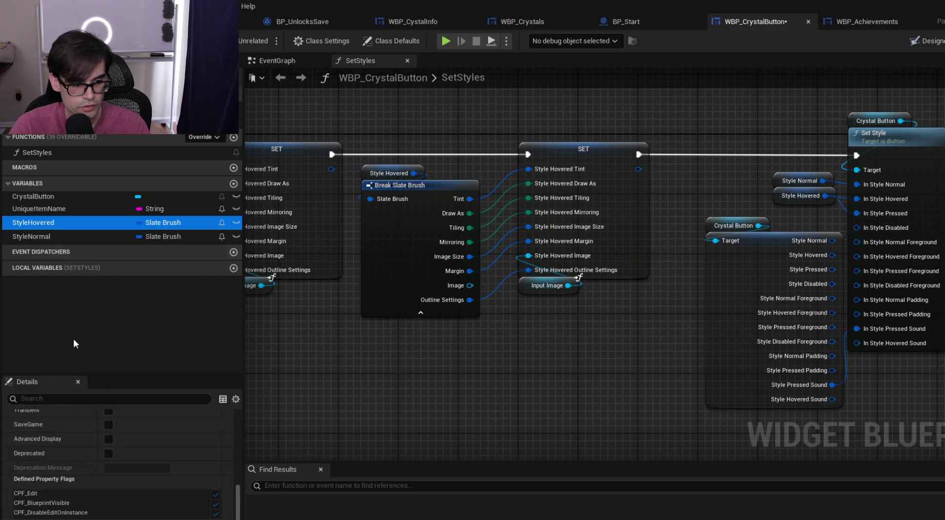
scroll(117, 469, down, 5)
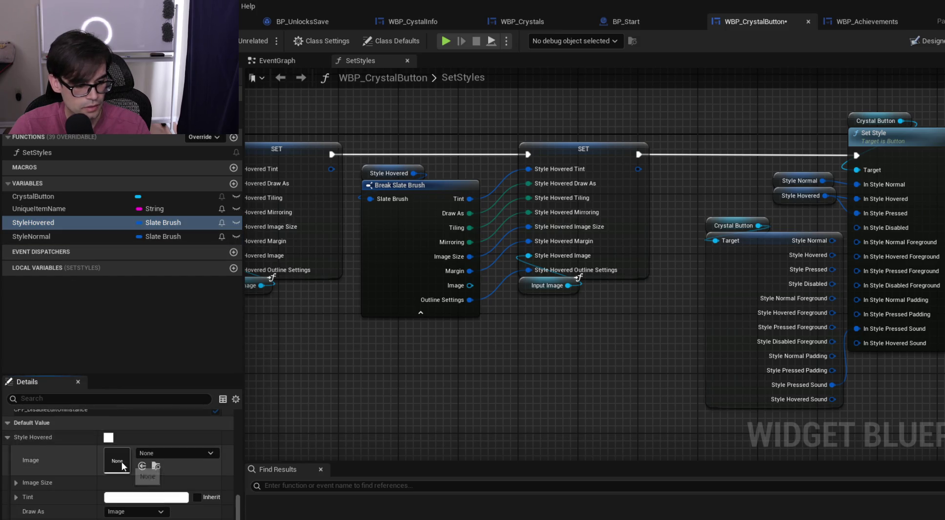
drag(358, 415, 592, 408)
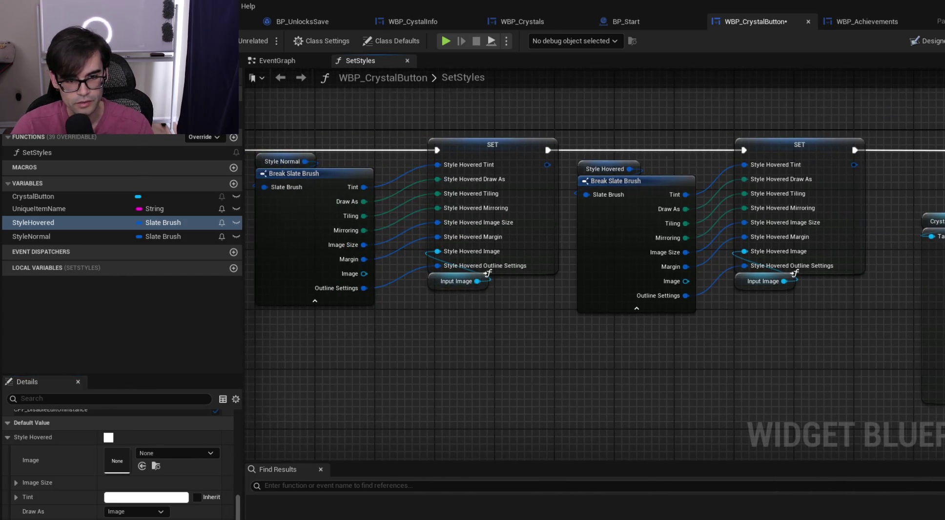
drag(484, 381, 599, 374)
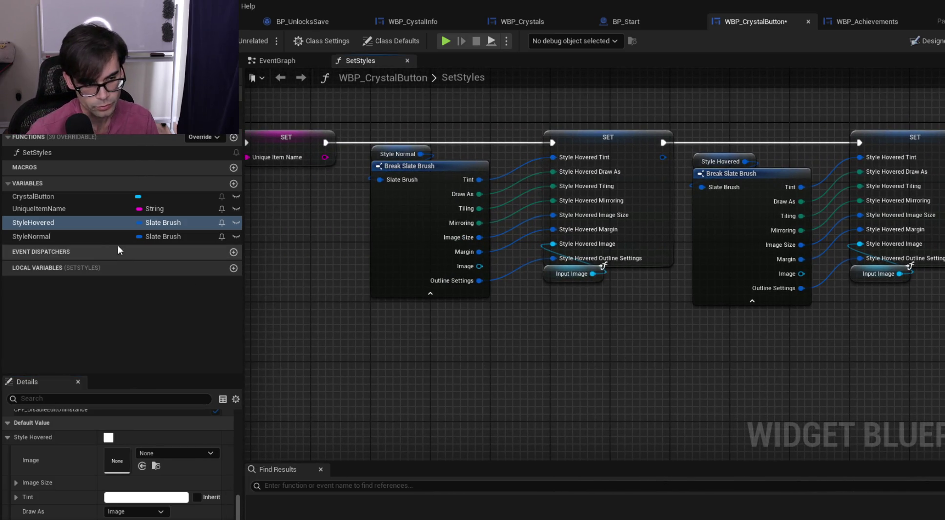
click(73, 236)
click(926, 41)
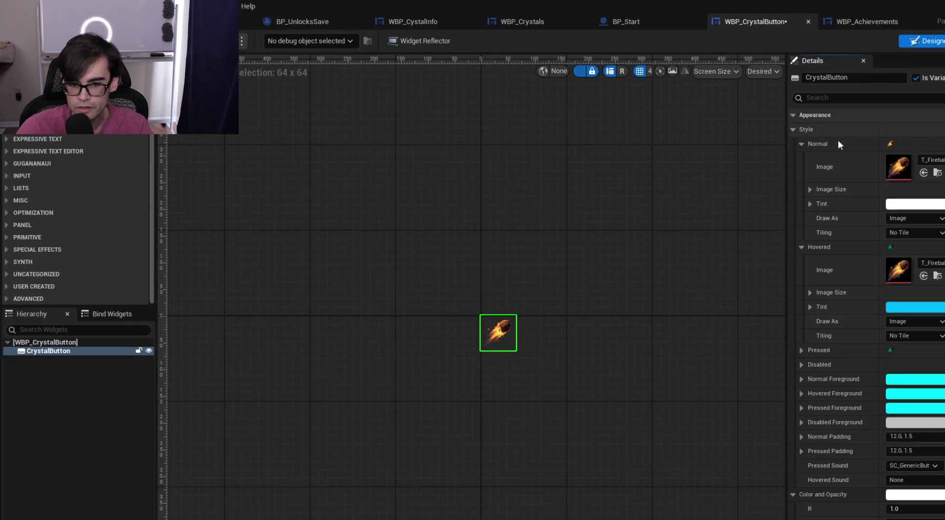
Copy the button's Normal style brush into StyleNormal's default value and save
right_click(832, 141)
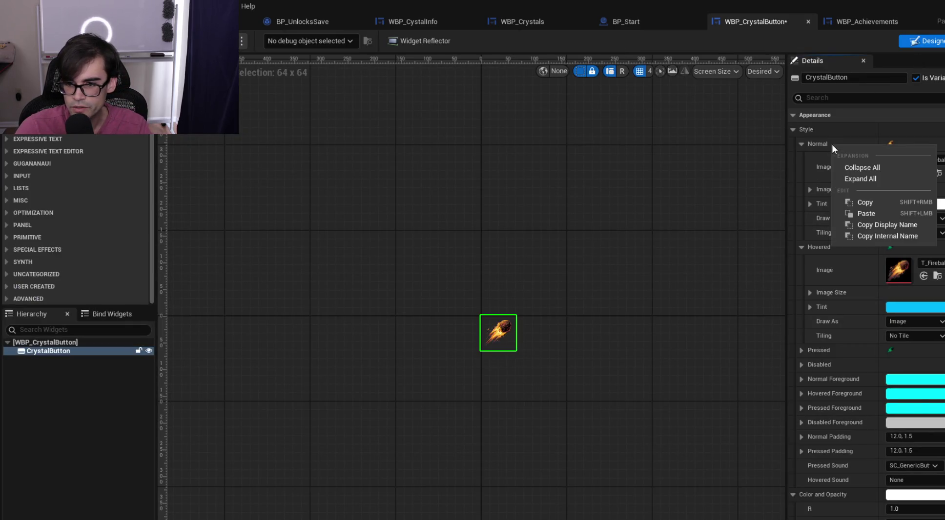
click(873, 202)
click(944, 40)
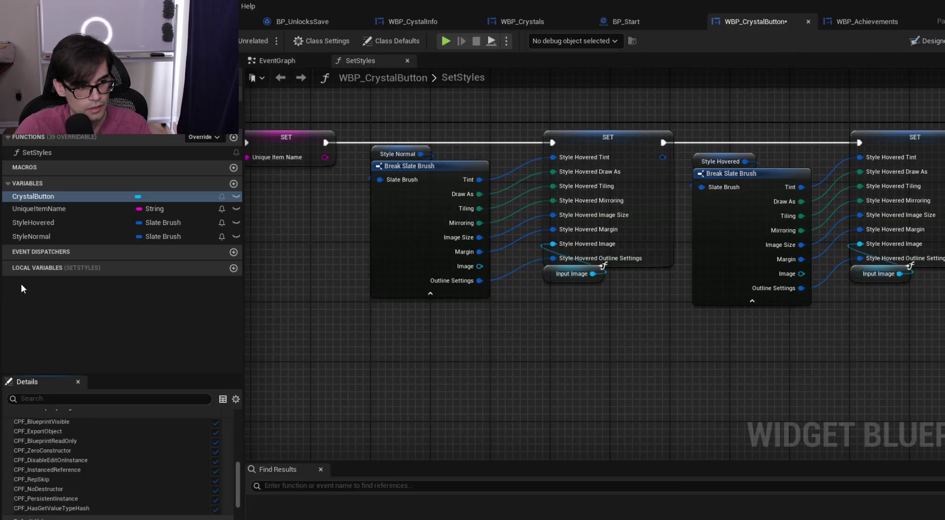
click(51, 237)
scroll(106, 494, down, 5)
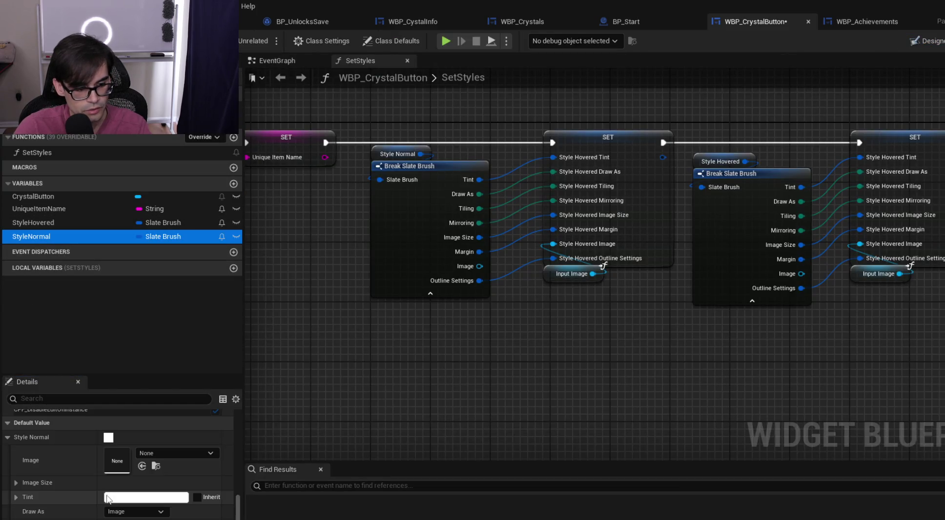
right_click(51, 424)
right_click(40, 436)
click(74, 504)
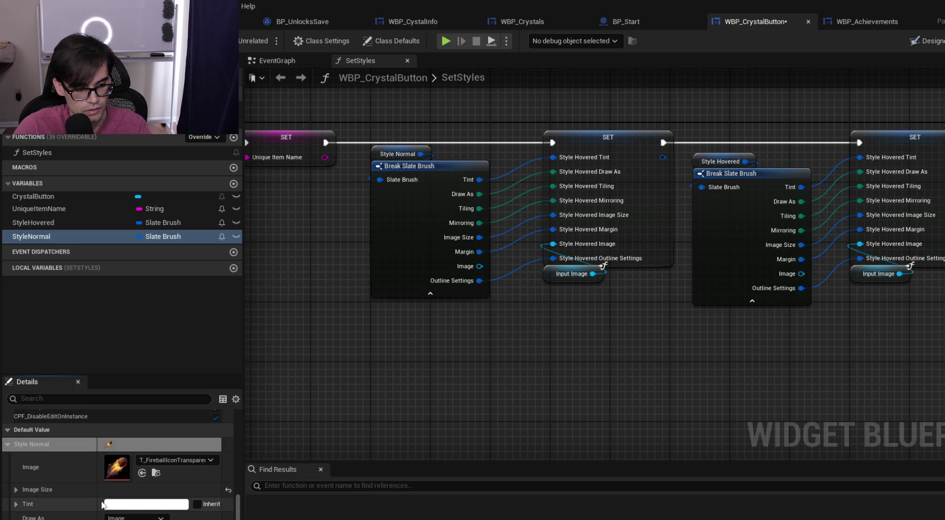
key(ctrl+s)
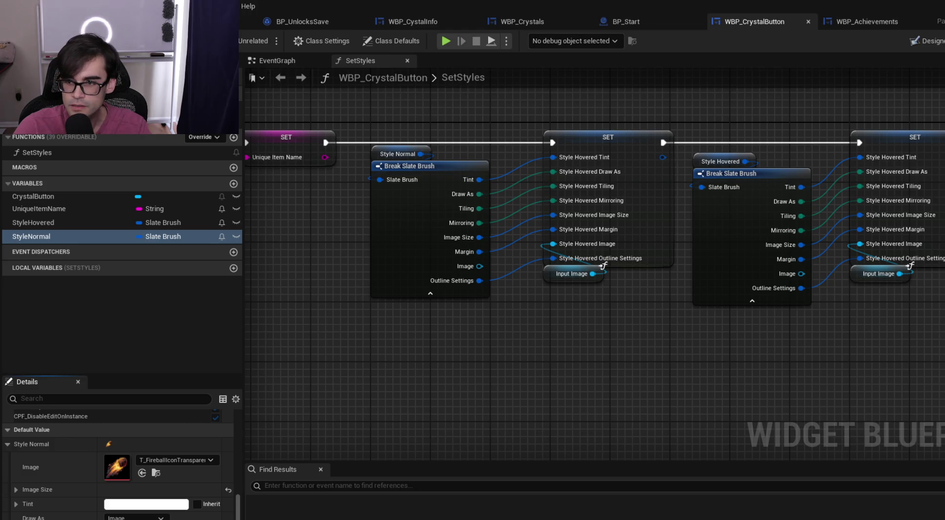
Copy the Hovered style brush into StyleHovered's default value, save, and start a play test
click(925, 41)
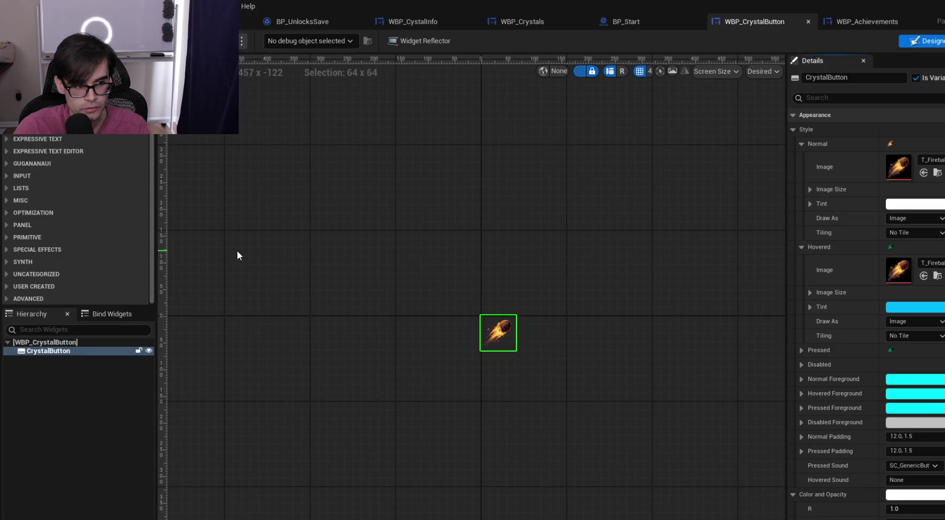
right_click(833, 249)
click(869, 310)
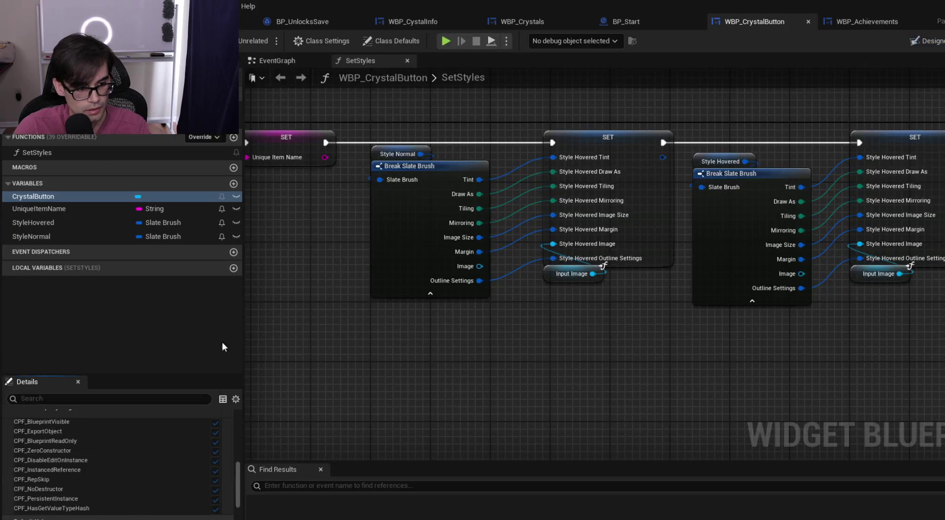
click(56, 223)
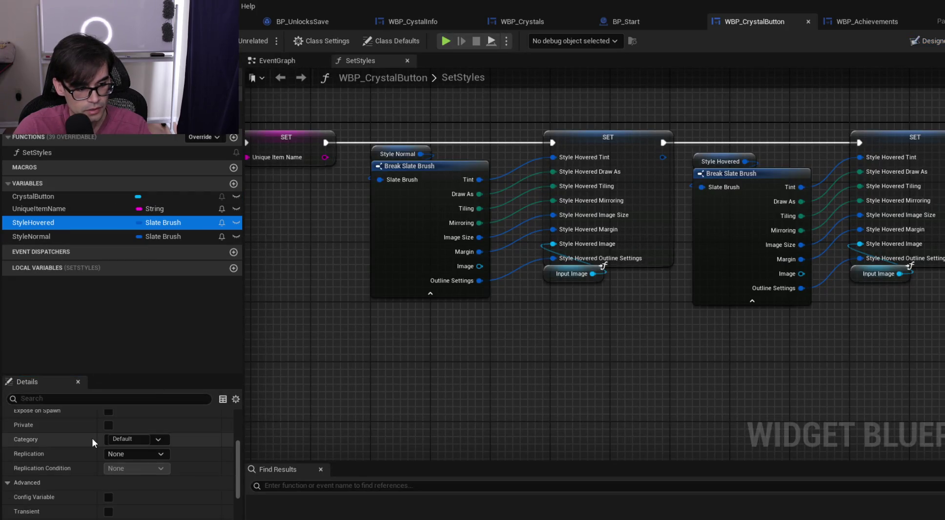
scroll(92, 438, down, 2)
scroll(91, 437, down, 3)
right_click(63, 451)
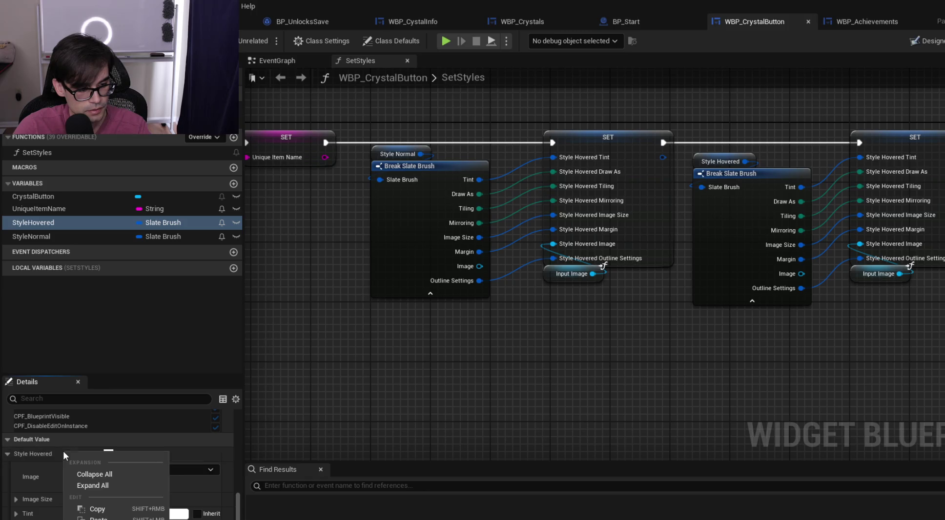
click(97, 519)
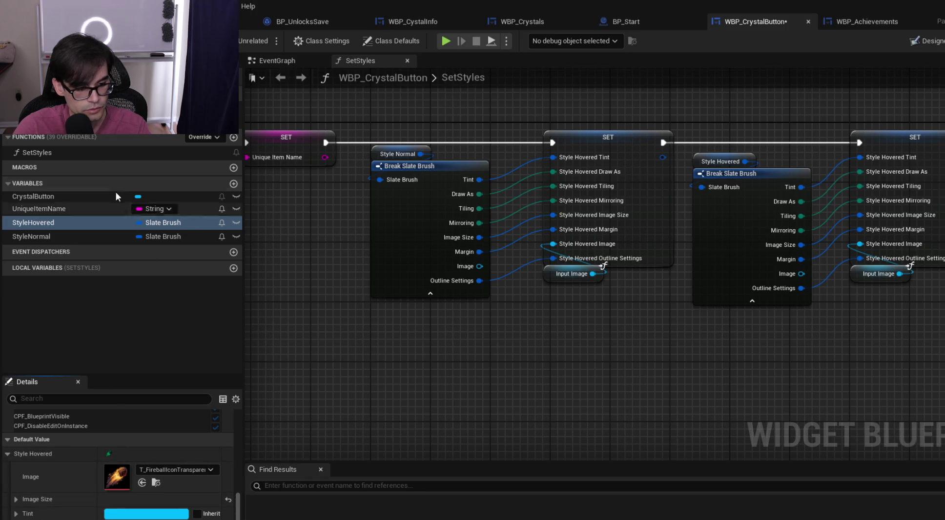
key(ctrl+s)
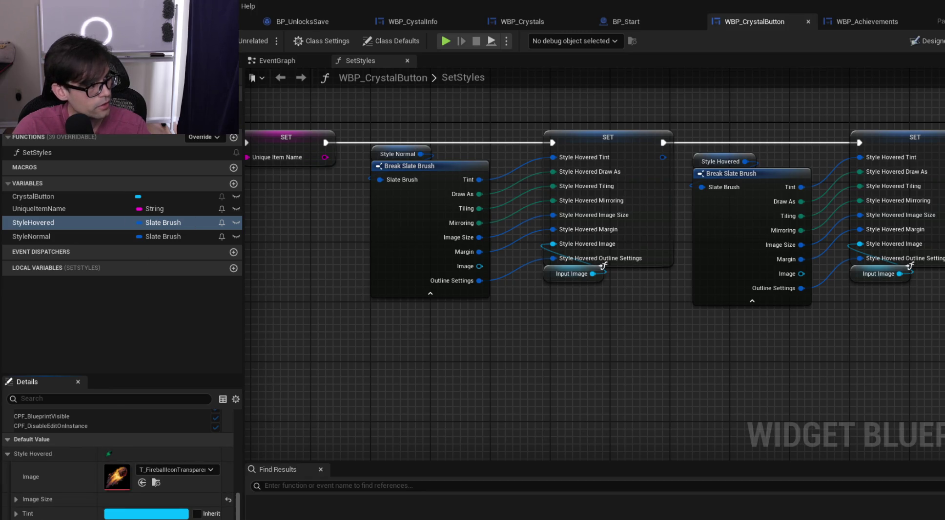
click(161, 22)
click(266, 40)
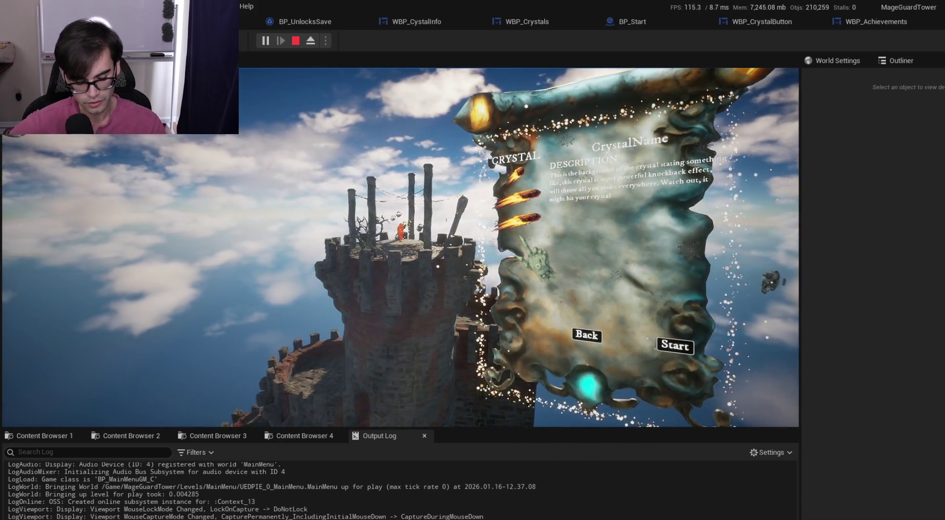
End the crystal menu play test and bring the crystal button blueprint back up
key(Escape)
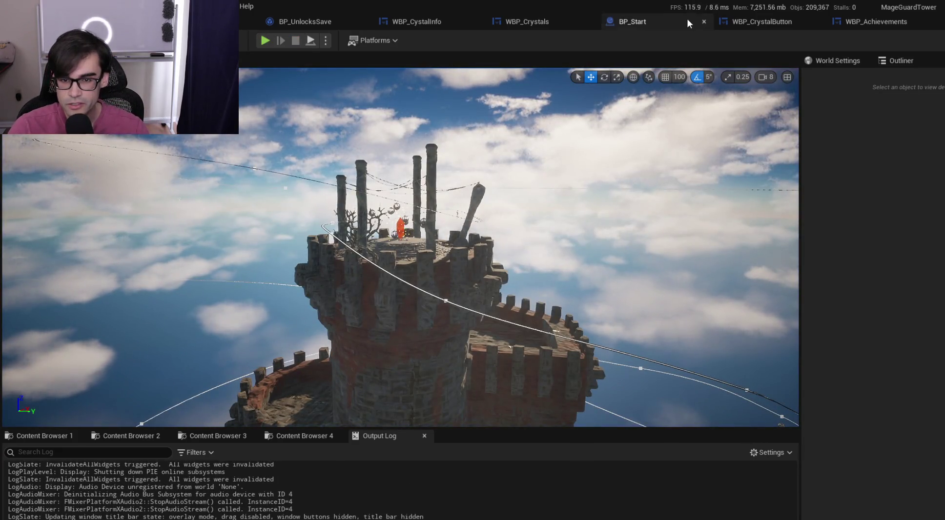
click(761, 22)
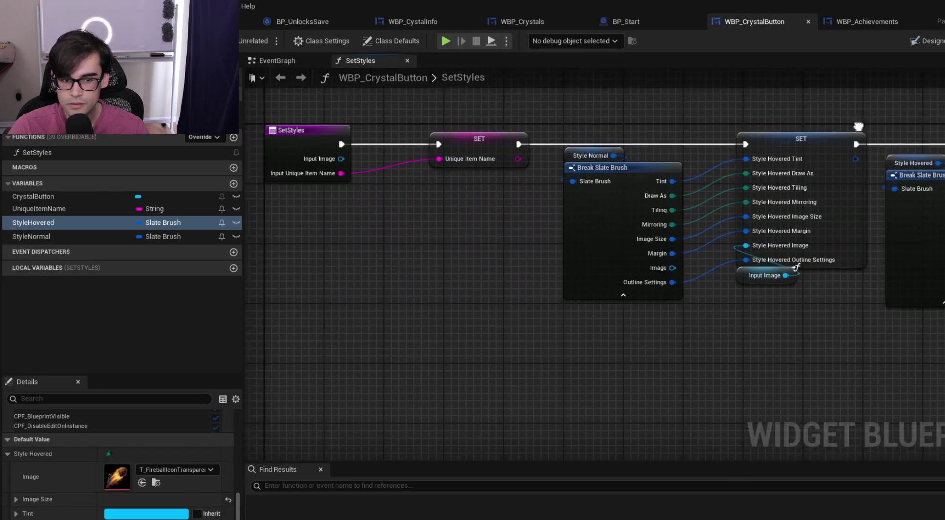
click(278, 61)
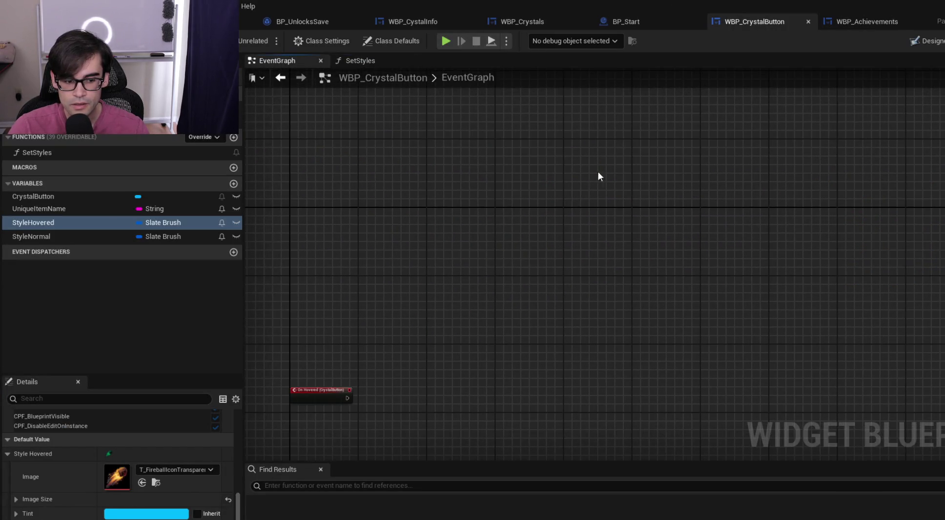
click(657, 18)
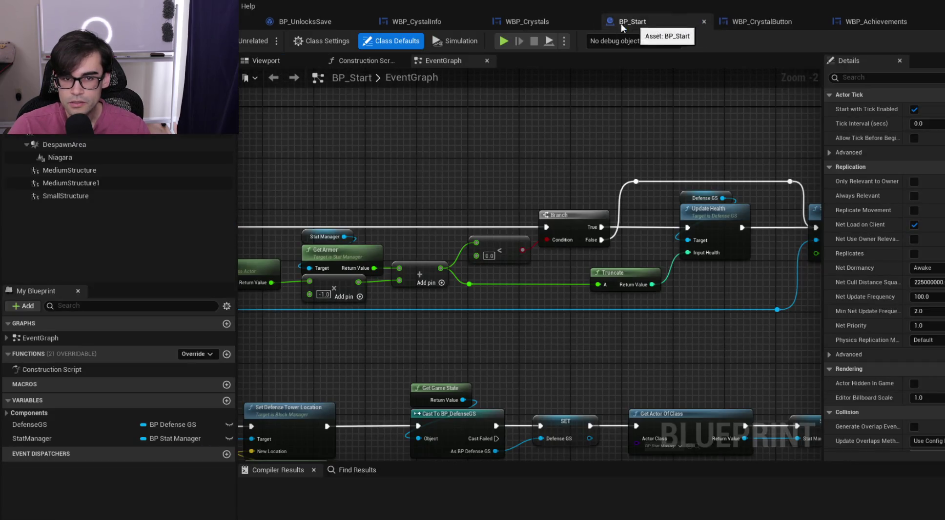
click(530, 19)
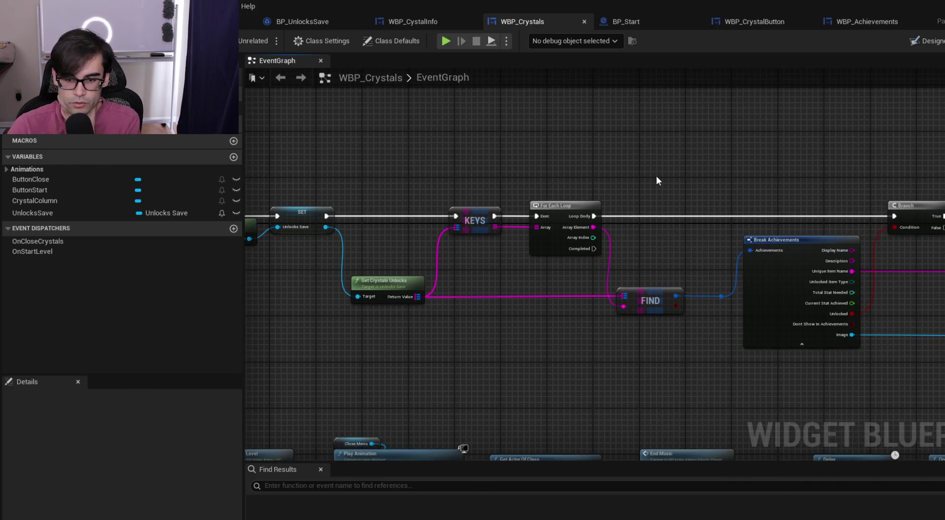
drag(806, 189, 652, 179)
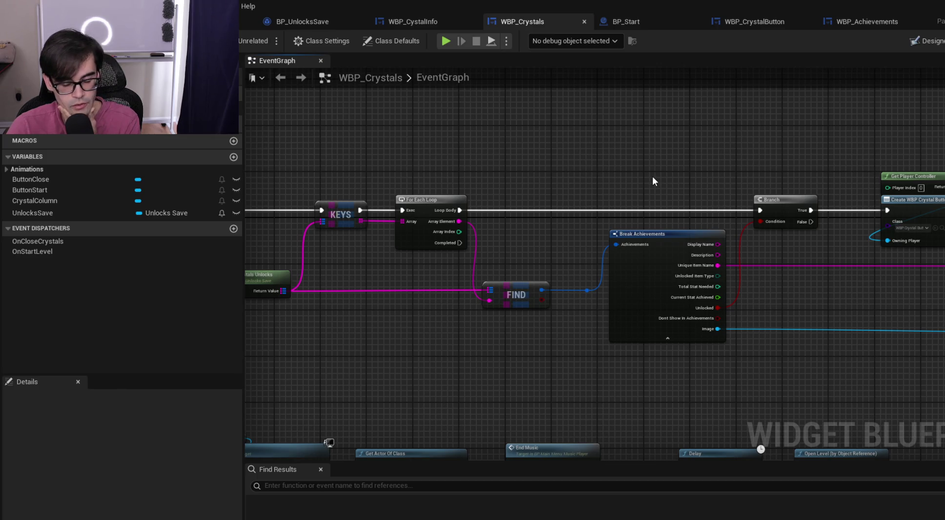
drag(737, 179, 521, 177)
scroll(736, 188, up, 2)
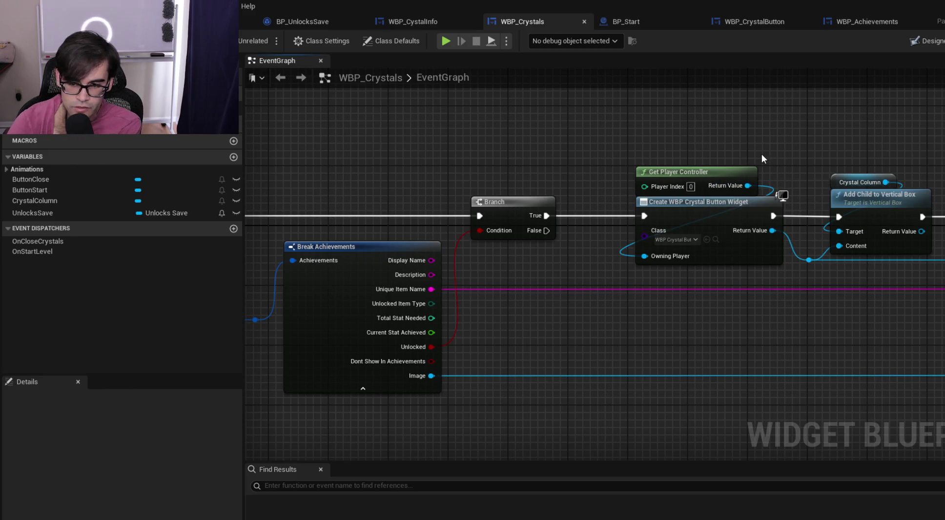
drag(709, 150, 530, 127)
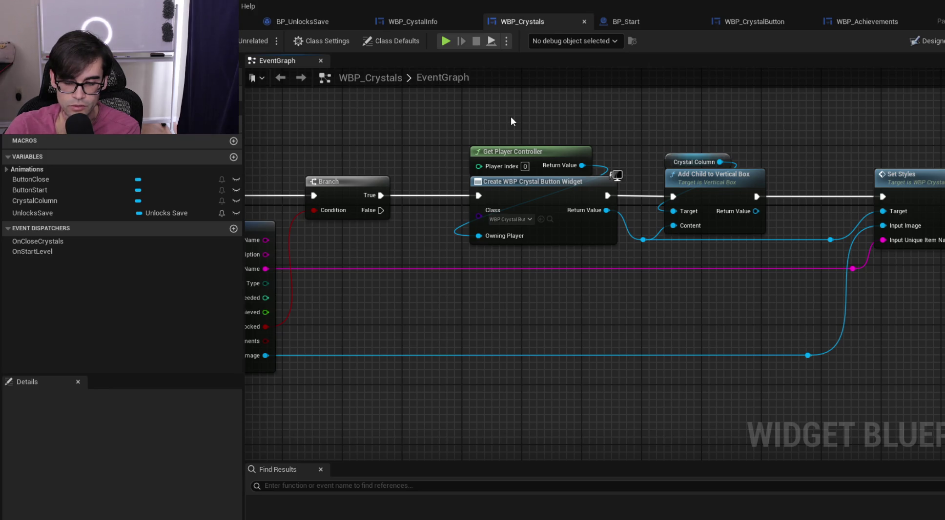
mouse_move(449, 117)
mouse_down()
mouse_move(784, 255)
mouse_move(775, 249)
mouse_up()
drag(813, 139, 737, 160)
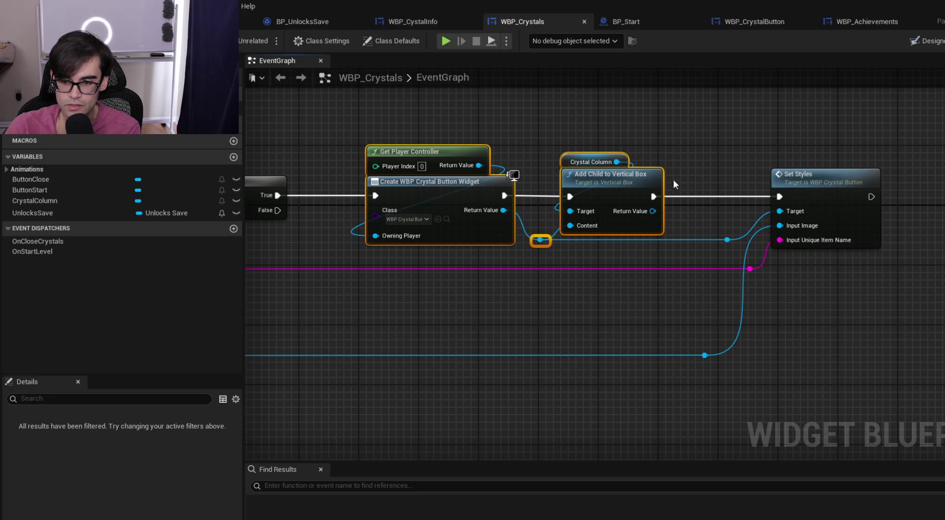
drag(673, 181, 844, 172)
click(604, 116)
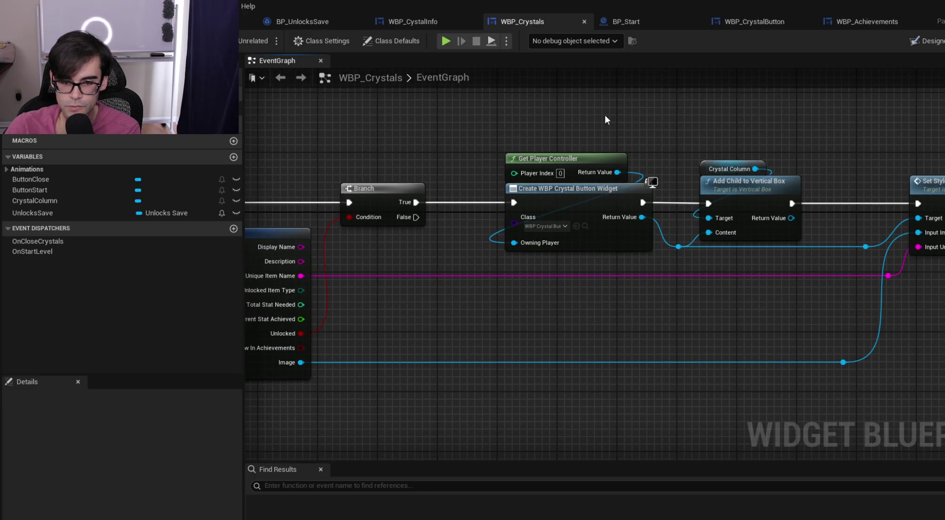
drag(296, 288, 467, 298)
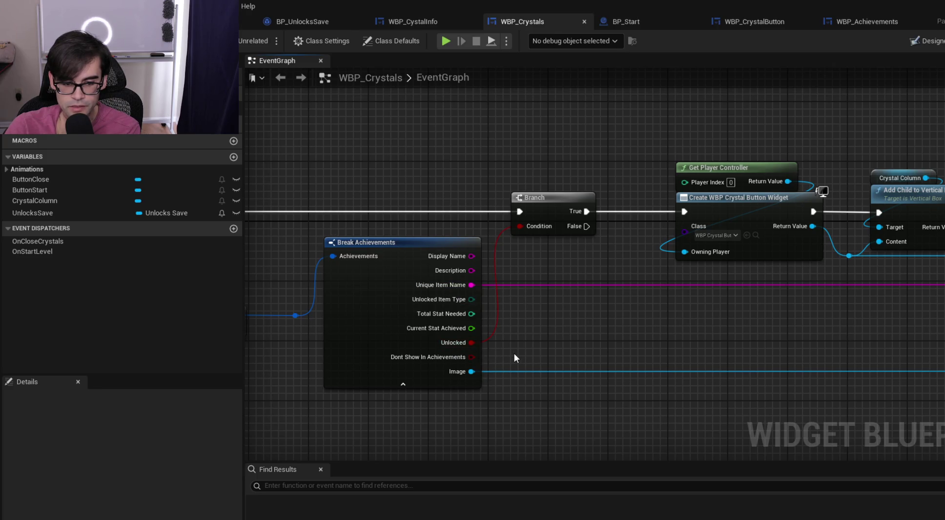
drag(791, 329, 525, 337)
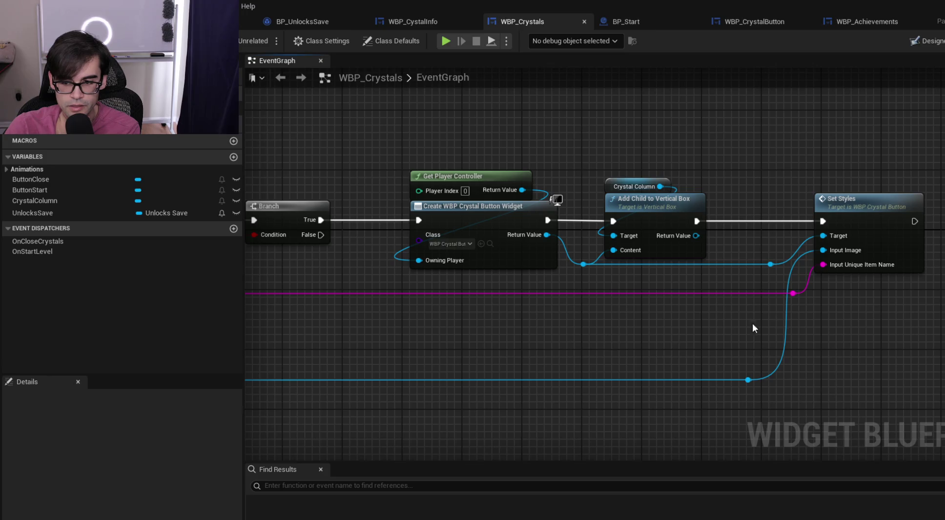
double_click(880, 216)
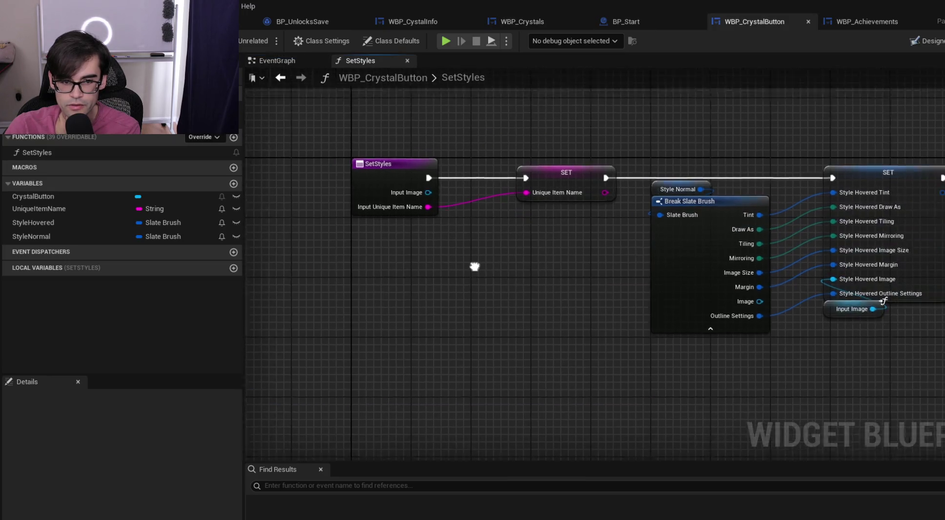
In the Designer's Normal Image picker, search 'kepler' and assign T_KeplerIcon
click(927, 41)
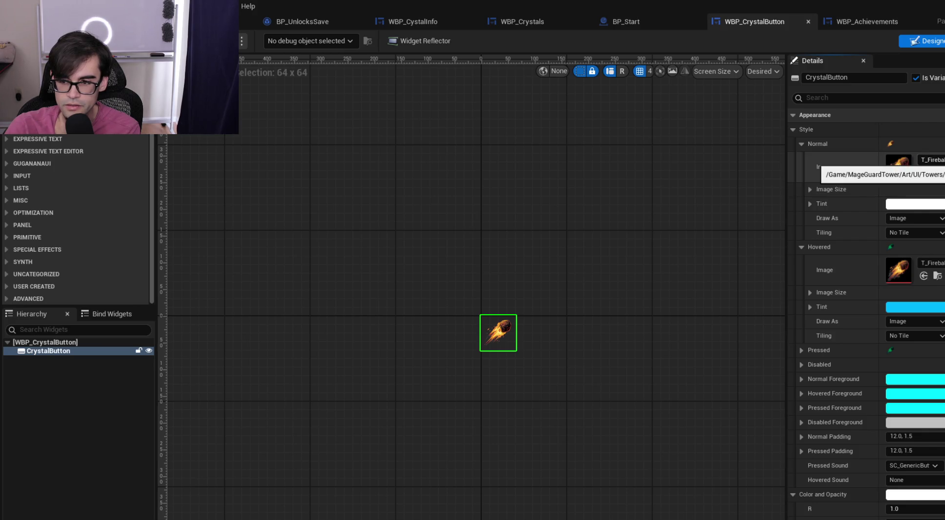
click(928, 161)
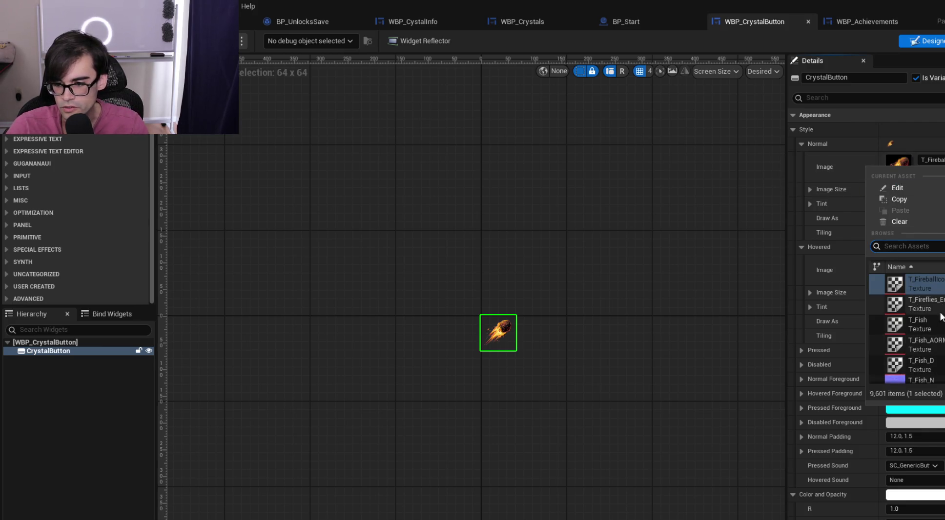
scroll(937, 332, down, 2)
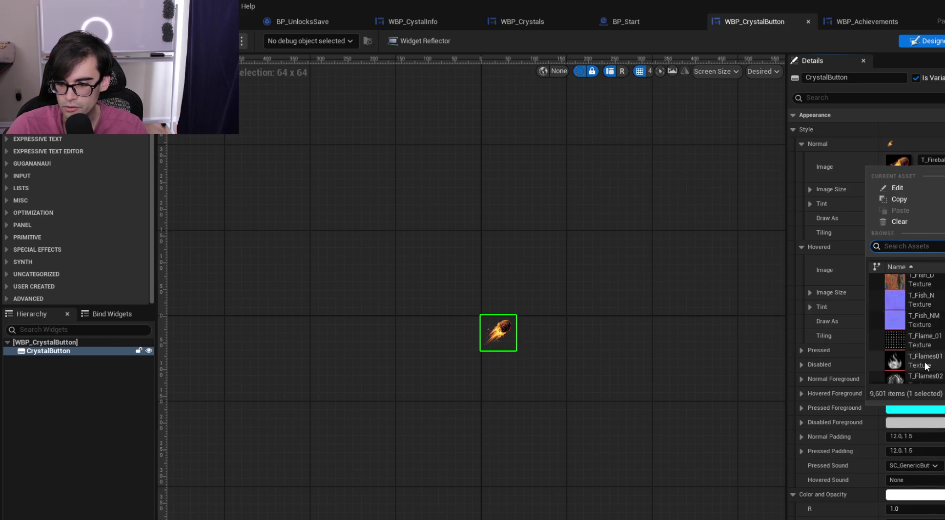
scroll(941, 345, down, 2)
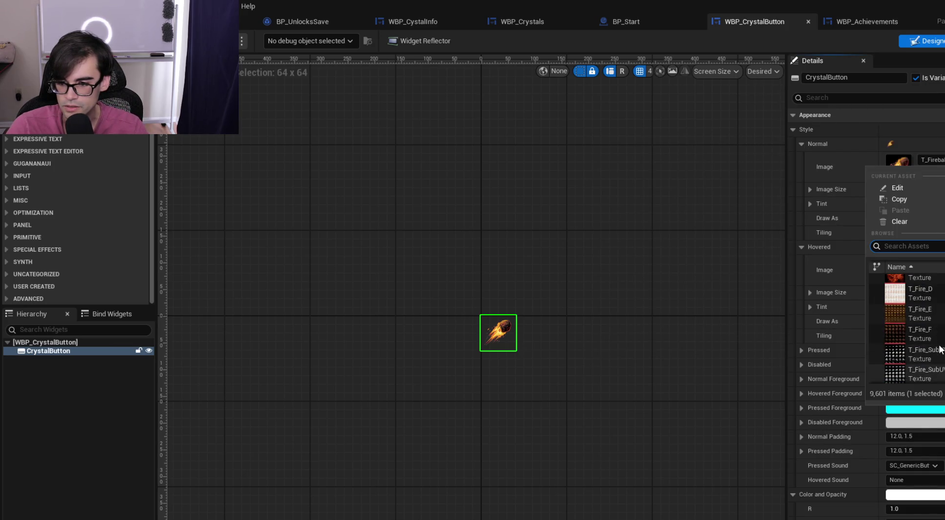
text(x)
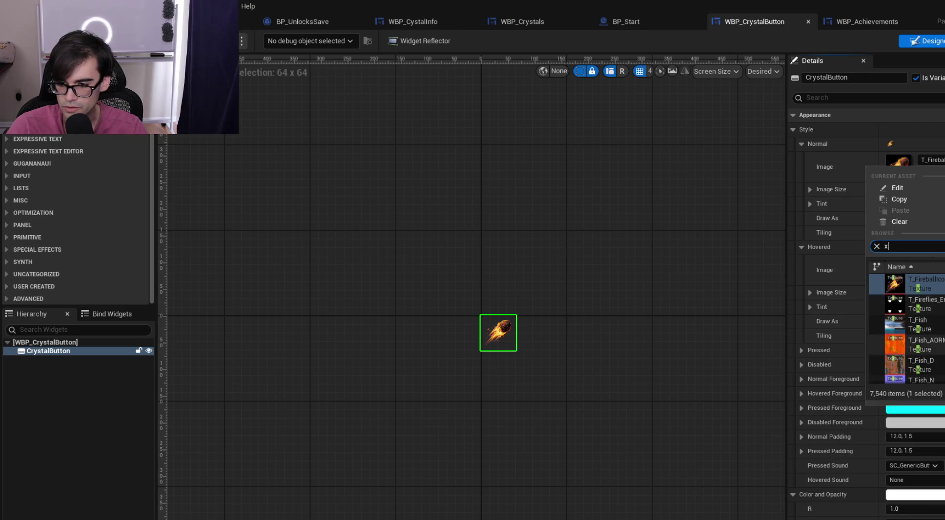
scroll(927, 332, down, 5)
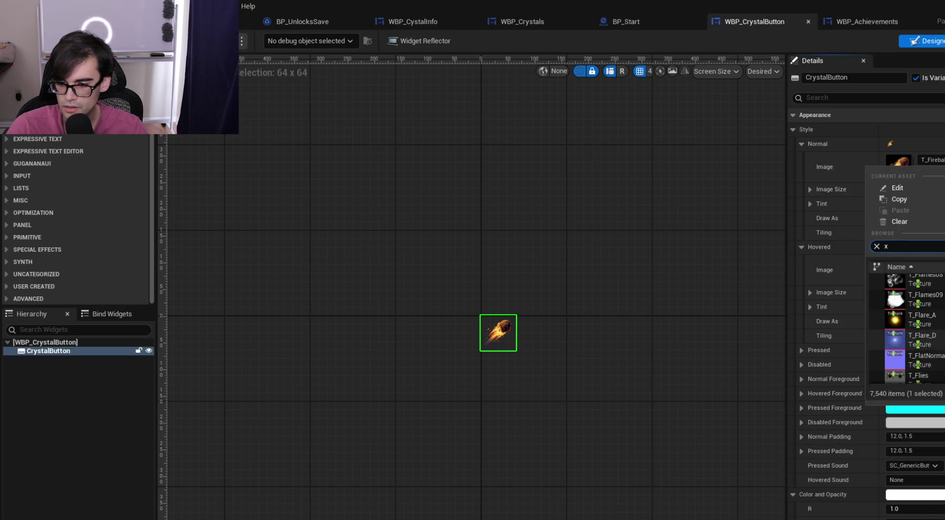
scroll(913, 327, up, 3)
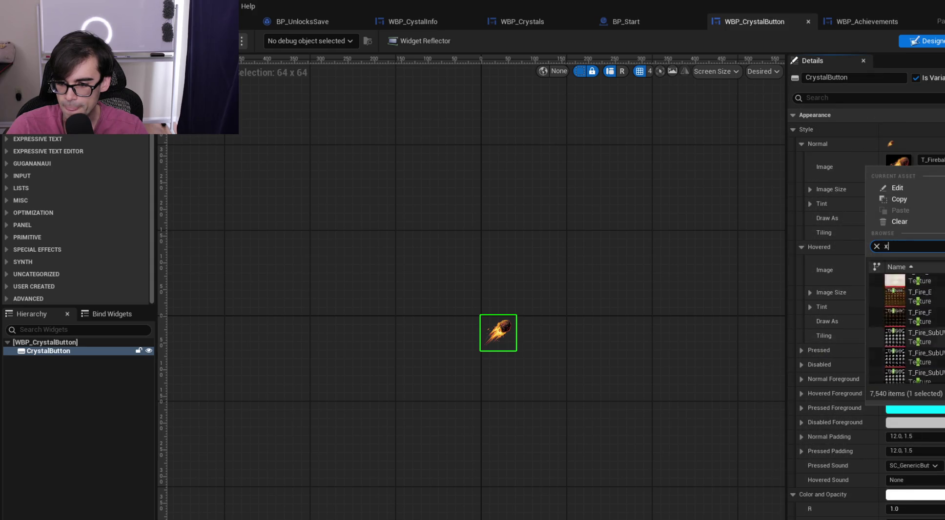
scroll(908, 327, up, 5)
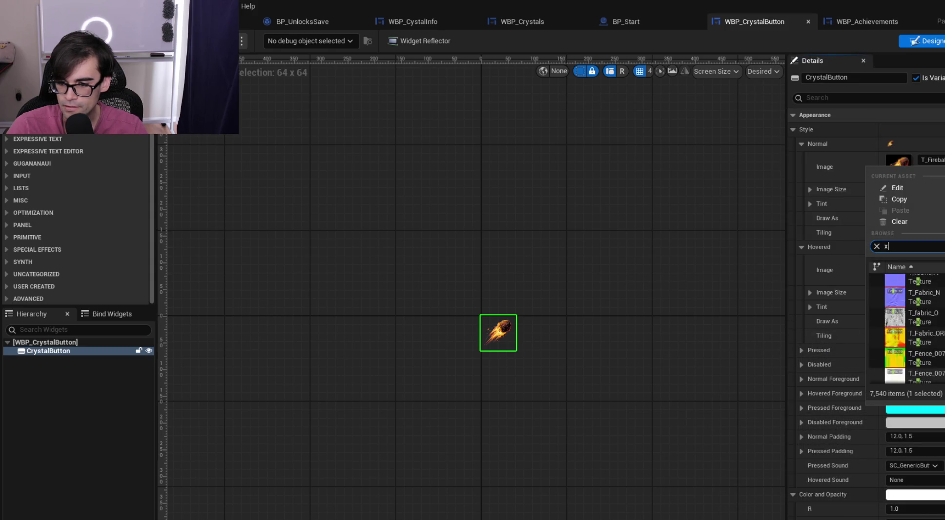
scroll(908, 327, up, 3)
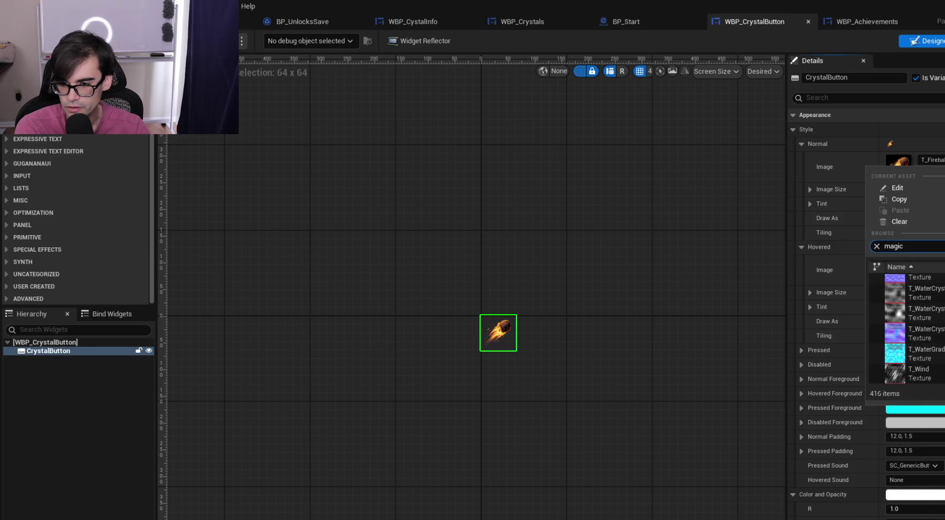
key(BackSpace)
key(BackSpace)
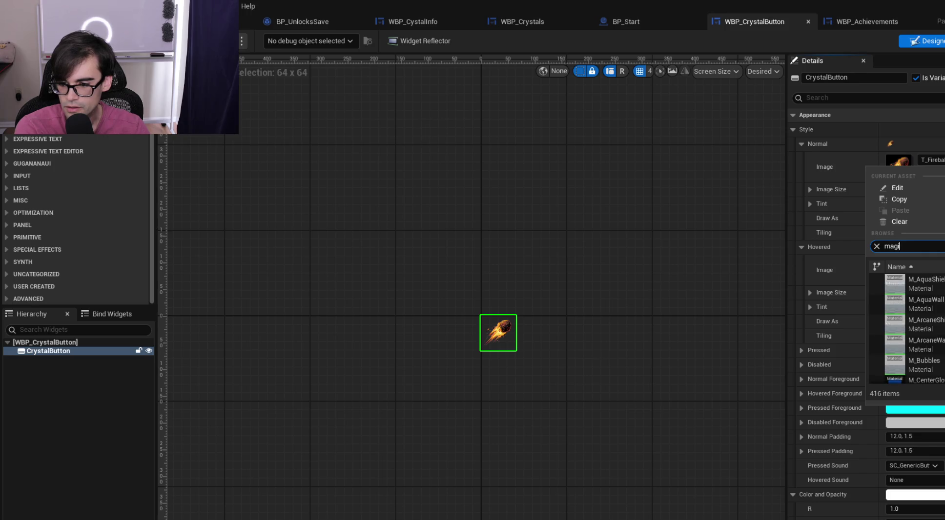
text(kepler)
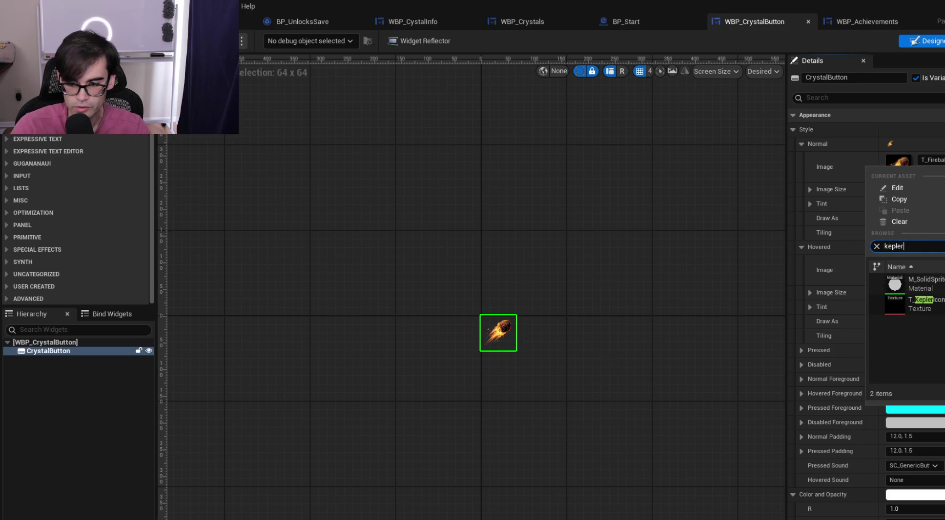
click(928, 304)
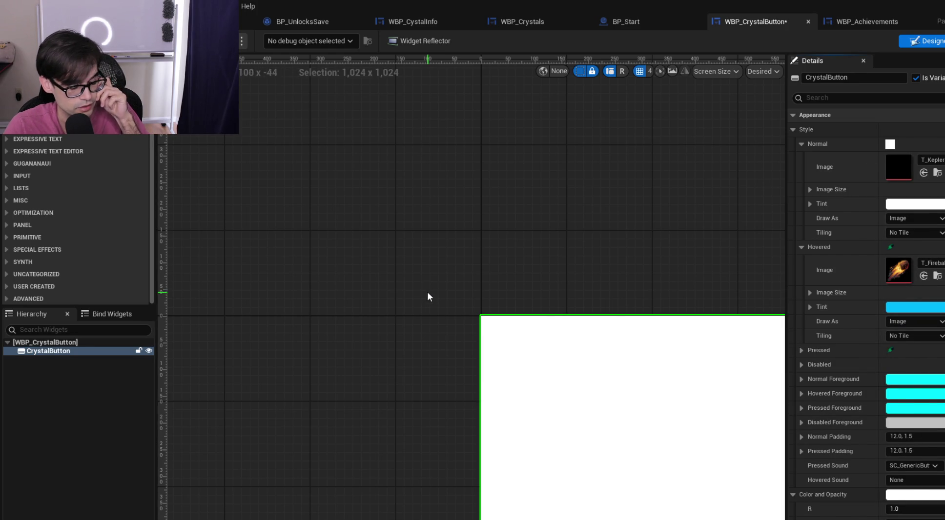
Set the Hovered style image to T_KeplerIcon and save the crystal button blueprint
drag(613, 293, 495, 245)
click(899, 270)
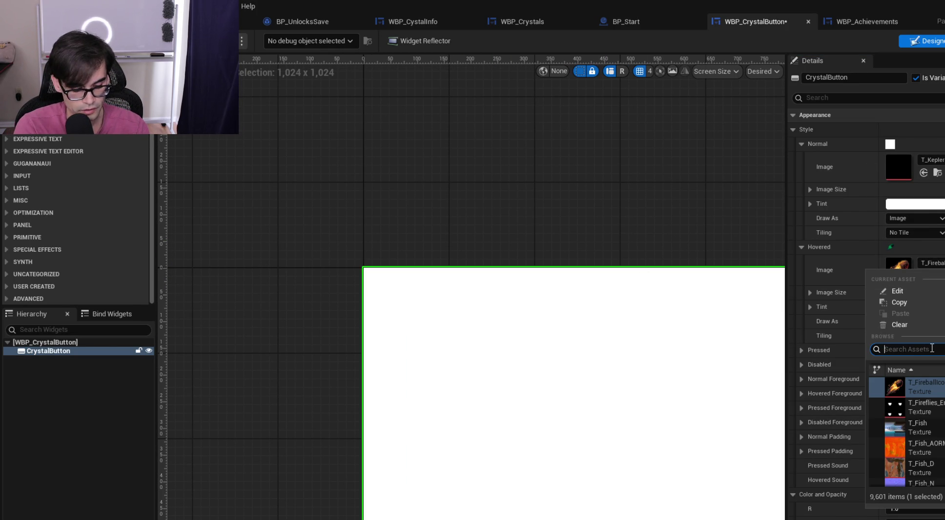
click(928, 407)
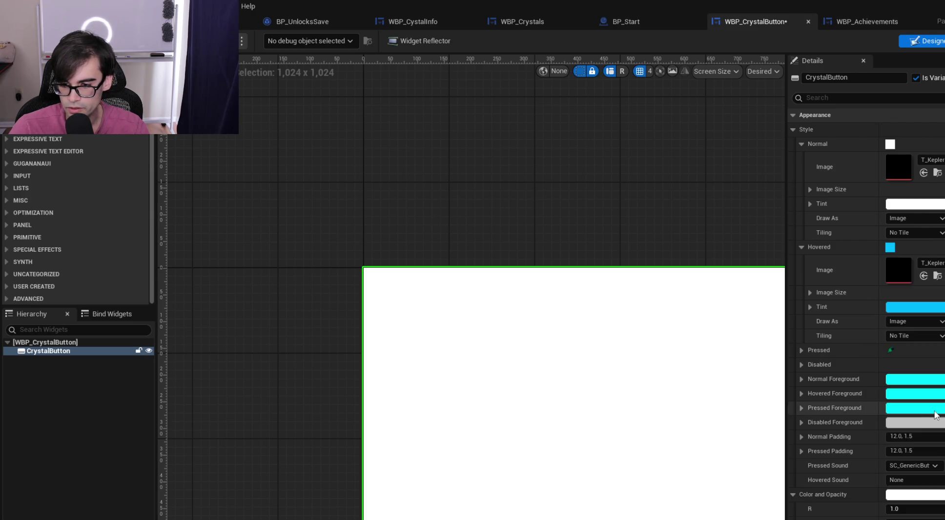
key(ctrl+s)
Preview the T_KeplerIcon texture, then go back to the crystal button's layout
double_click(897, 170)
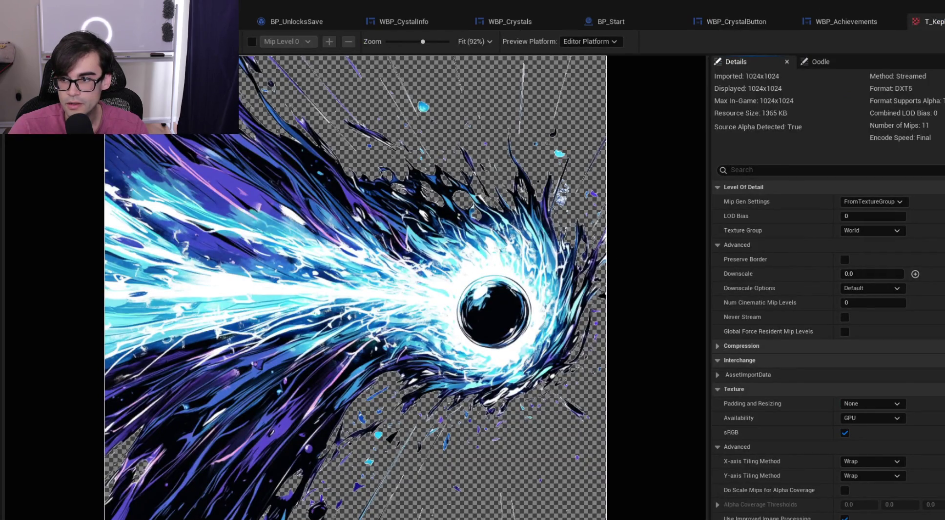
click(844, 21)
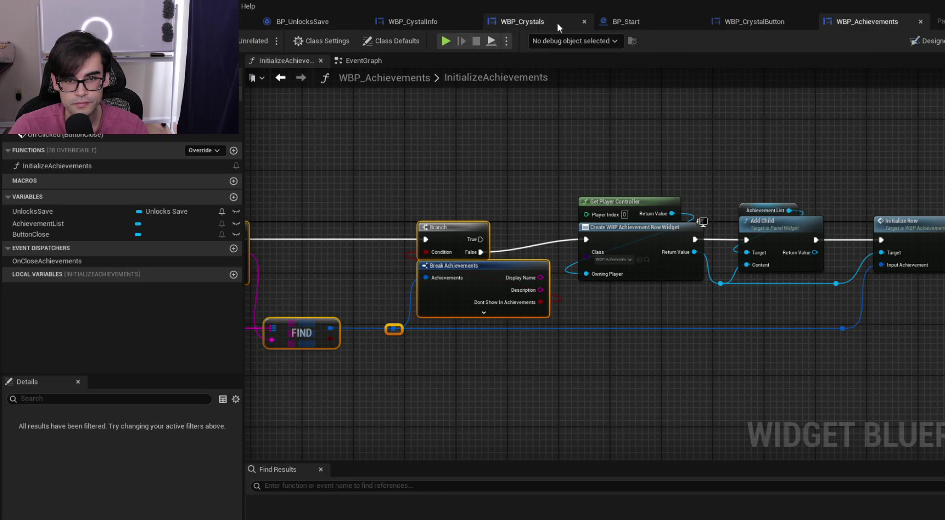
click(559, 25)
click(651, 22)
click(771, 24)
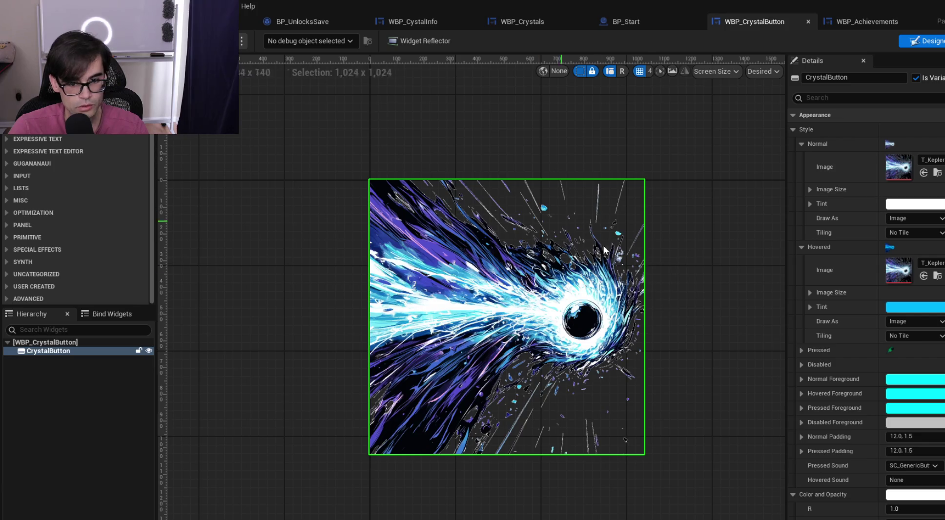
Assign T_Kepler as the Pressed style image, save, and return to the tower level
click(798, 143)
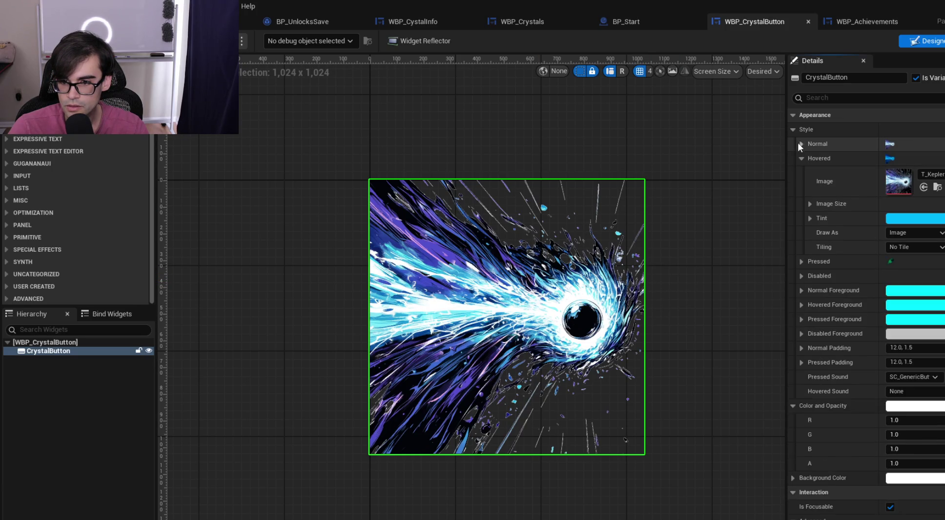
click(799, 159)
click(816, 173)
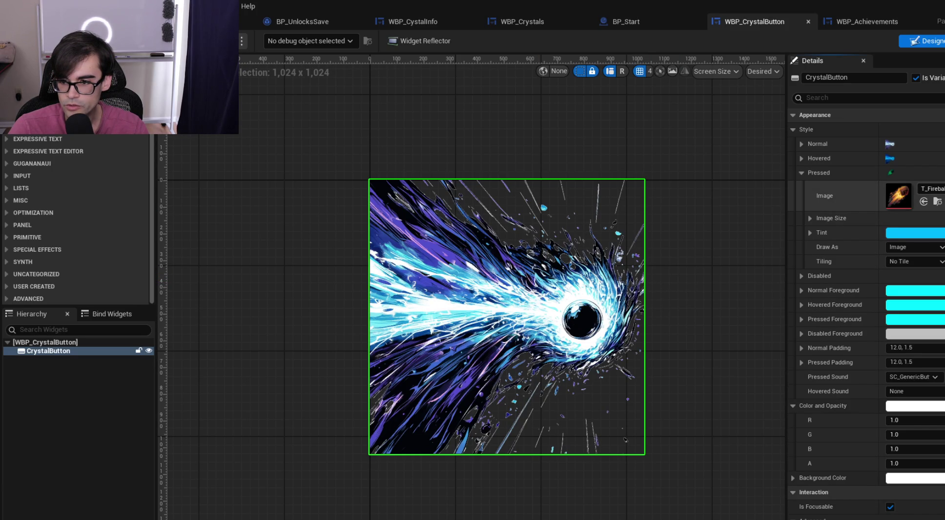
click(898, 196)
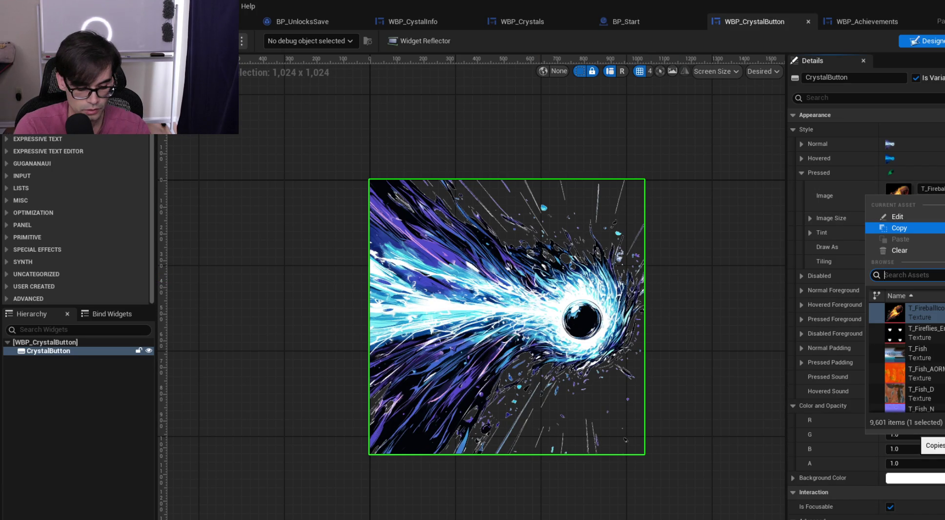
click(913, 332)
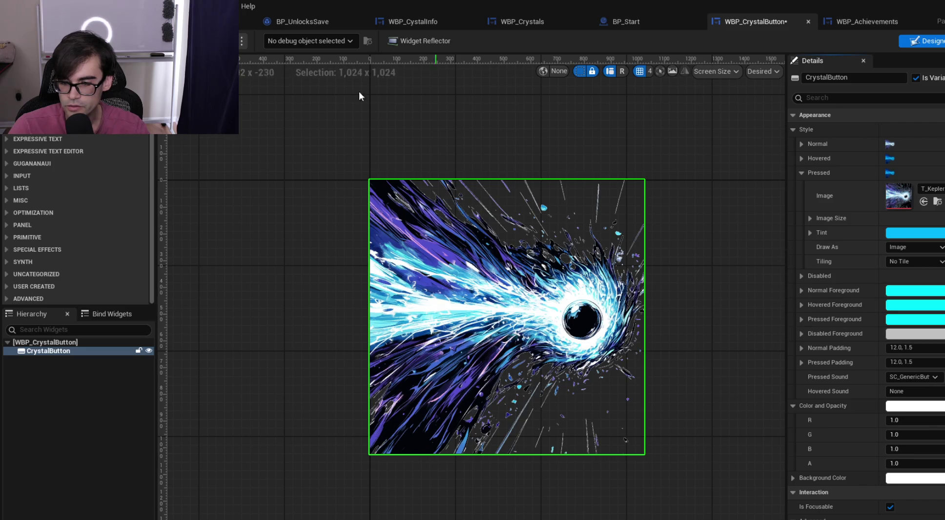
key(ctrl+s)
key(ctrl+Tab)
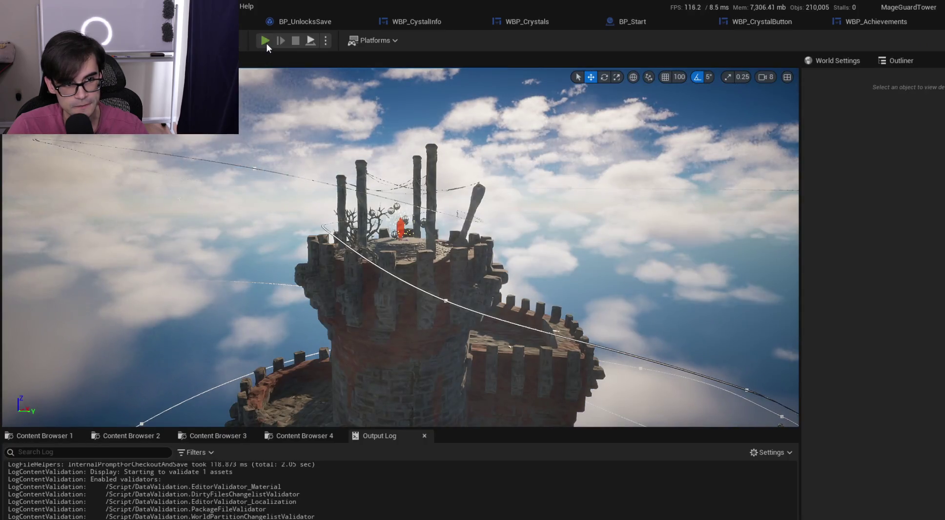
Play-test to see the Kepler crystal button, then stop and reopen WBP_CrystalButton's designer
click(266, 43)
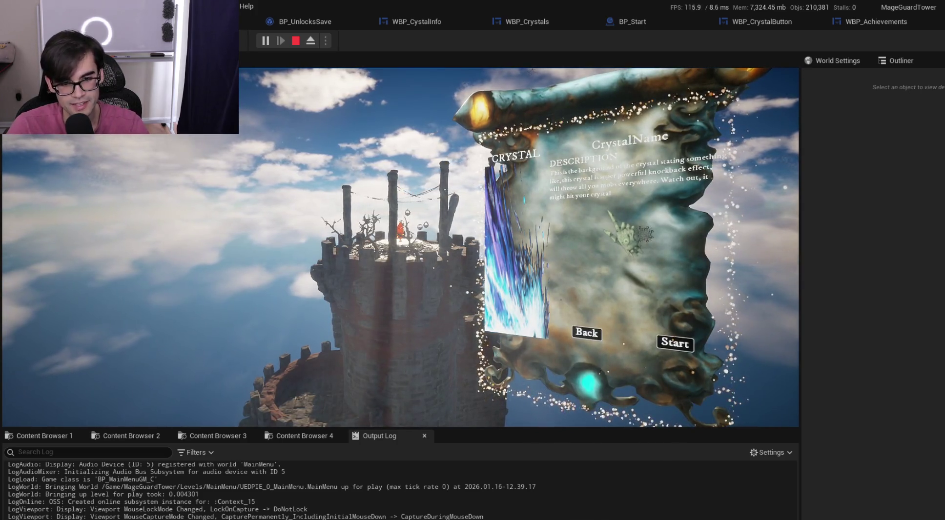
key(Escape)
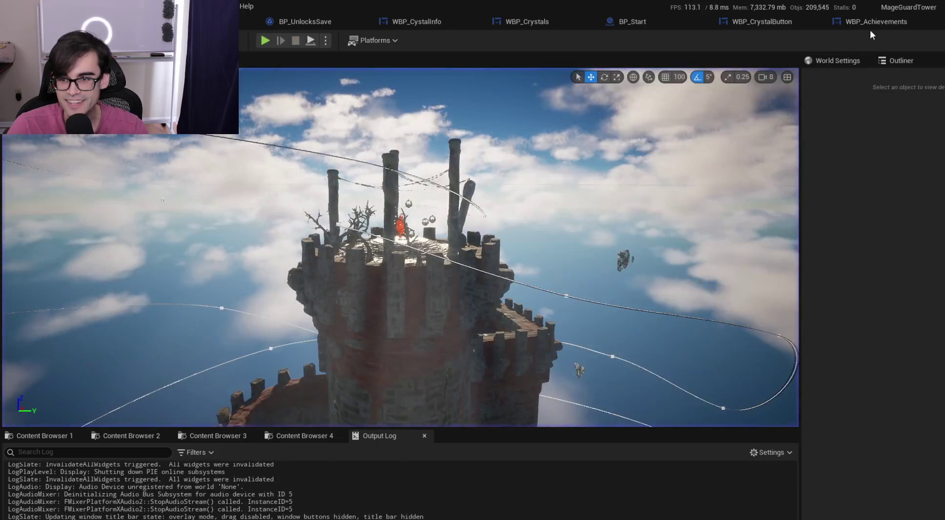
click(870, 27)
click(742, 25)
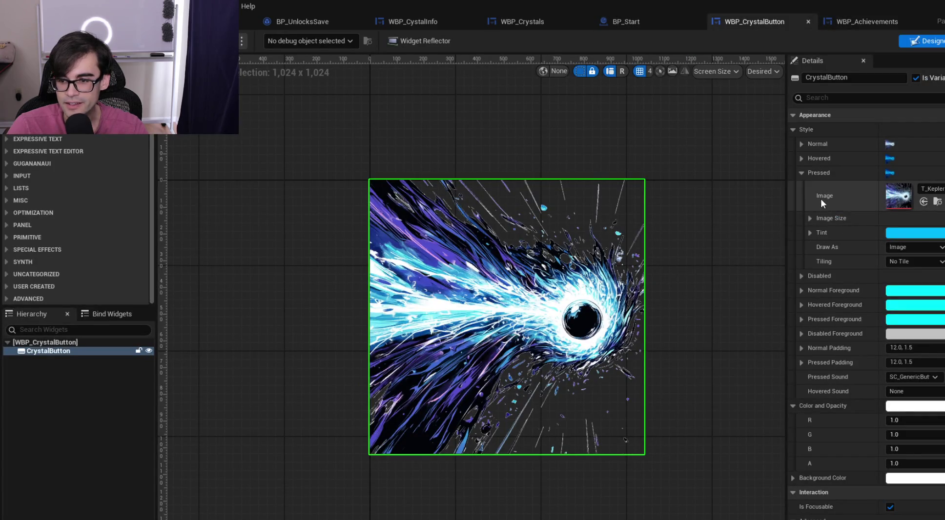
Check the image size values under the Pressed, Hovered and Normal styles
click(810, 218)
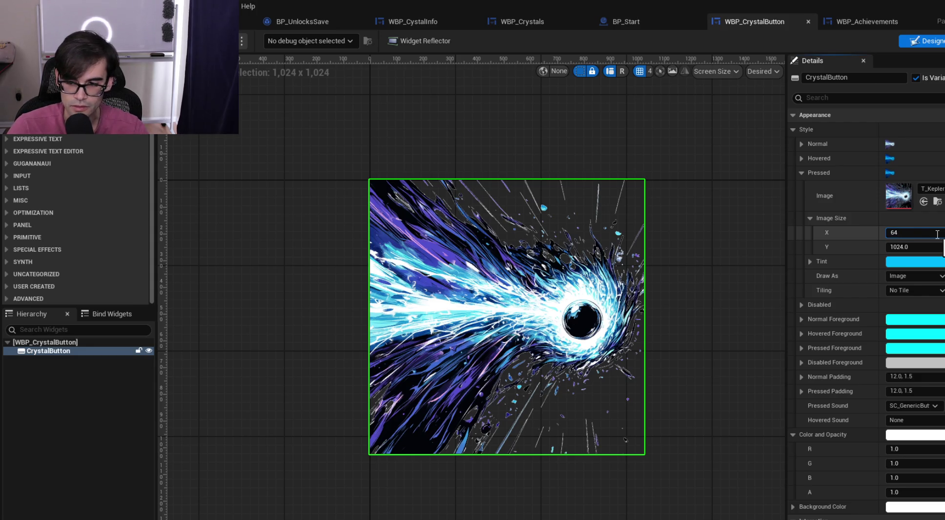
click(802, 173)
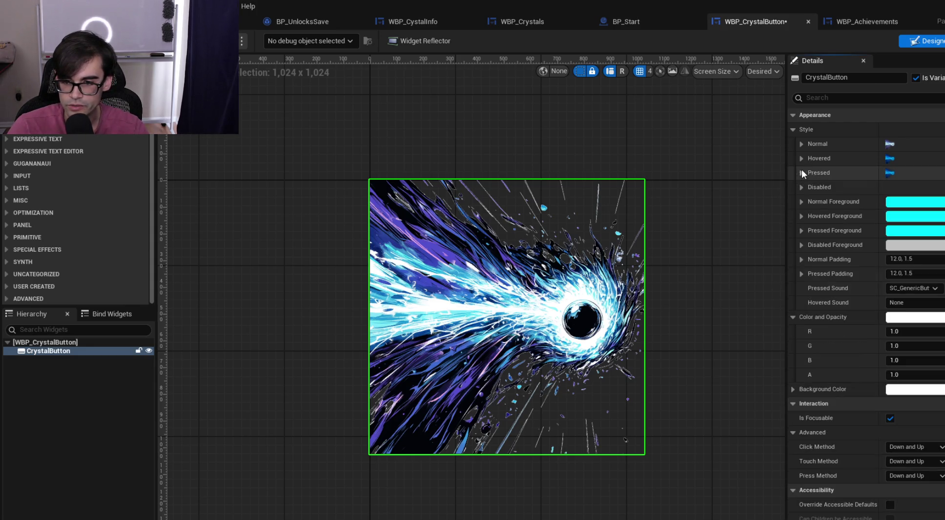
click(802, 159)
click(810, 204)
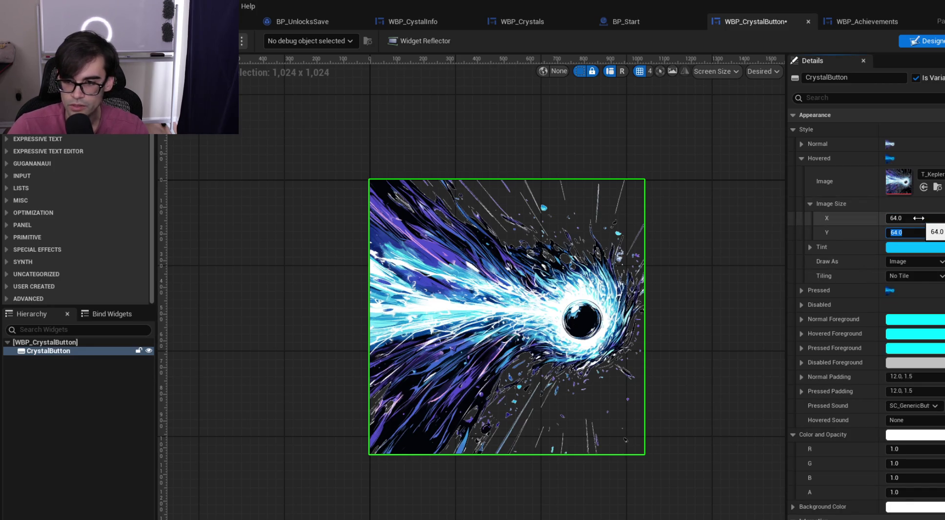
click(803, 159)
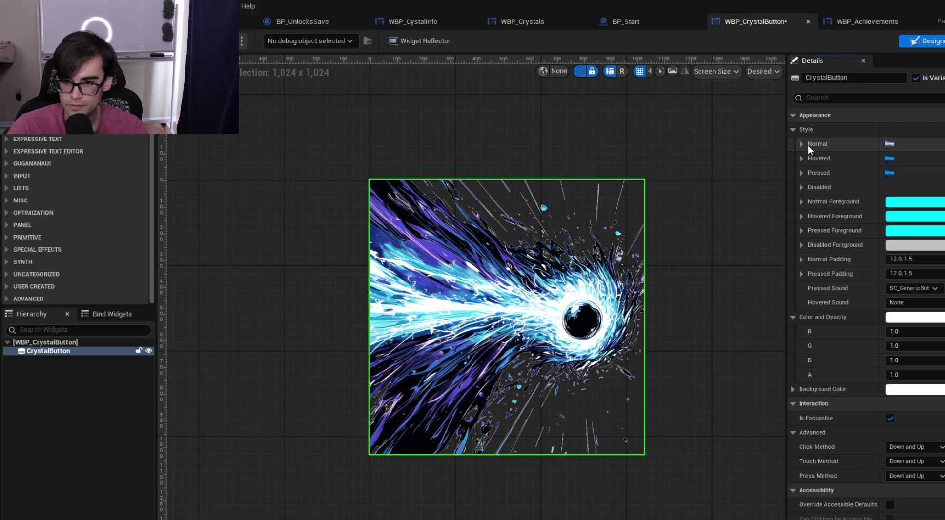
click(808, 144)
click(811, 190)
Set the Normal image size to 64 × 64 and switch to the SetStyles graph
click(907, 204)
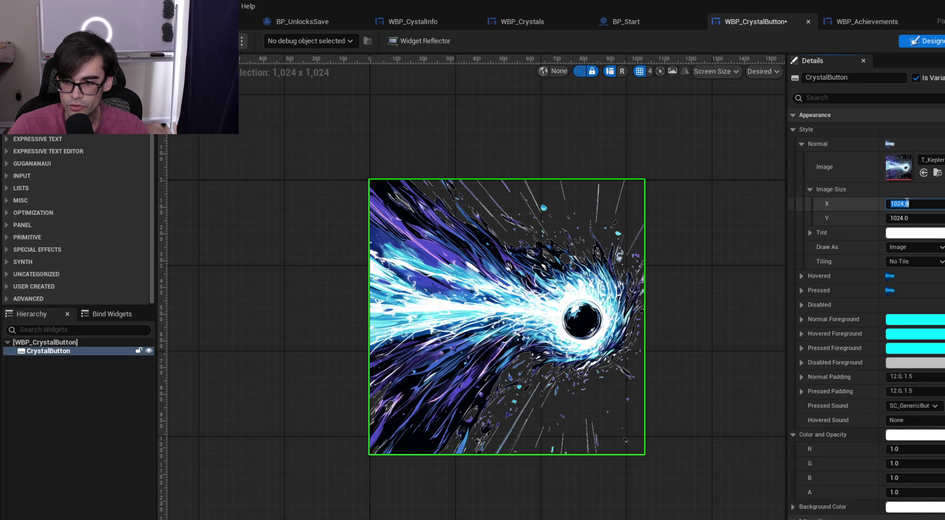
text(64)
key(Tab)
text(64)
key(Return)
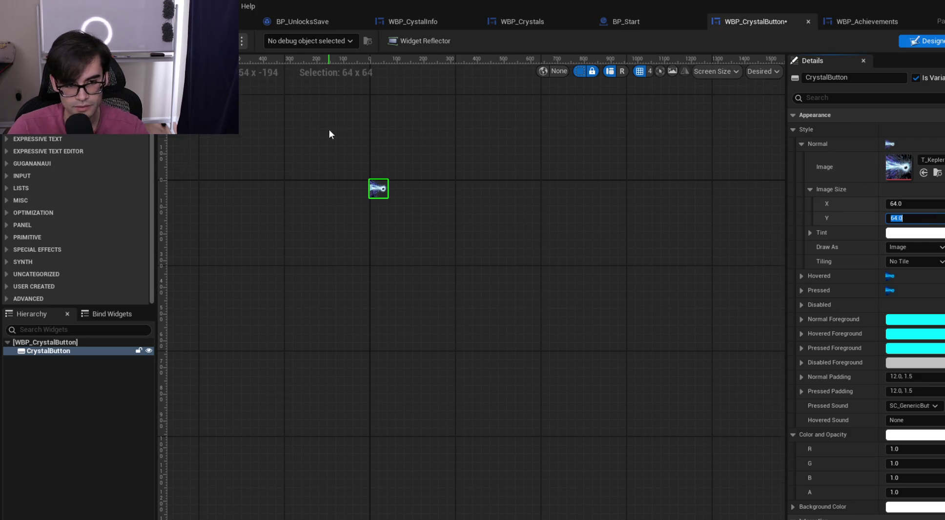
scroll(329, 134, up, 3)
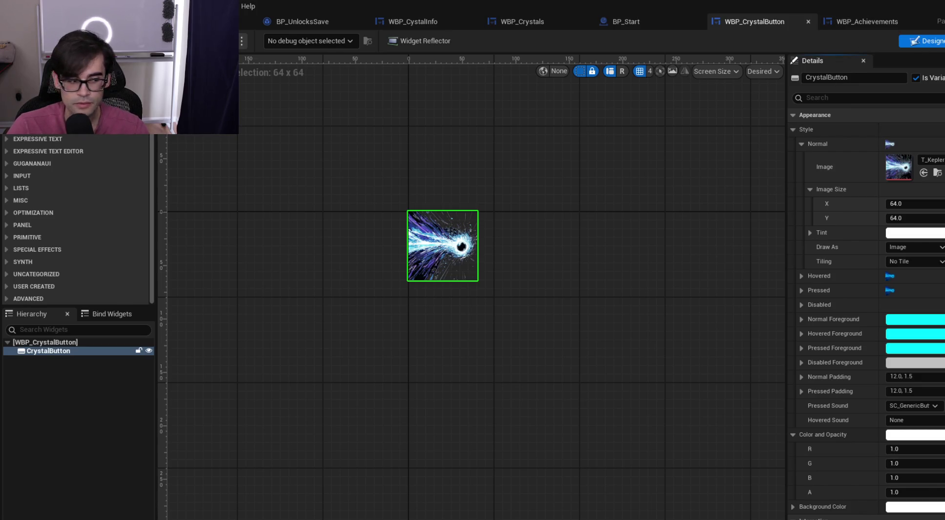
click(937, 41)
Inspect the StyleNormal variable's default image size in the SetStyles graph
scroll(613, 207, down, 2)
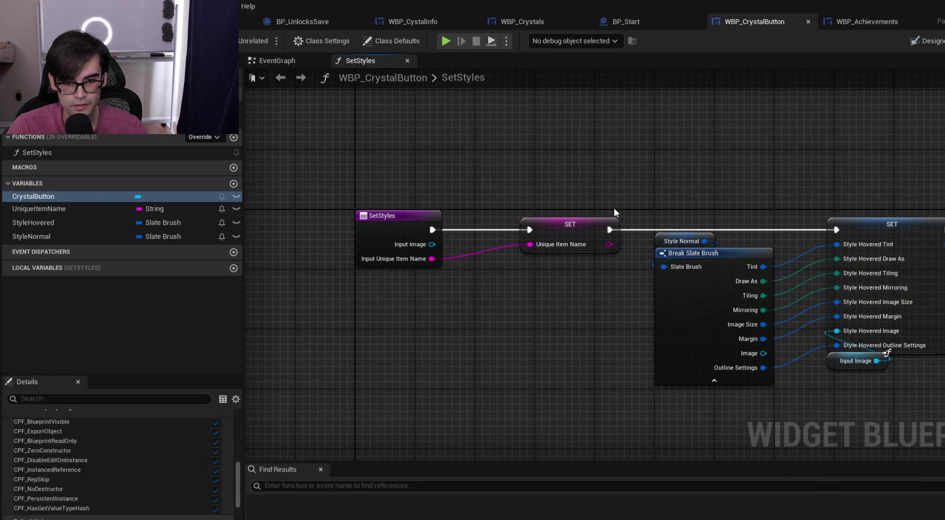
scroll(565, 207, up, 2)
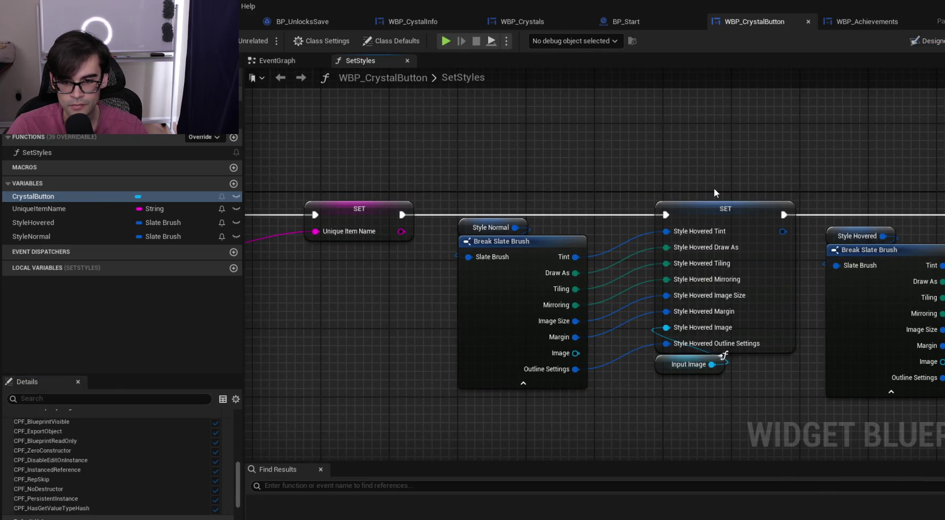
scroll(714, 189, down, 2)
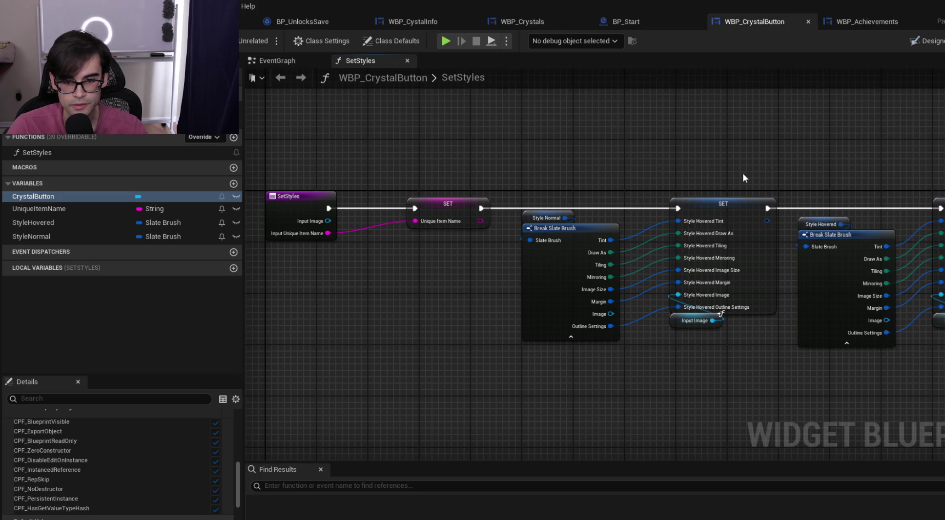
scroll(611, 218, up, 2)
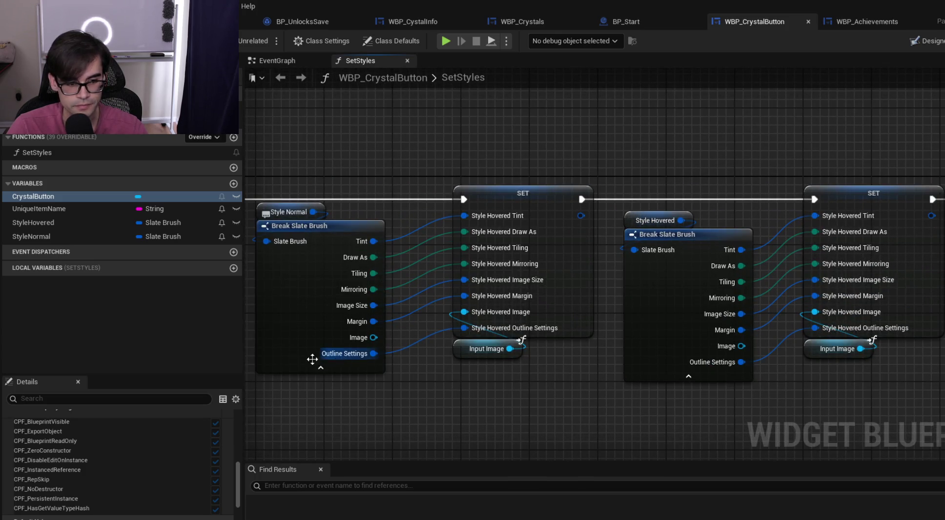
scroll(90, 483, down, 3)
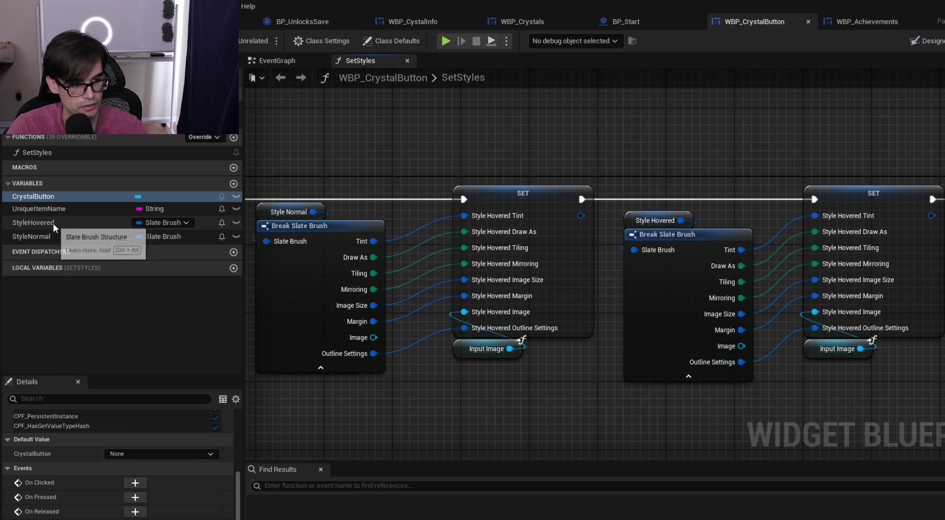
click(53, 236)
scroll(69, 483, down, 5)
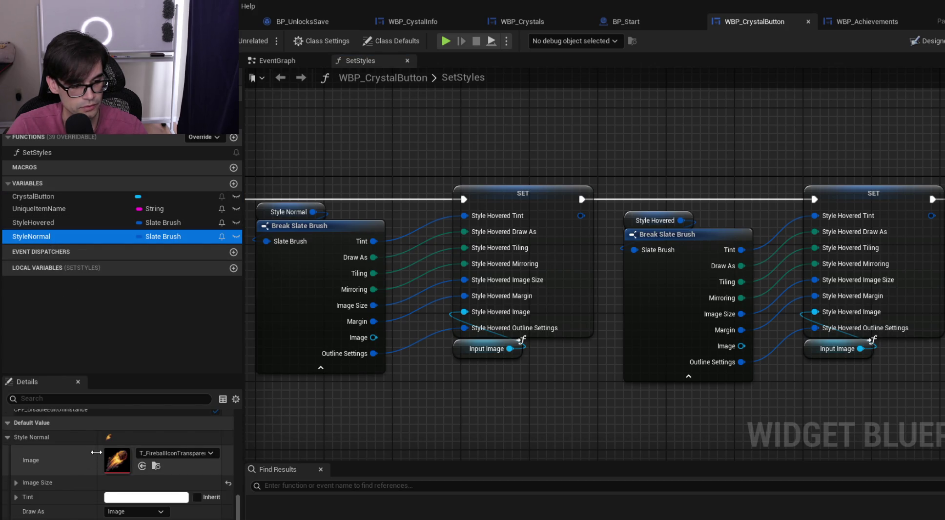
click(16, 483)
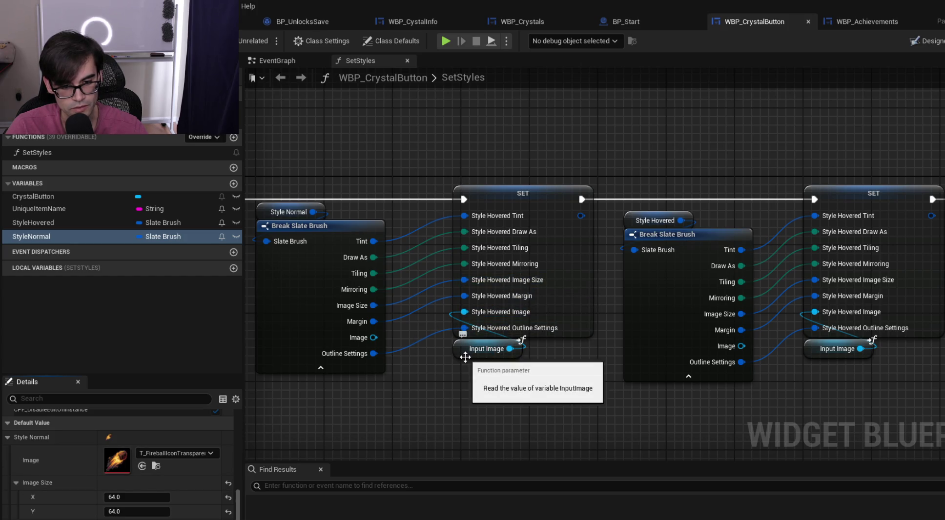
Center the view on the Set Style node and pull a wire from its exec output
click(465, 358)
mouse_move(393, 261)
mouse_down()
mouse_move(615, 268)
mouse_move(690, 181)
mouse_move(513, 207)
mouse_move(624, 206)
mouse_move(528, 222)
mouse_move(378, 209)
mouse_up()
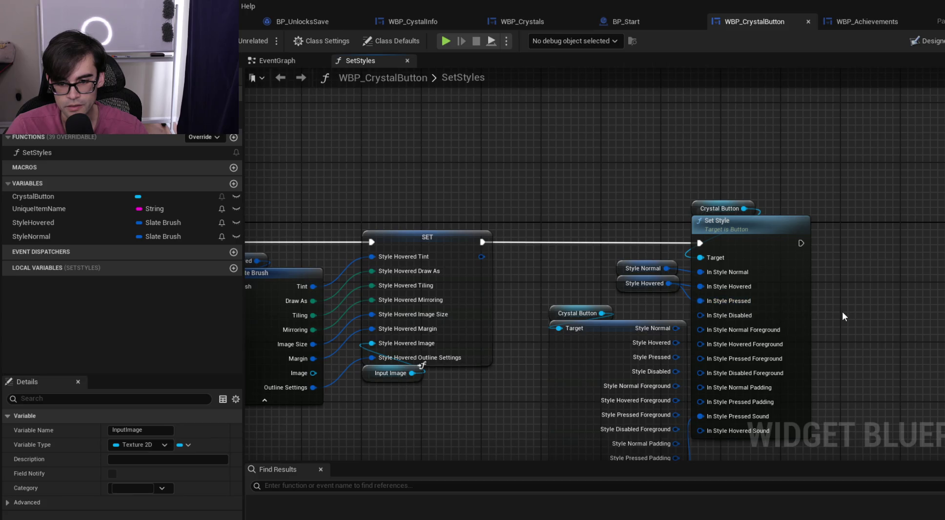
scroll(841, 312, up, 1)
drag(846, 321, 807, 232)
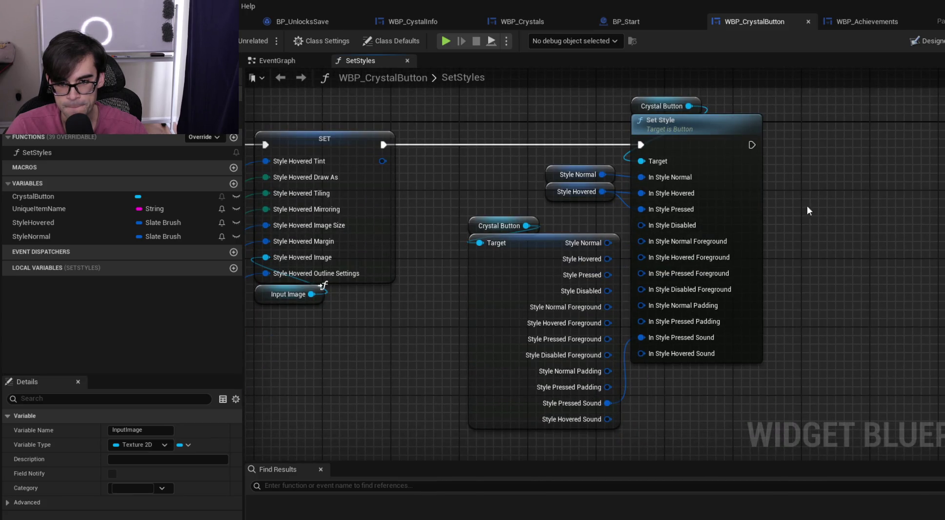
scroll(850, 230, down, 2)
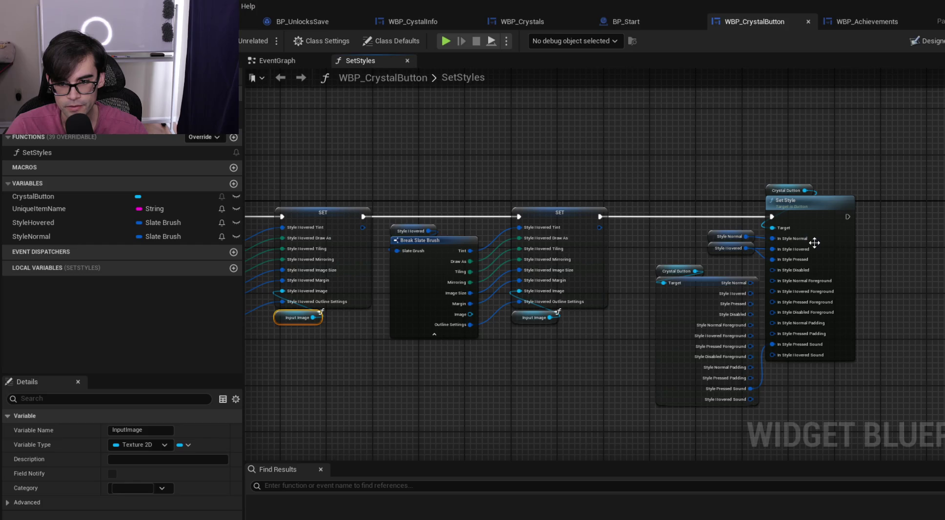
scroll(815, 243, up, 1)
drag(780, 196, 594, 196)
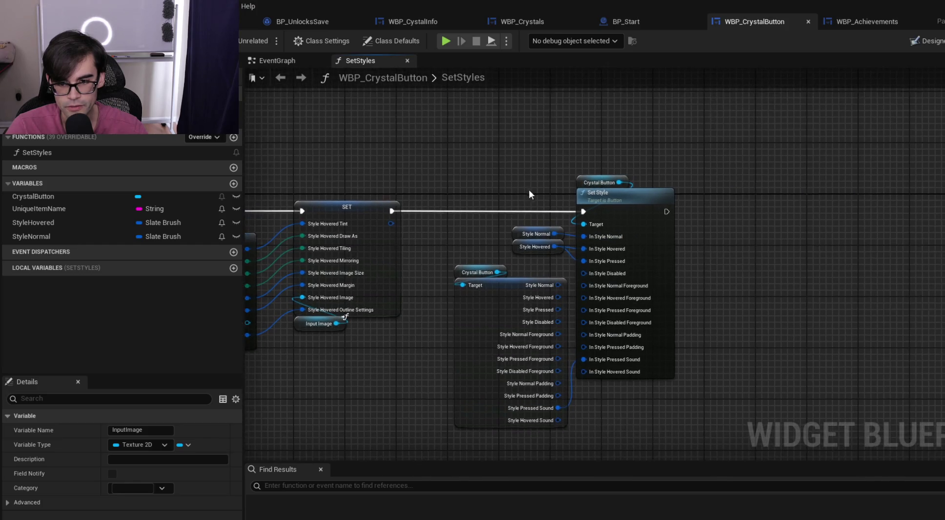
scroll(669, 203, up, 2)
drag(671, 202, 786, 186)
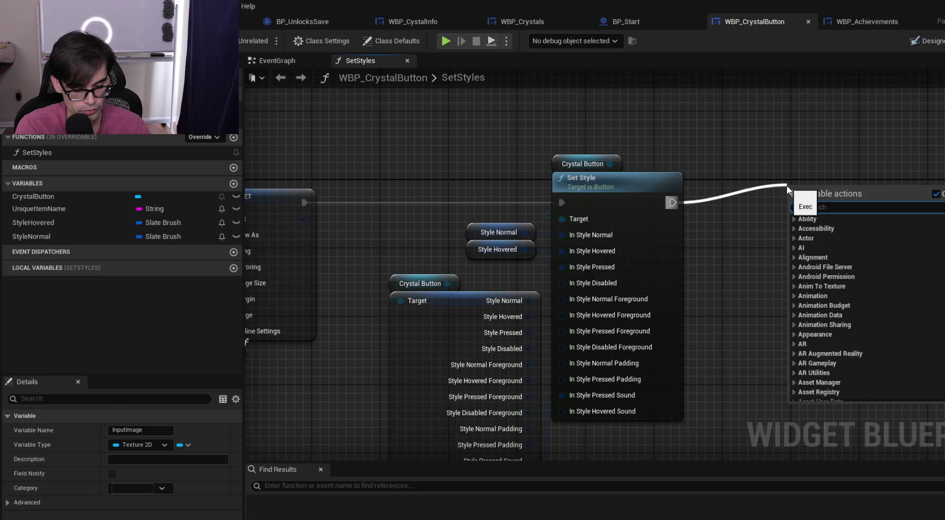
Add a Print String after Set Style reading 'make sure this is geting hit', then return to the level
text(proj)
key(Escape)
key(Return)
click(836, 220)
text(make sure th)
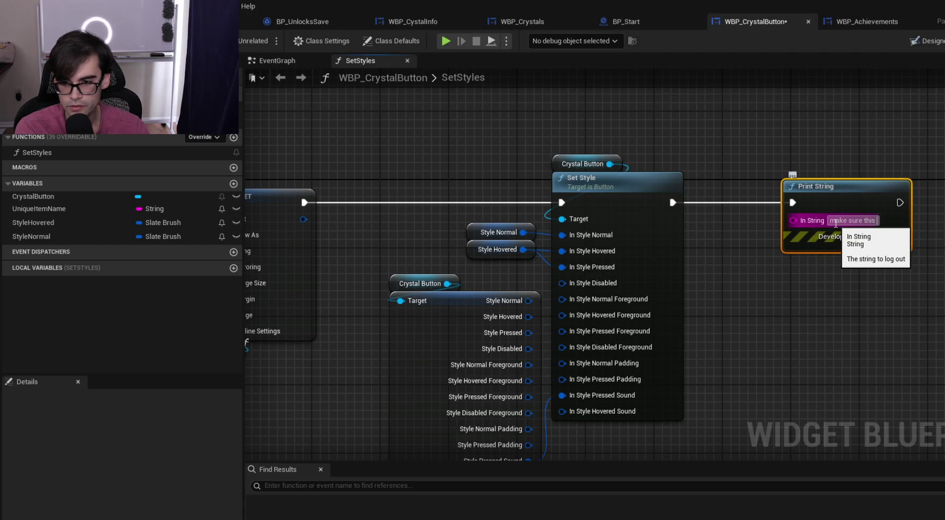
text(is acting l)
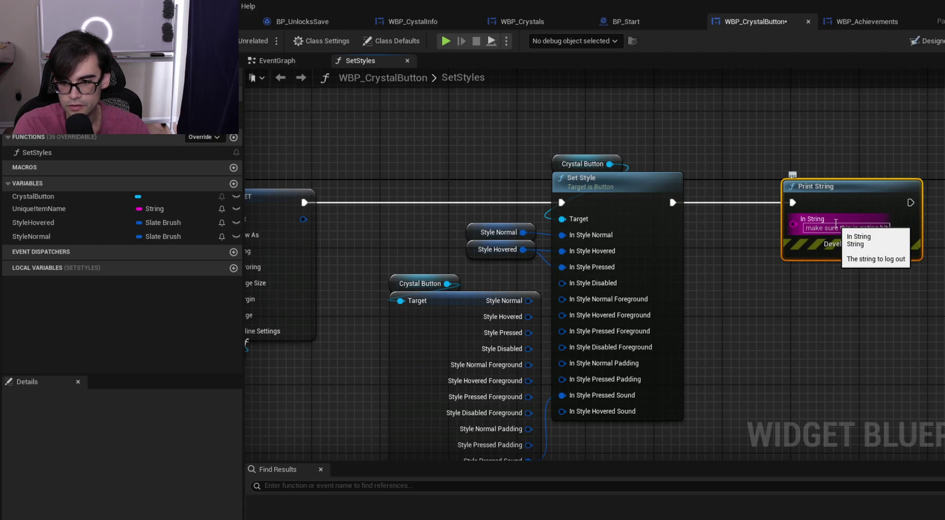
click(929, 146)
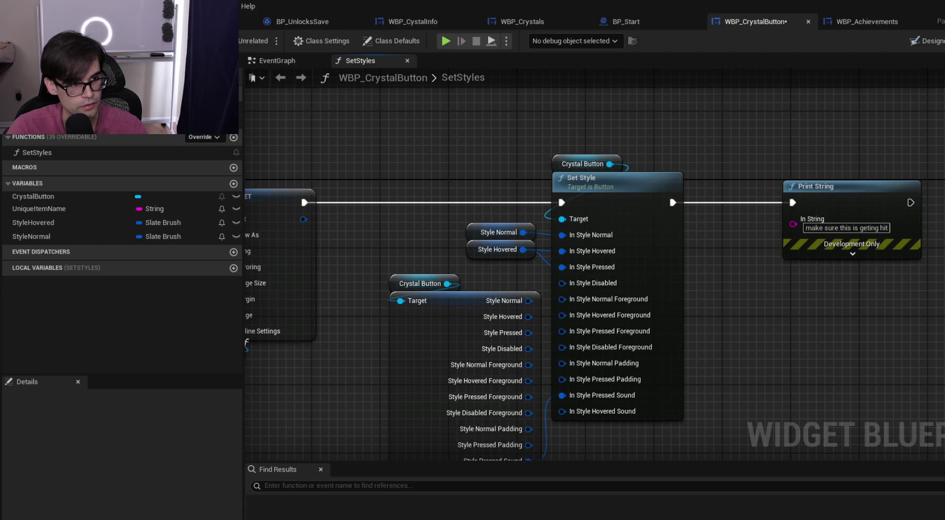
click(238, 24)
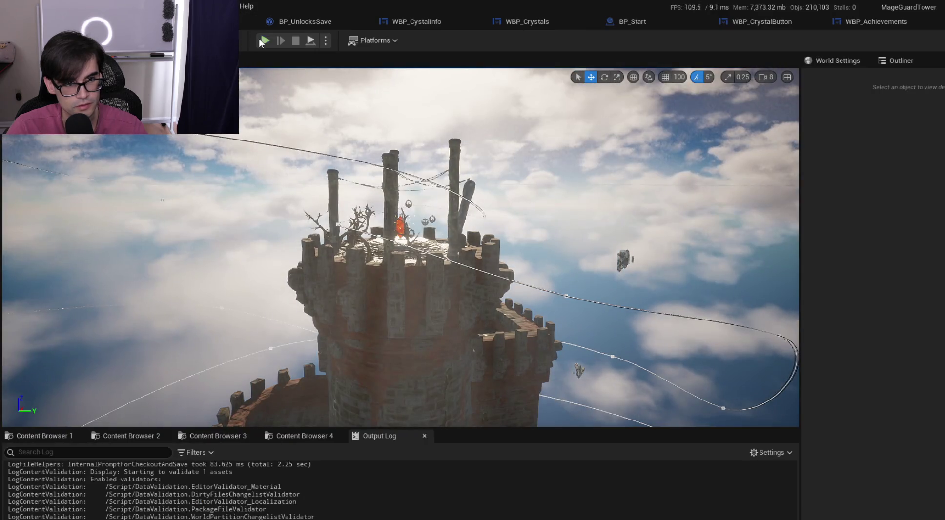
click(259, 39)
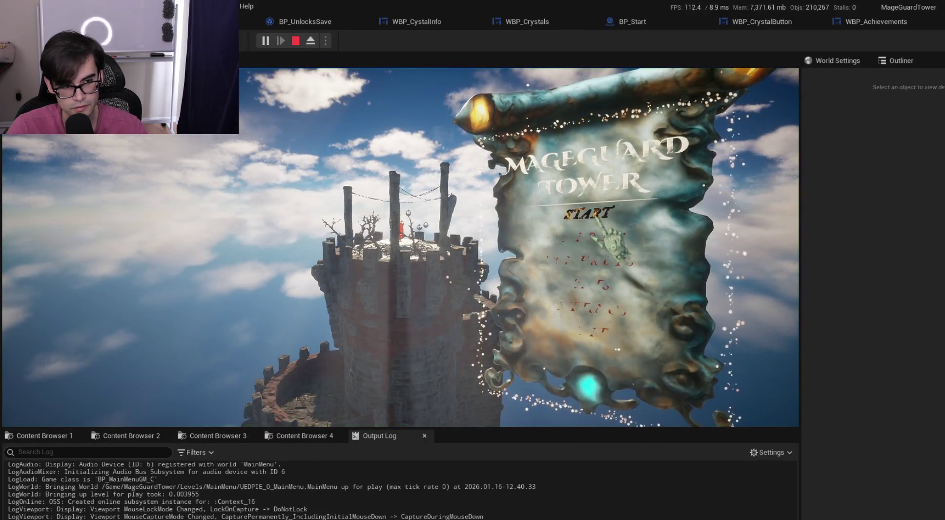
click(596, 218)
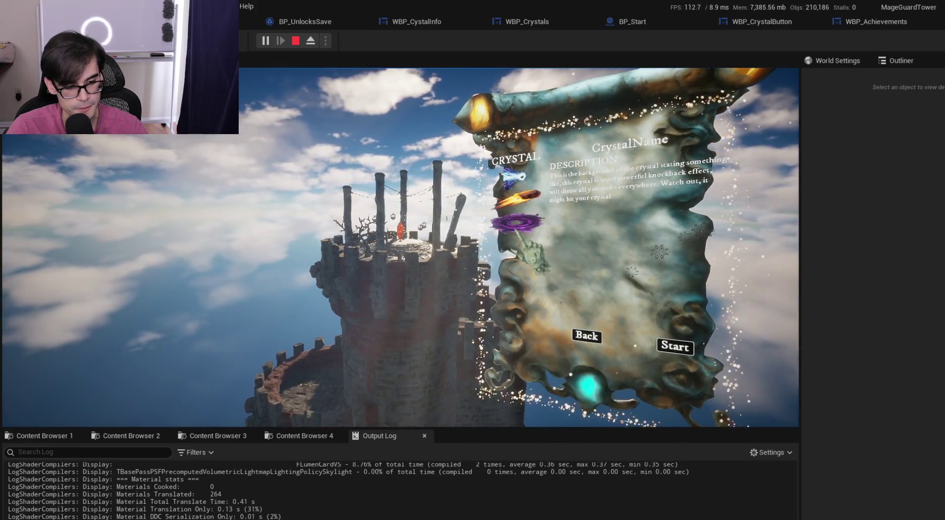
right_click(499, 501)
click(541, 381)
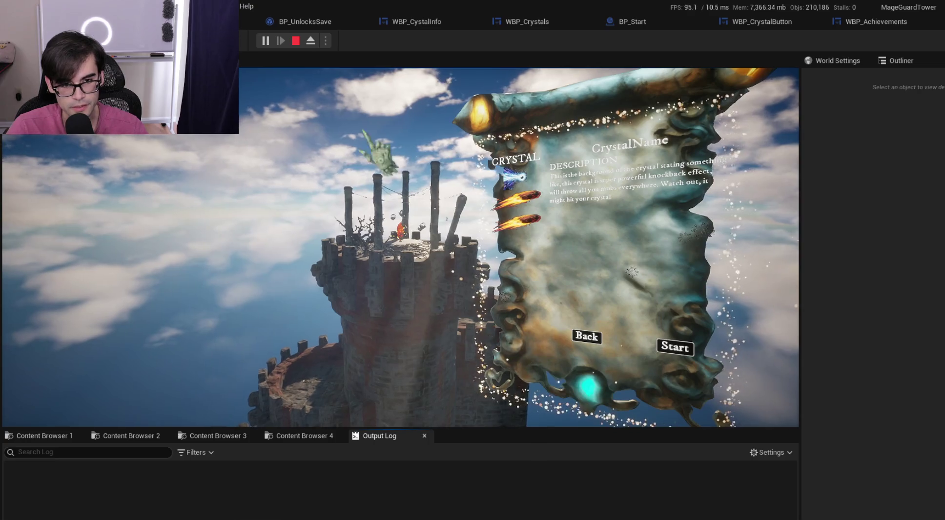
click(296, 43)
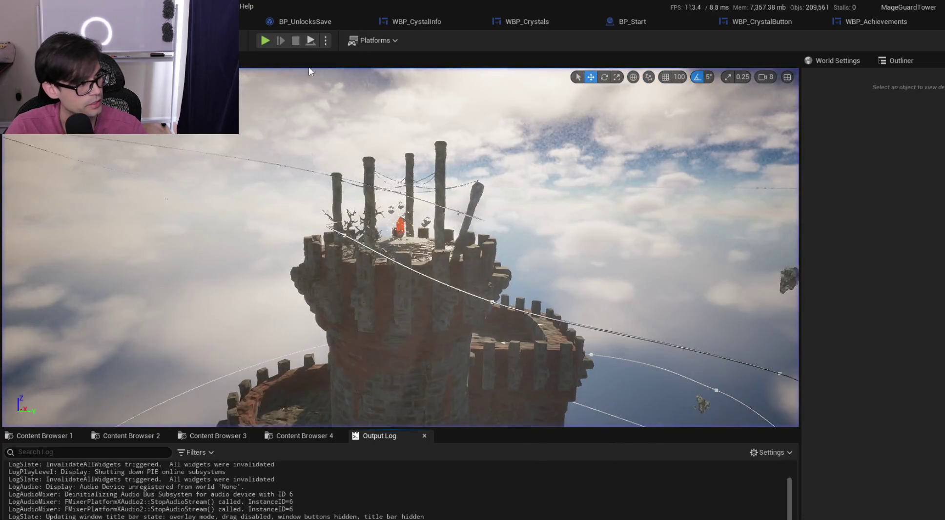
click(877, 23)
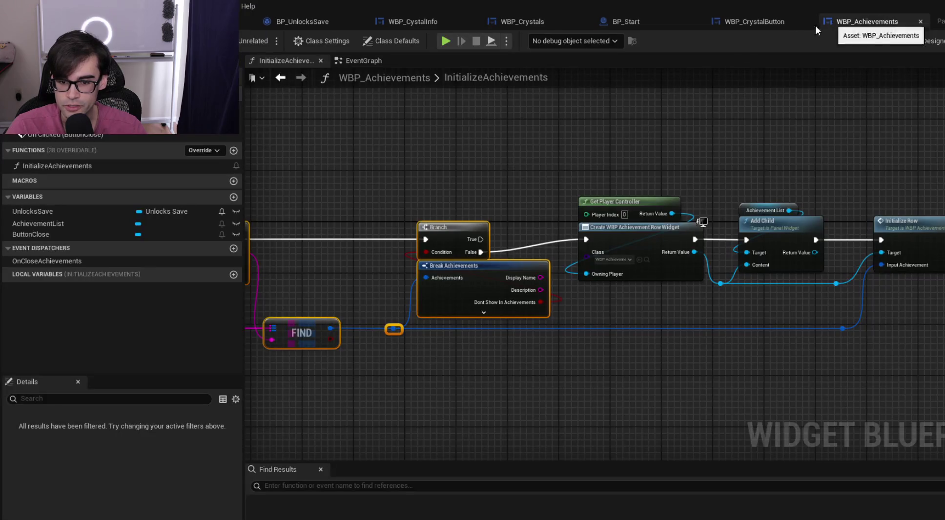
Delete the Print String debug node from SetStyles and save WBP_CrystalButton
click(759, 20)
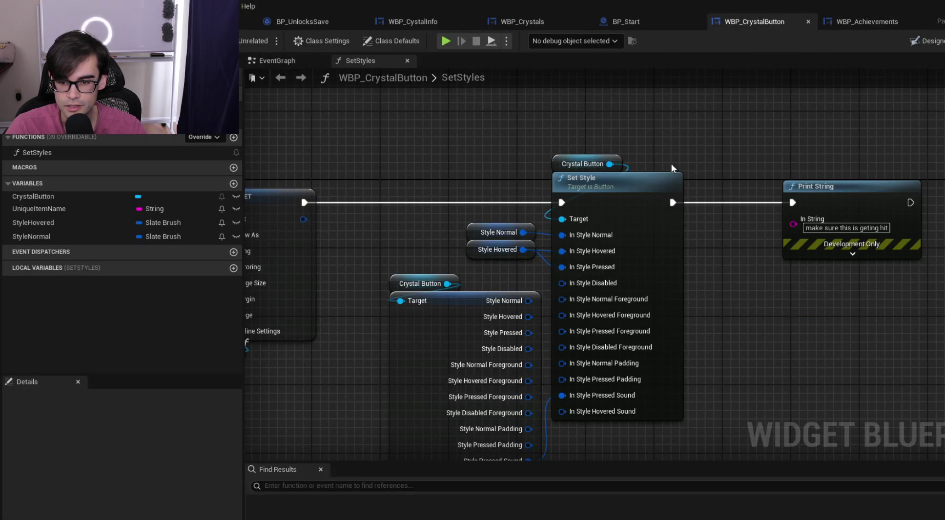
scroll(785, 144, down, 5)
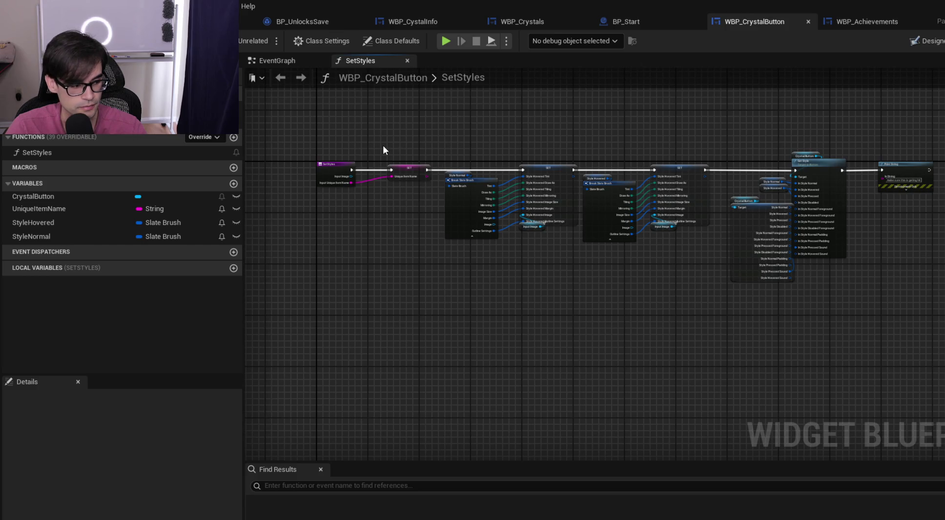
scroll(384, 139, up, 4)
scroll(526, 156, down, 2)
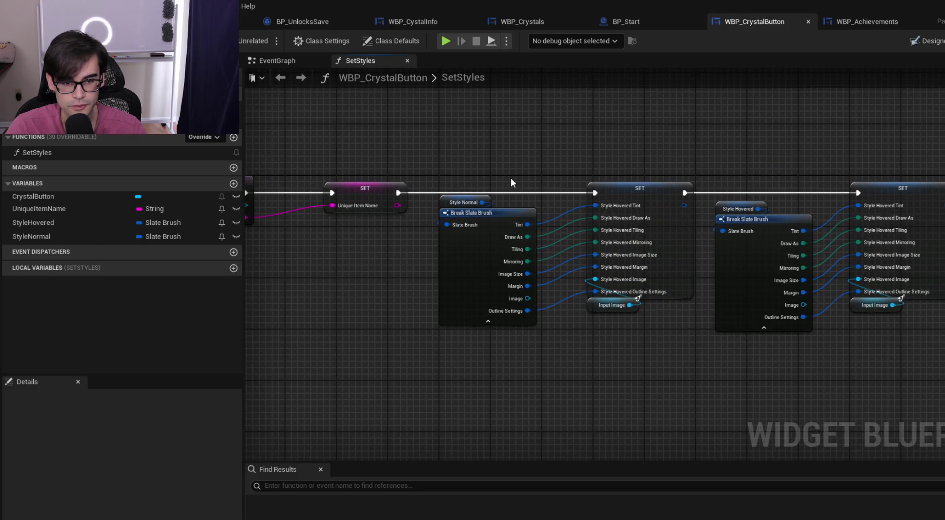
mouse_move(492, 146)
mouse_down()
mouse_move(942, 327)
mouse_move(943, 342)
mouse_move(937, 324)
mouse_up()
scroll(830, 230, up, 2)
click(830, 230)
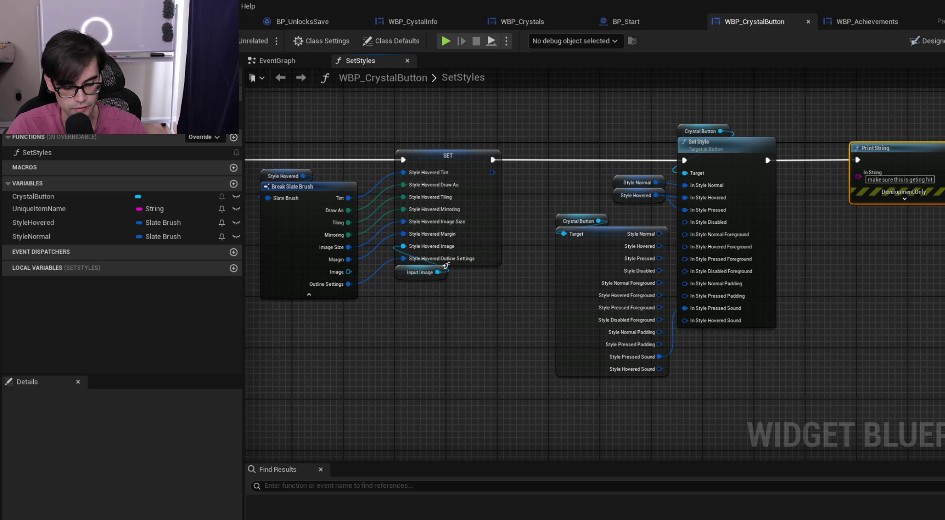
key(Delete)
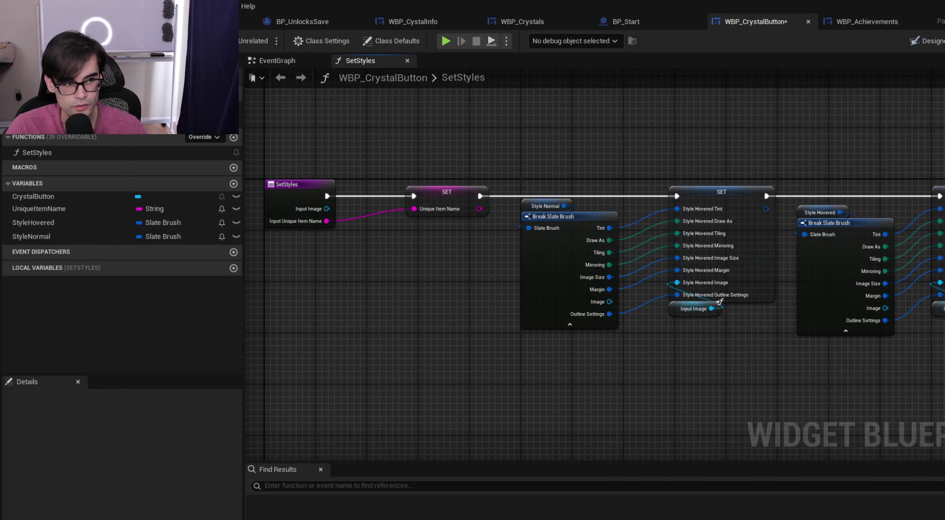
key(ctrl+s)
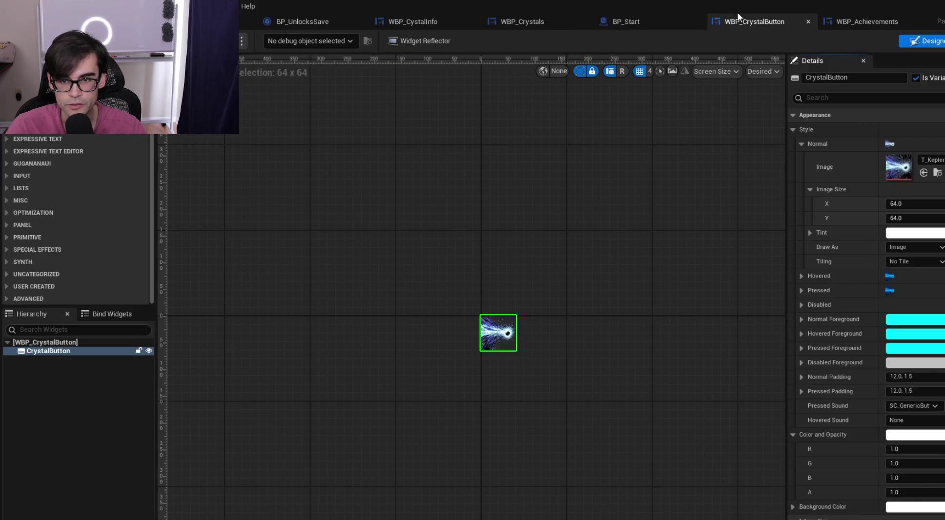
click(633, 22)
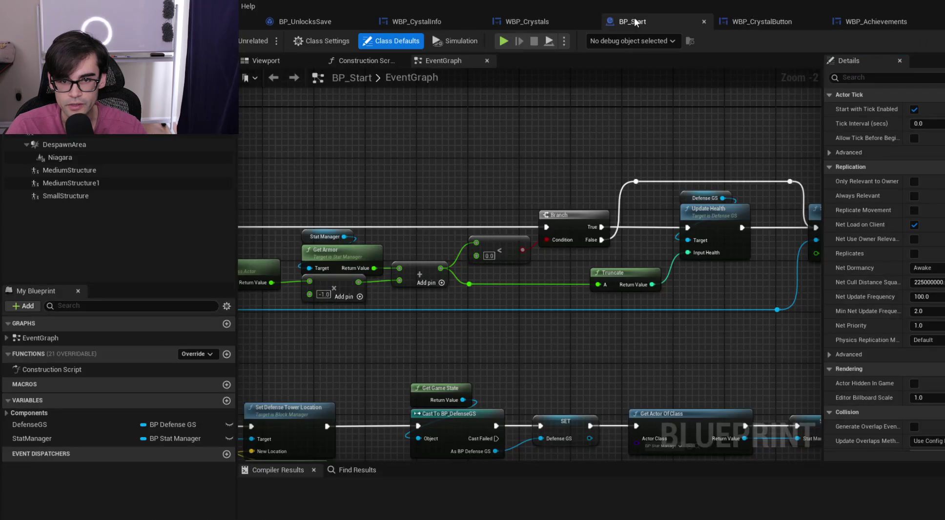
Delete the placeholder WBP Crystal Button from WBP_Crystals' CrystalColumn in the Designer
click(420, 24)
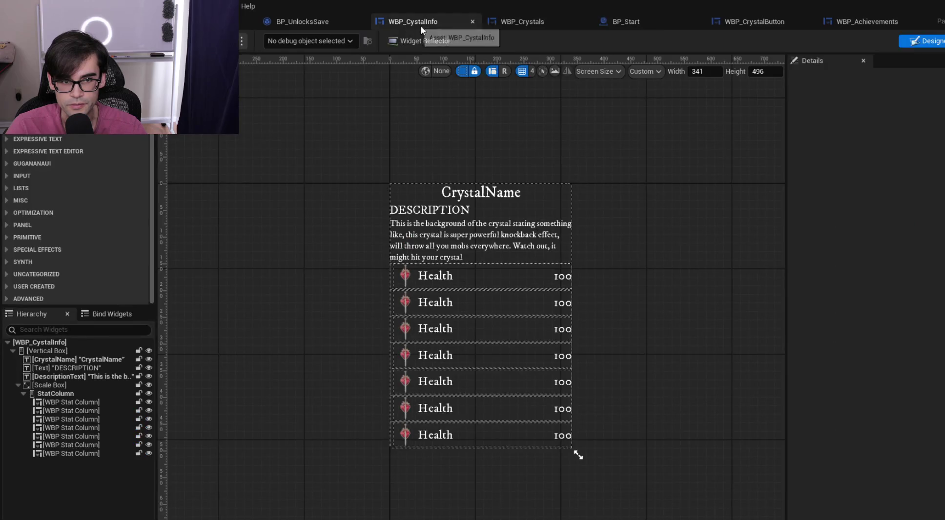
click(330, 24)
click(418, 20)
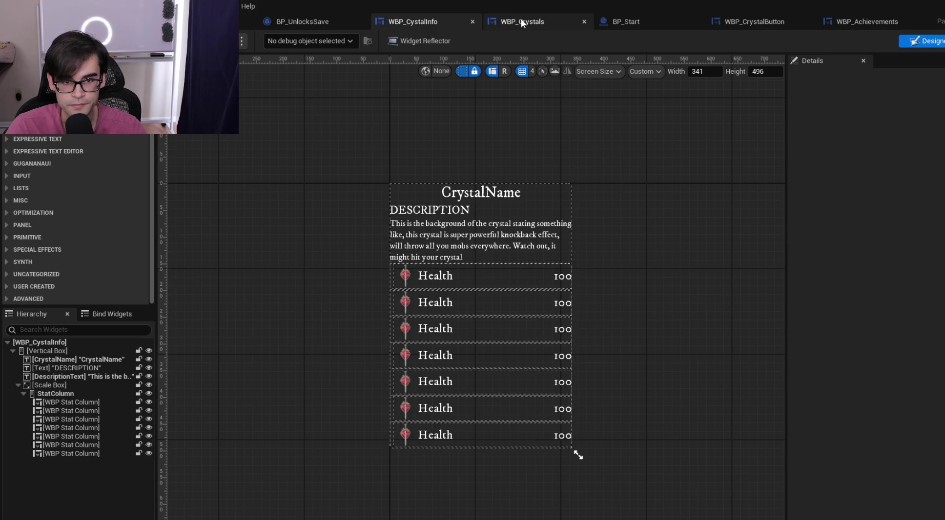
click(520, 20)
key(shift+F4)
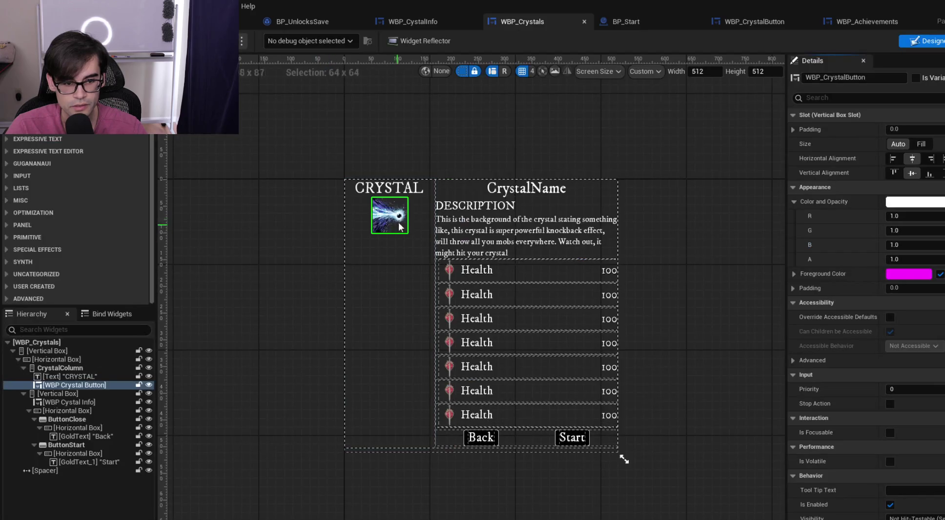
key(Delete)
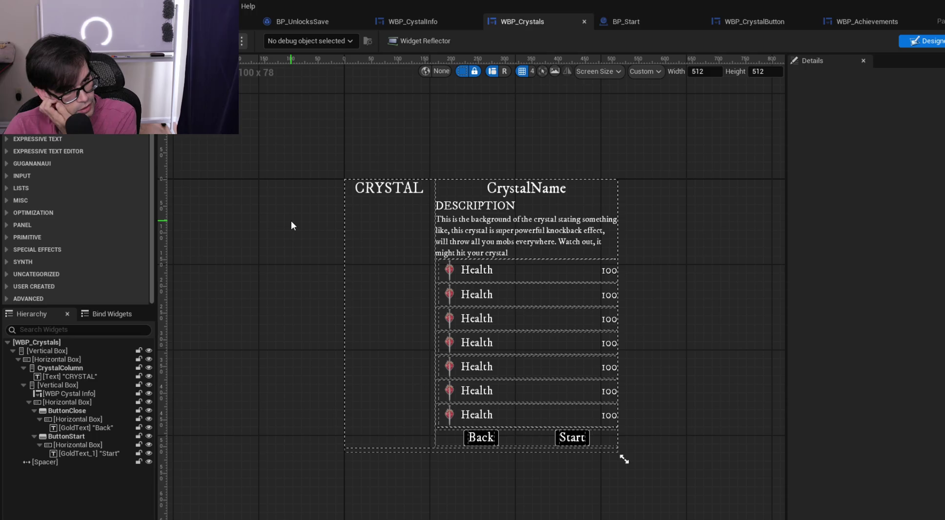
click(247, 22)
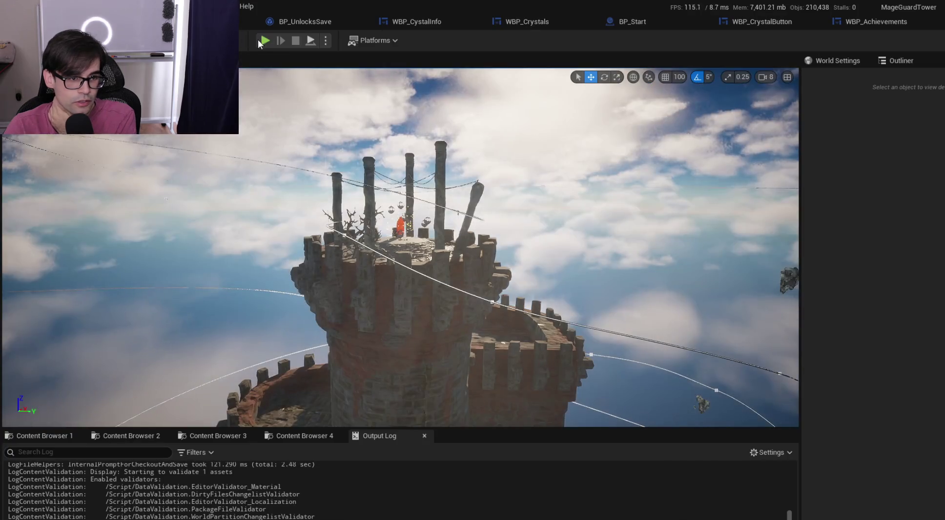
Play-test: choose START on the menu, then Start on the crystal page to load Defense
click(264, 42)
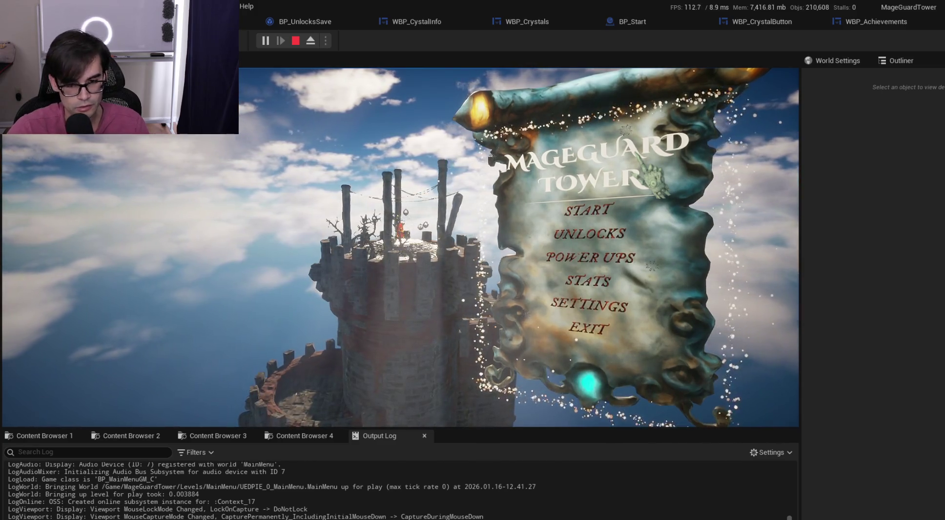
click(556, 210)
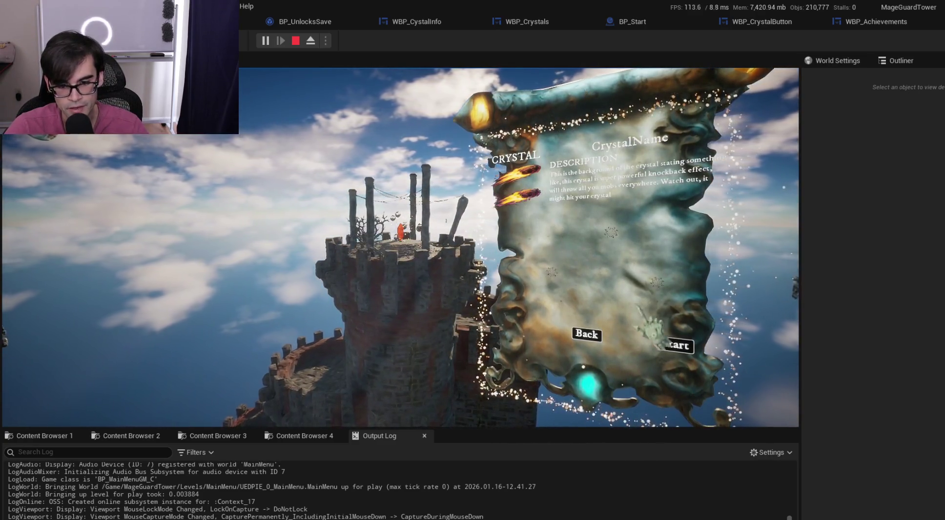
click(679, 348)
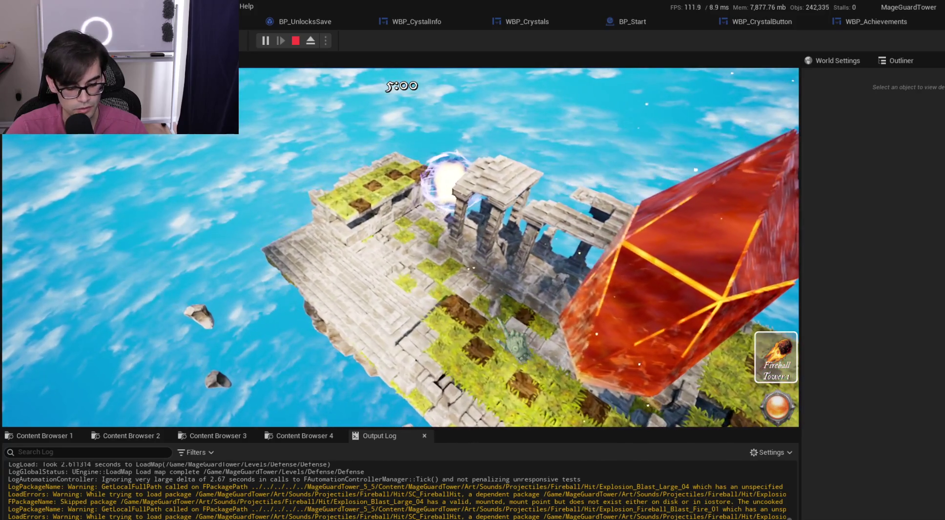
Pause and resume the game, then place a Fireball Tower on the island
key(Escape)
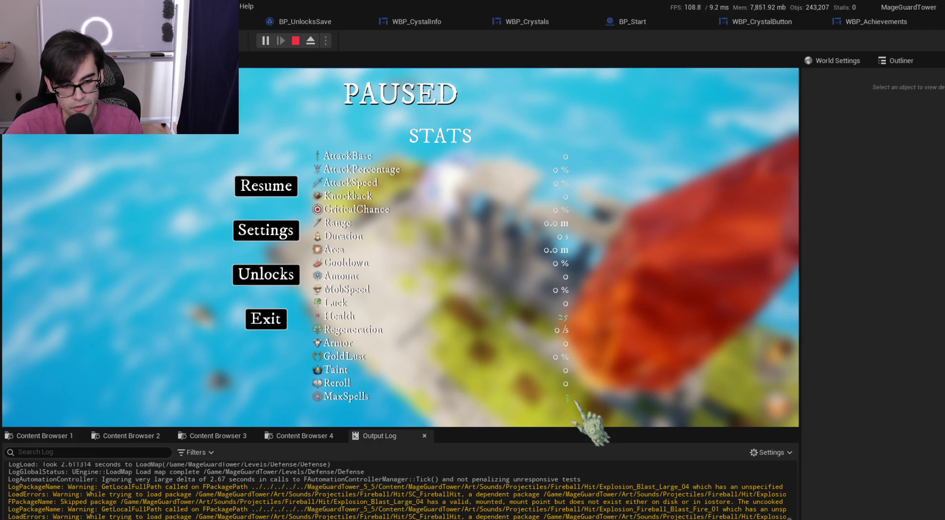
click(267, 188)
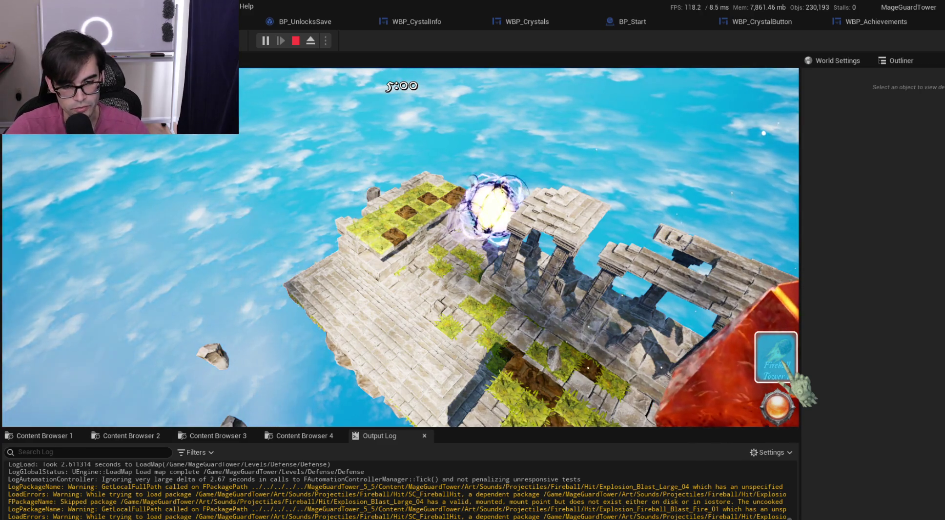
click(776, 358)
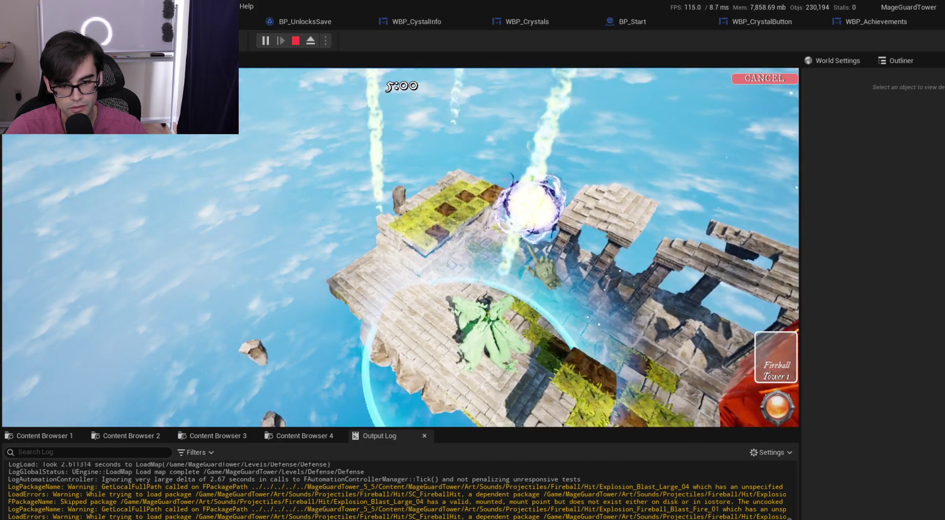
click(445, 190)
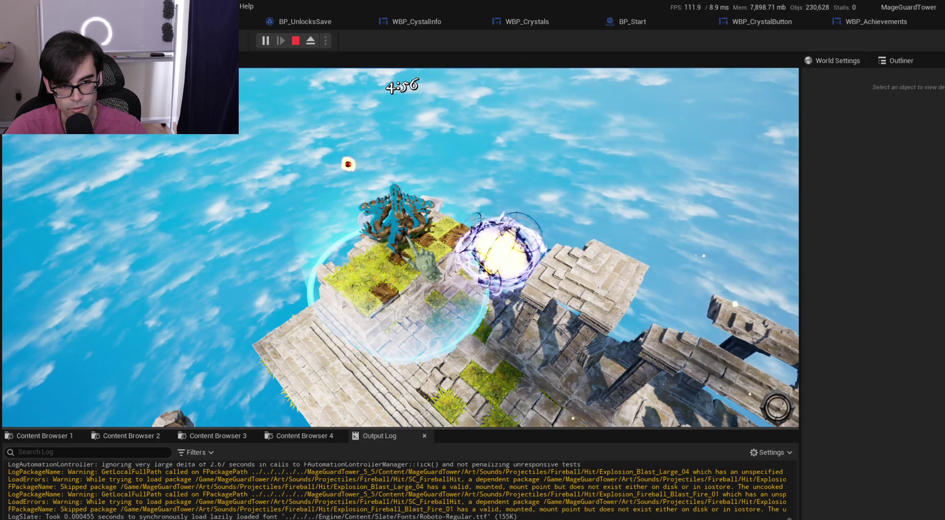
Pause and resume play once more, then end the play session
scroll(557, 337, up, 2)
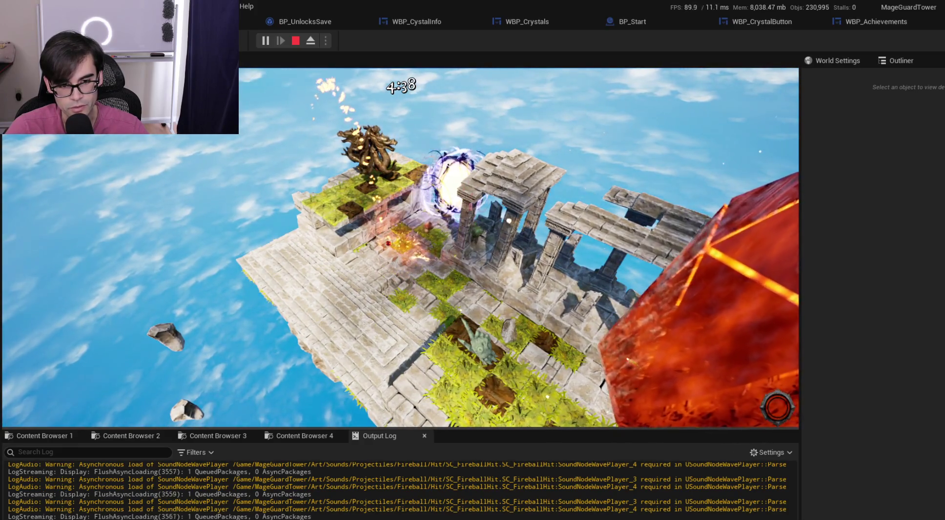
key(Escape)
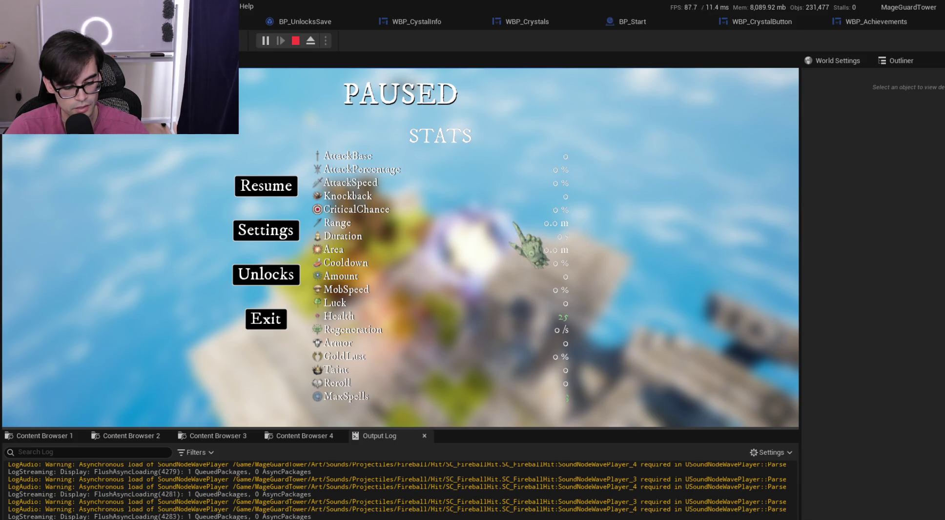
key(Escape)
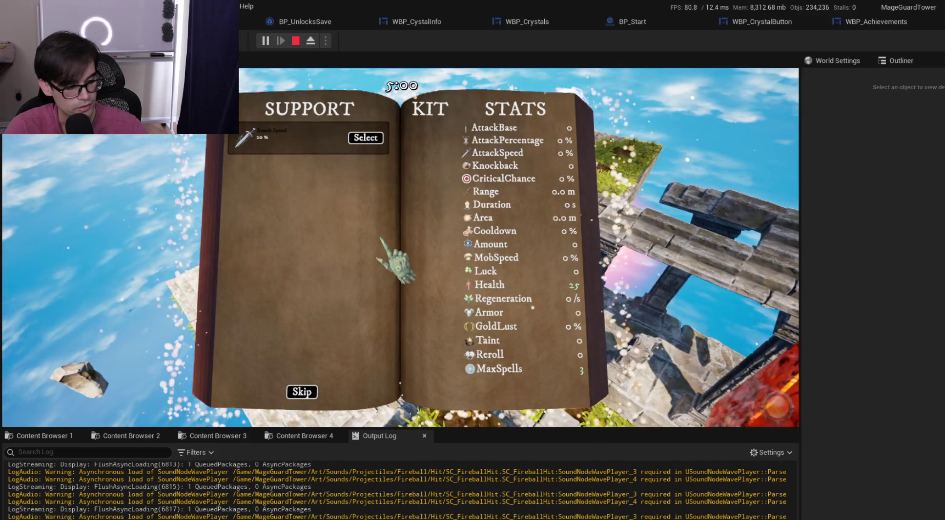
key(Escape)
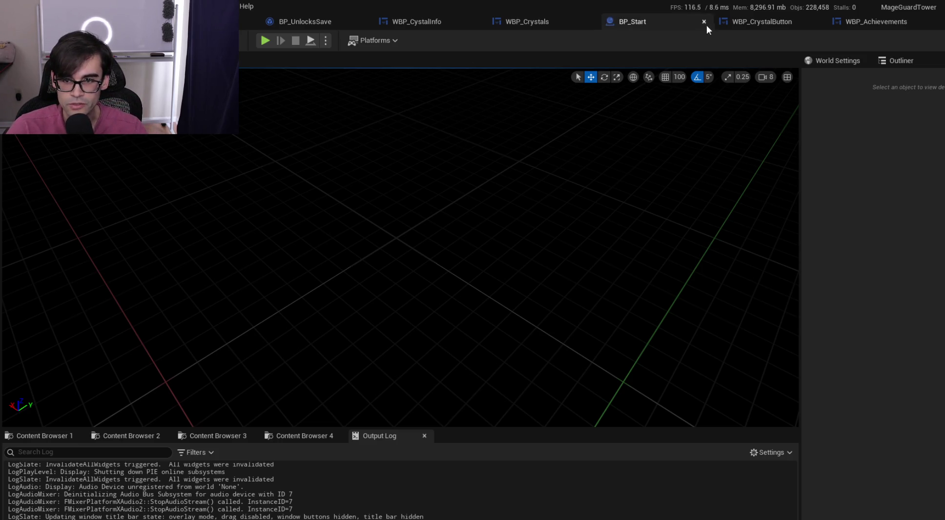
Cycle through the WBP_CrystalButton, BP_Start, WBP_Crystals and WBP_CystalInfo tabs
click(763, 27)
click(645, 25)
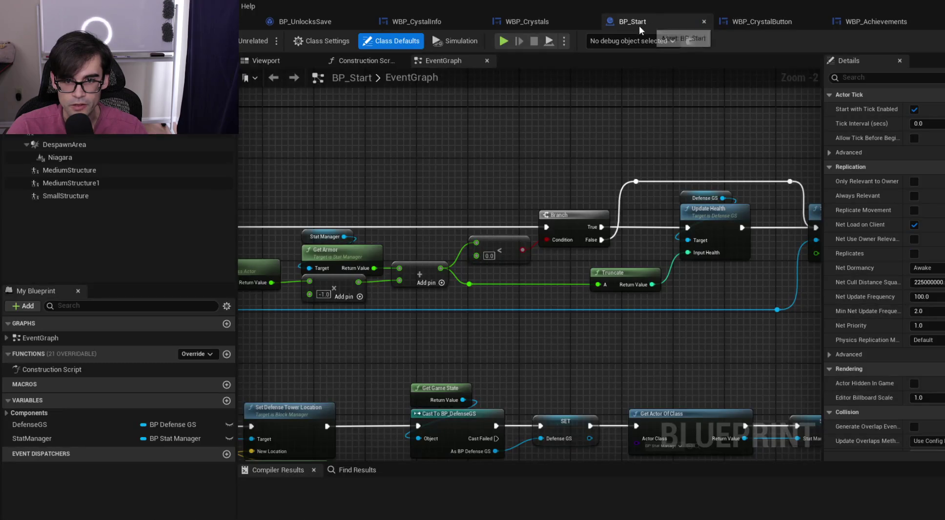
click(545, 21)
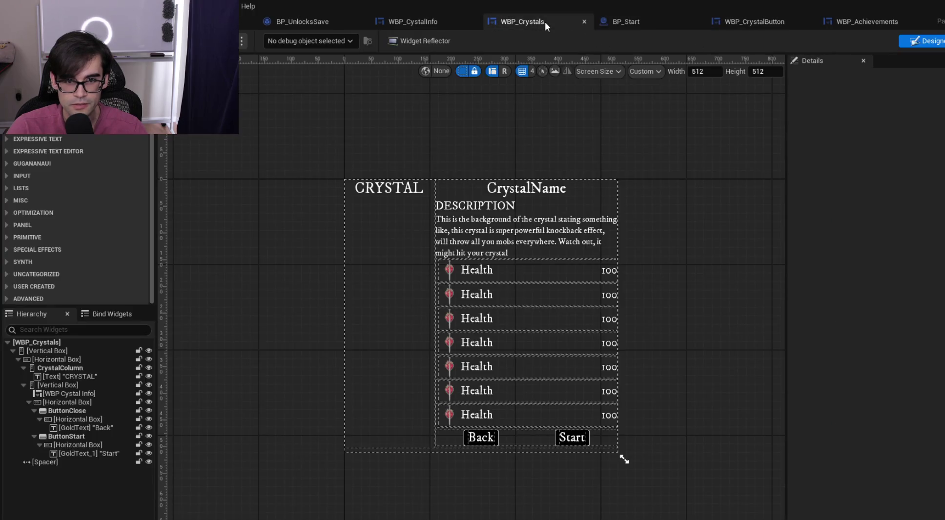
click(428, 22)
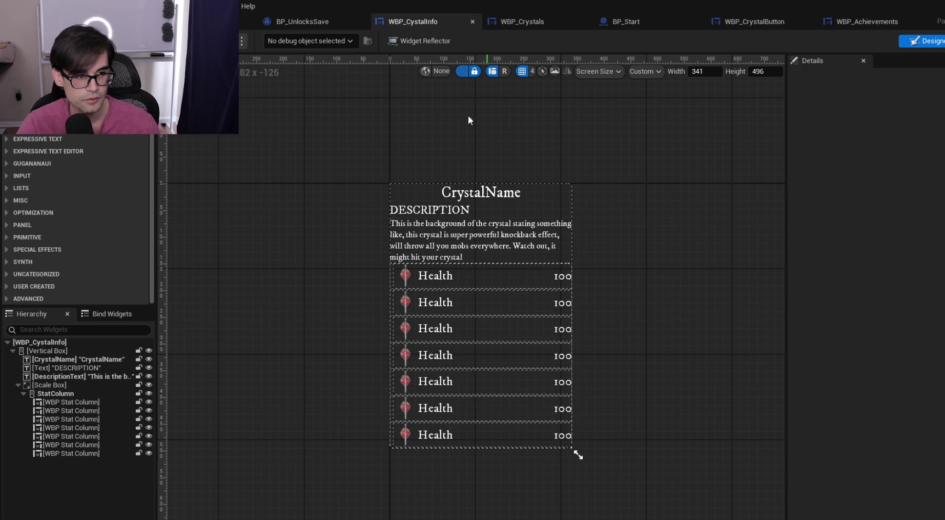
Return to the level editor and switch to the content browser showing Levels/MainMenu
click(147, 21)
click(306, 435)
click(219, 439)
click(136, 438)
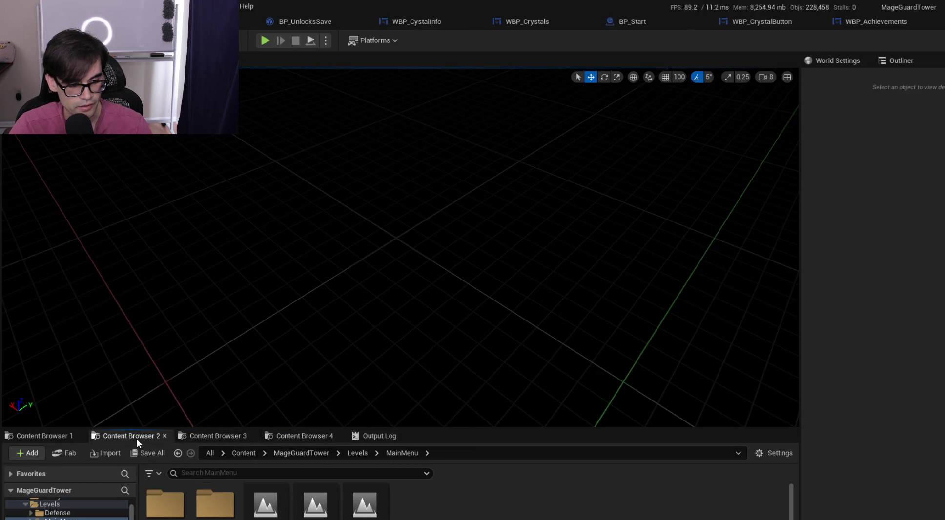
Go up to the Content root, enlarge the browser, and open Marketplace/MagicalCrystalVFX
click(248, 453)
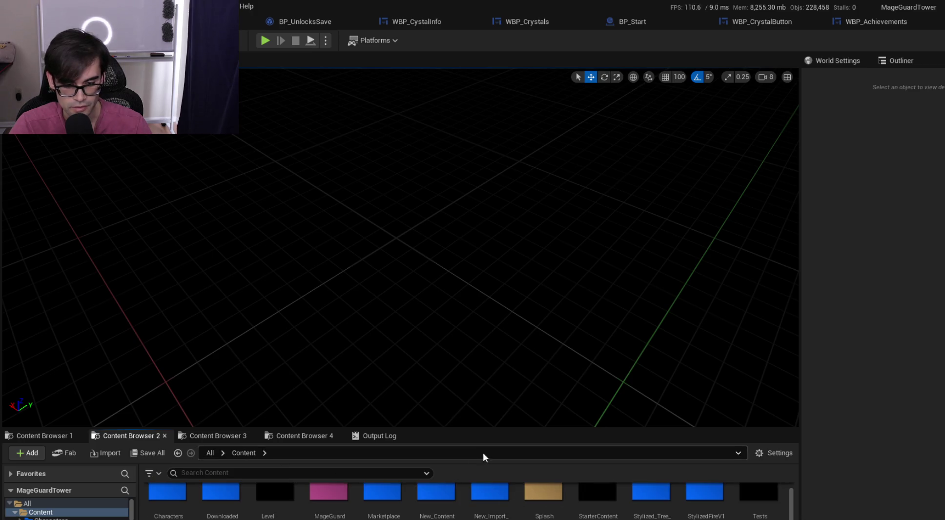
drag(498, 427, 512, 393)
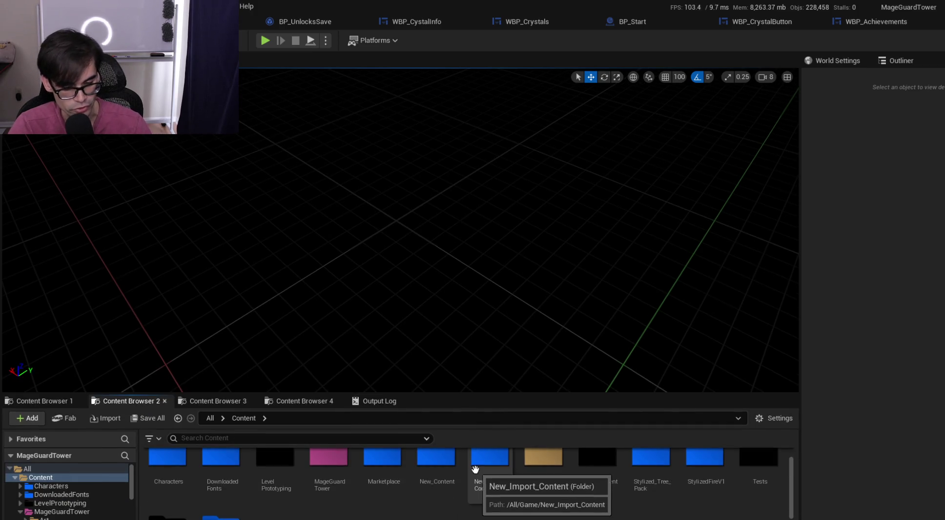
scroll(488, 491, up, 1)
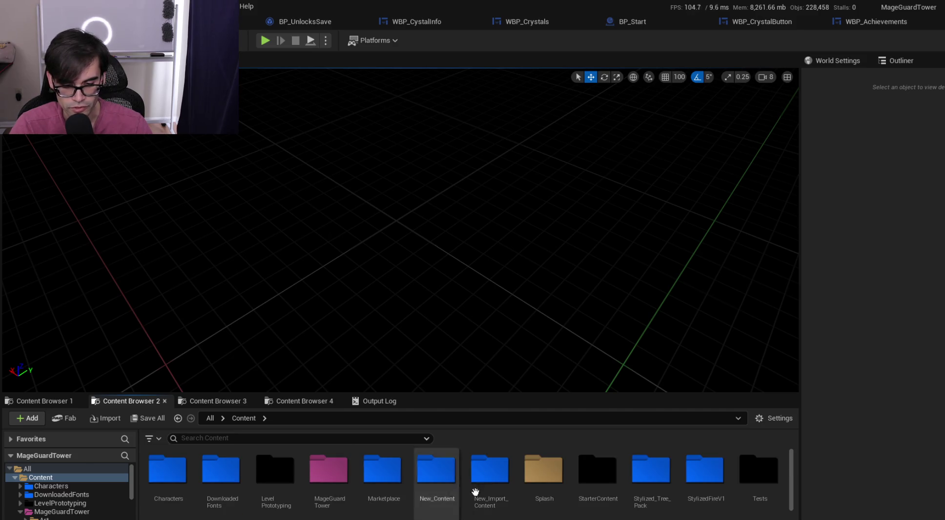
double_click(392, 485)
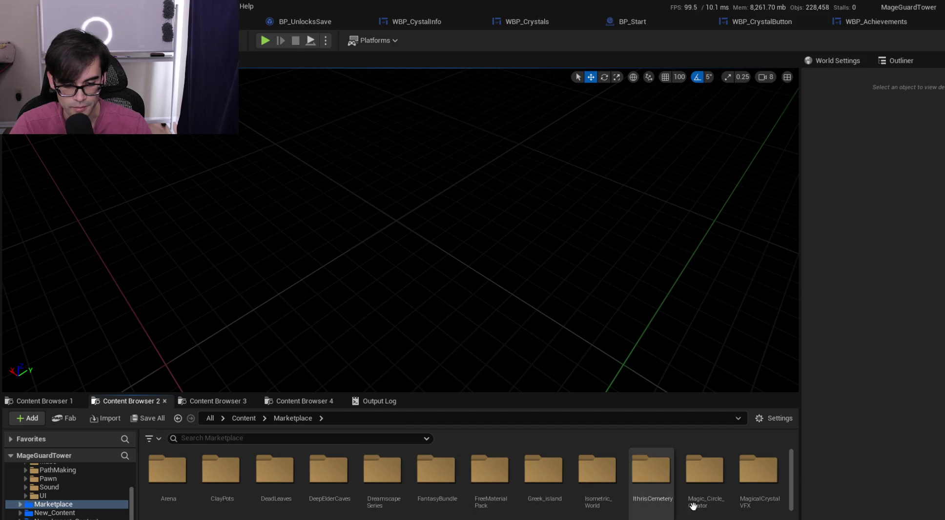
double_click(773, 484)
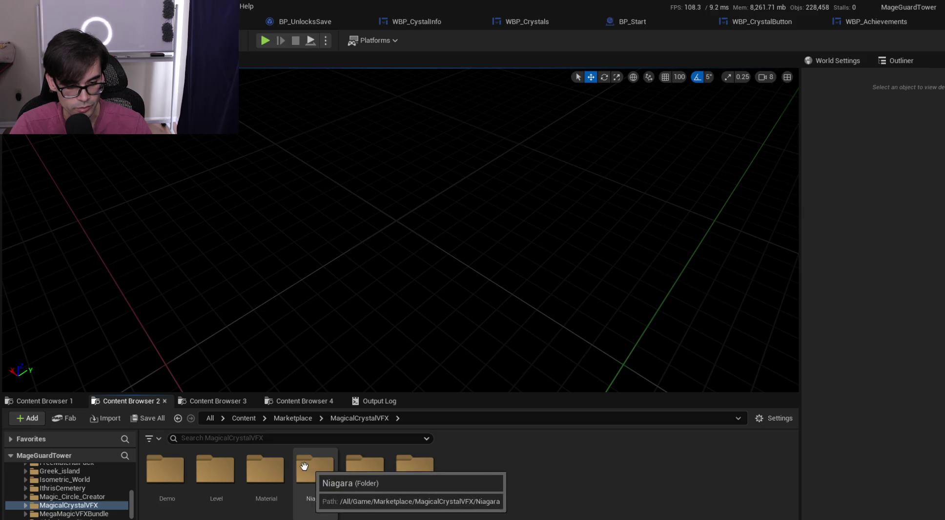
Open the L_MagicalCrystalVFX showcase level and fly the camera along the crystal row
double_click(201, 464)
click(185, 467)
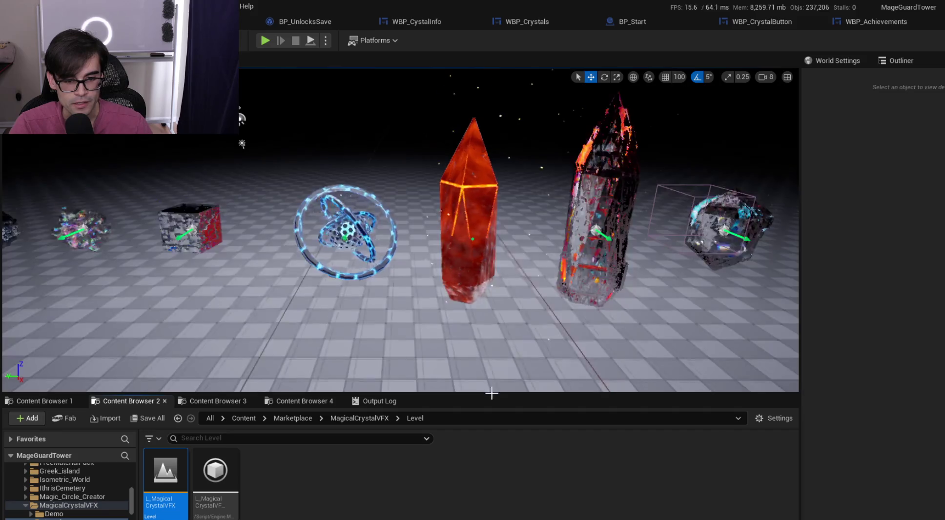
click(462, 224)
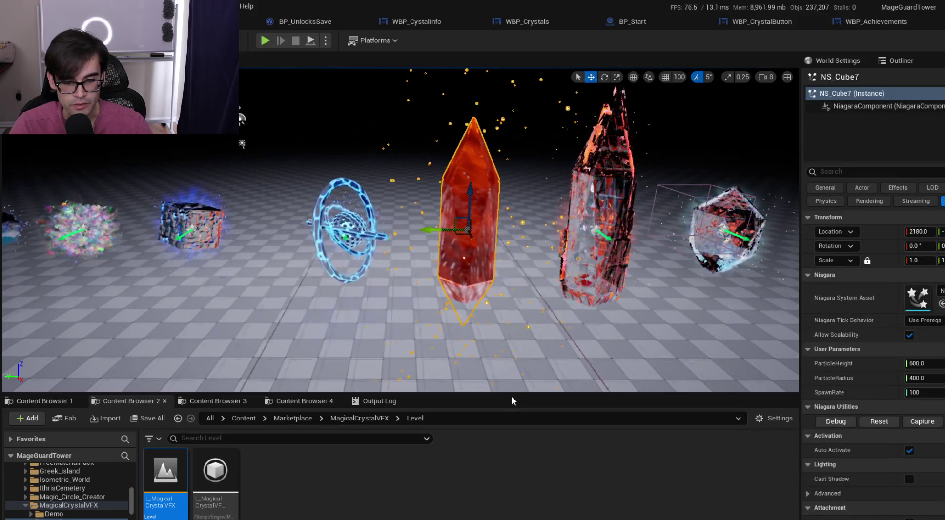
drag(512, 395, 511, 484)
mouse_move(540, 289)
mouse_down()
mouse_move(634, 291)
mouse_move(517, 293)
mouse_up()
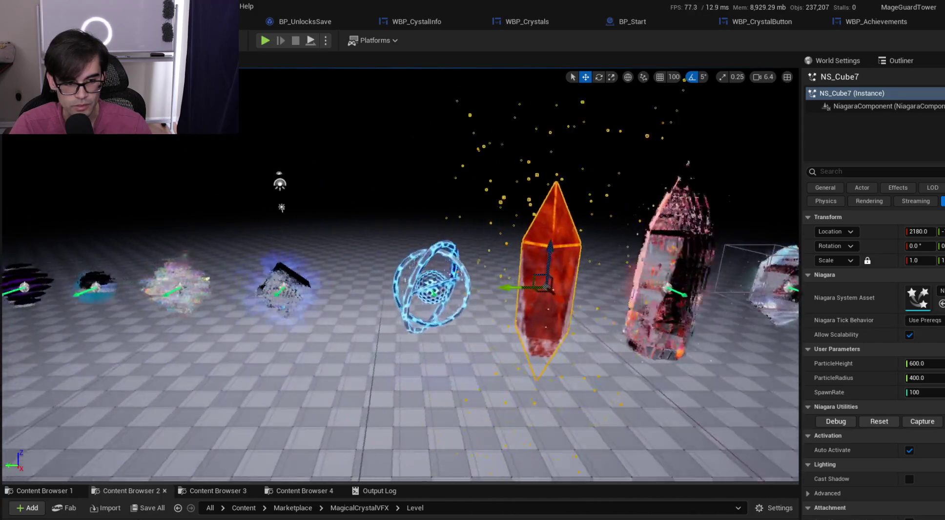
key(a)
scroll(400, 273, down, 1)
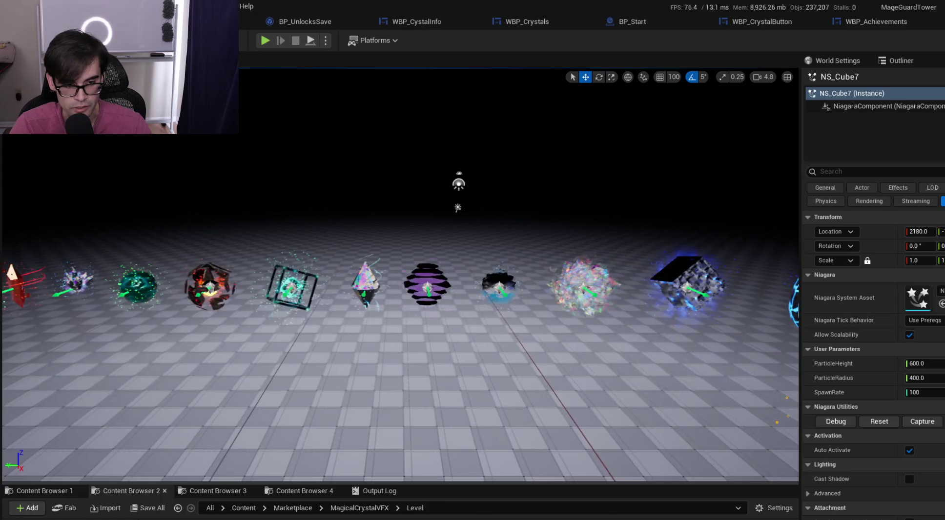
key(a)
key(a)
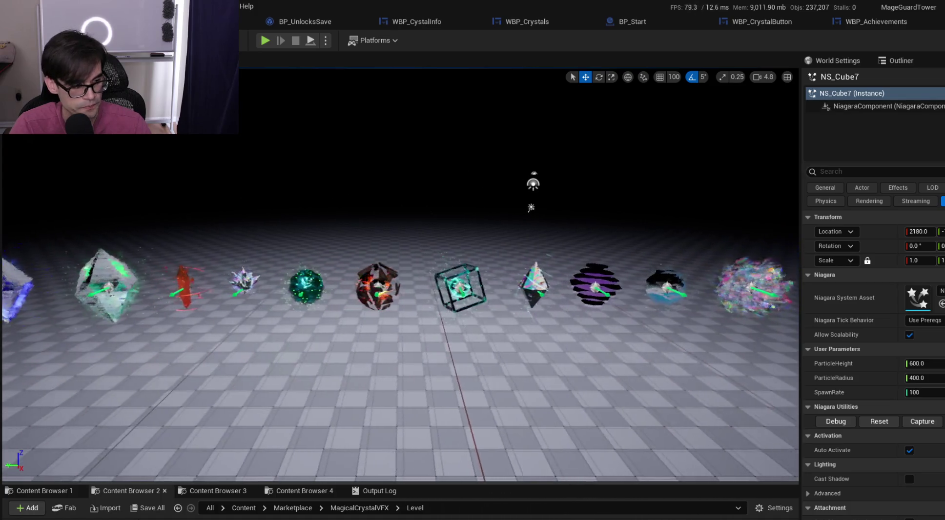
key(d)
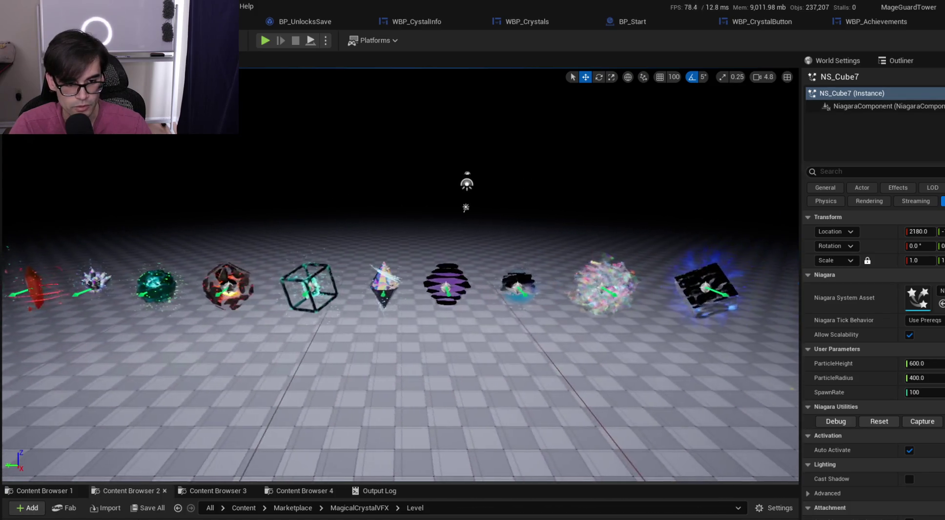
key(d)
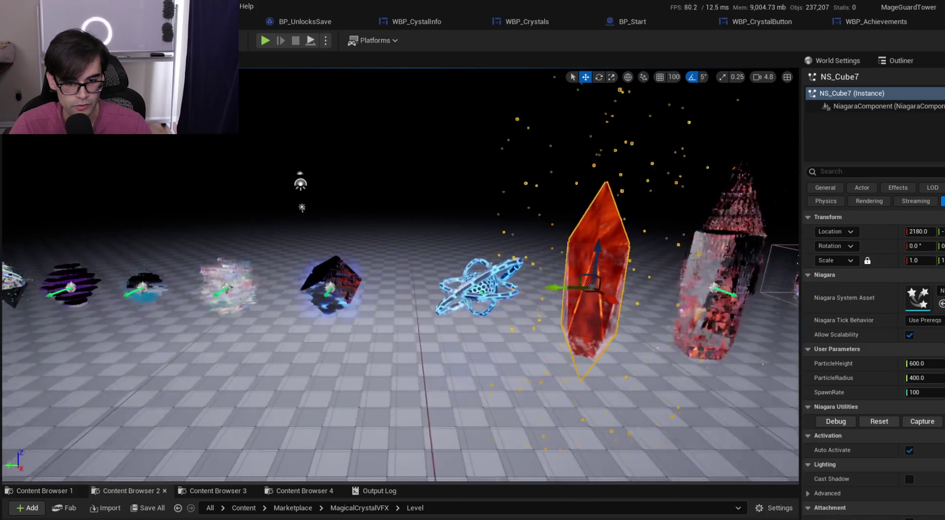
key(d)
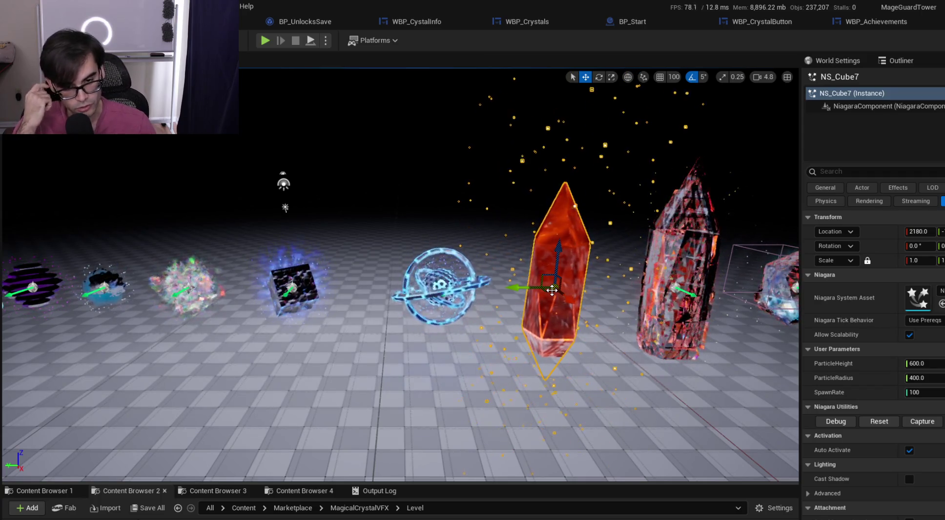
Select the floor mesh and sky sphere, then fly closer past the crystals
click(405, 228)
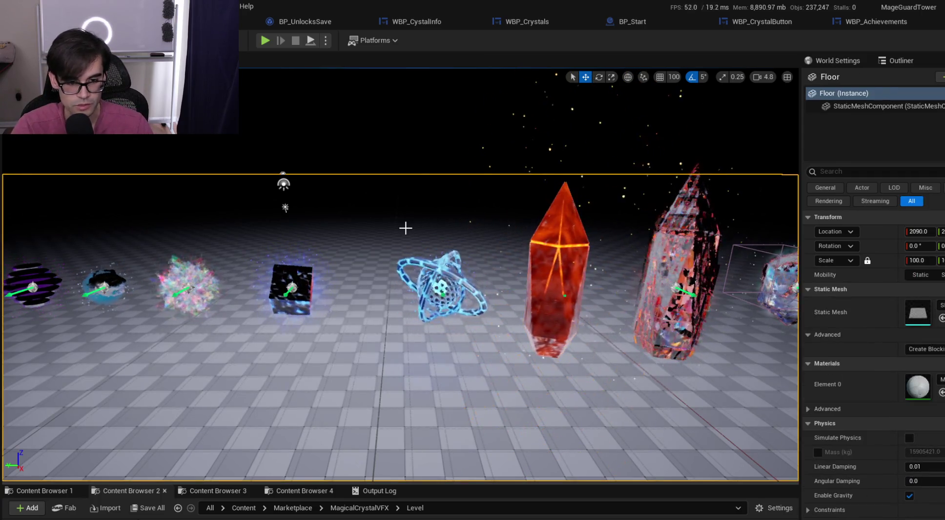
click(424, 159)
key(d)
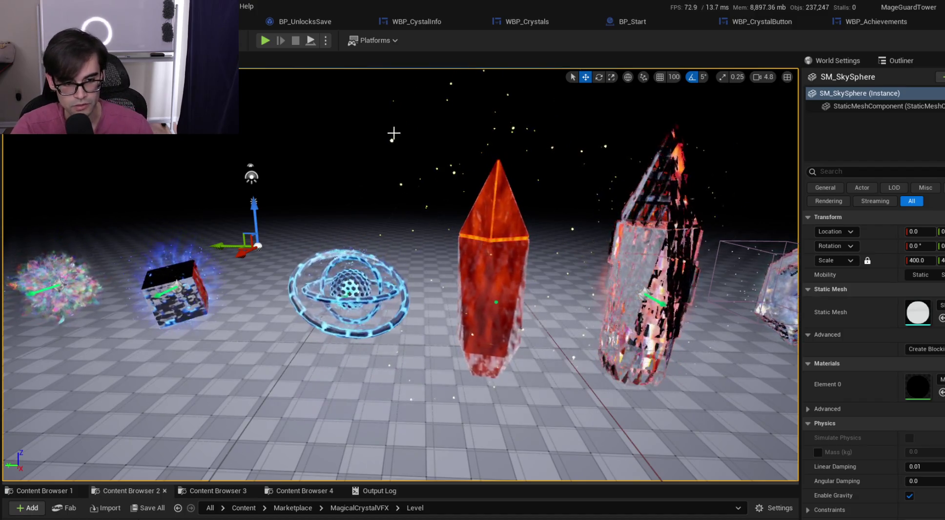
key(a)
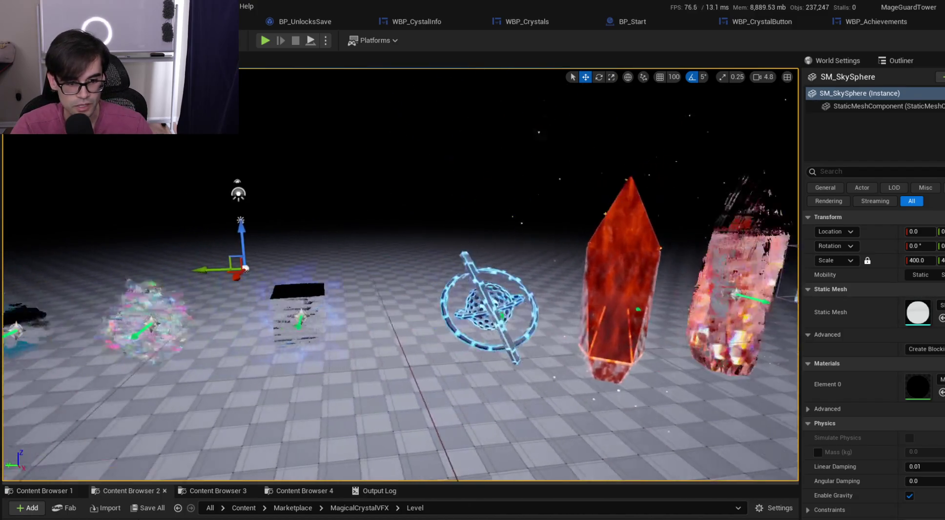
key(d)
scroll(401, 273, down, 2)
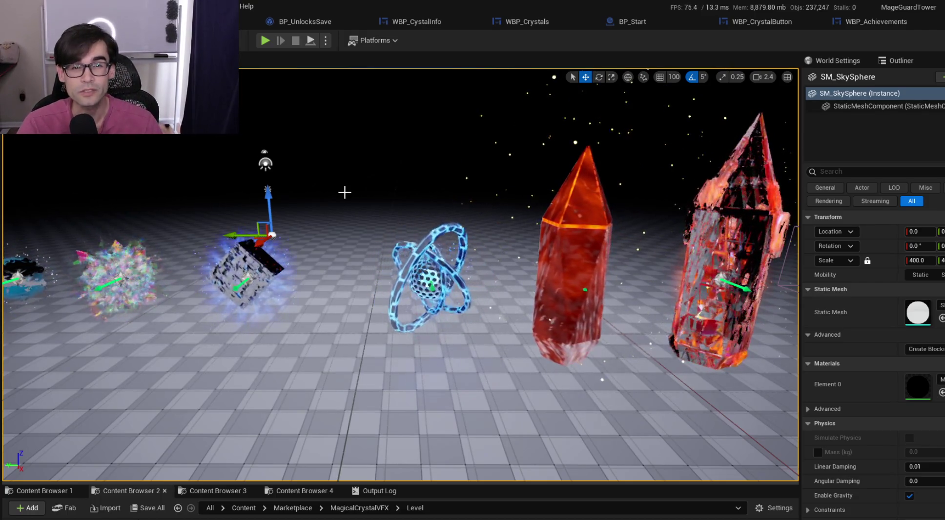
Browse to MageGuardTower > Levels > MainMenu and load the MainMenu level
click(49, 492)
drag(445, 485, 446, 423)
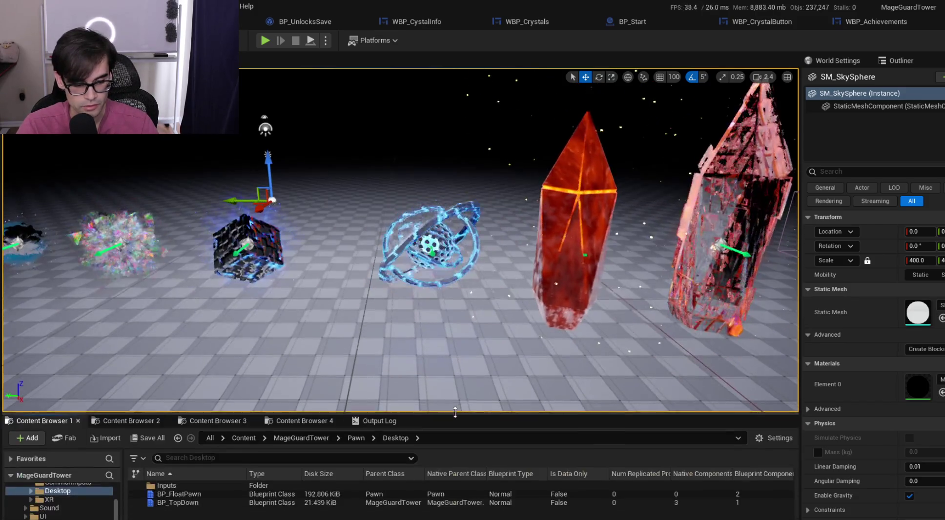
click(137, 430)
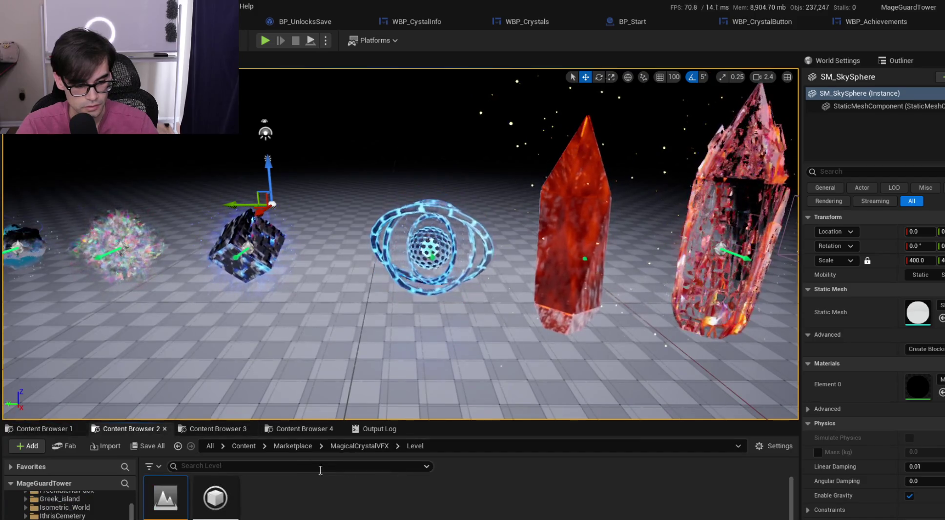
click(254, 445)
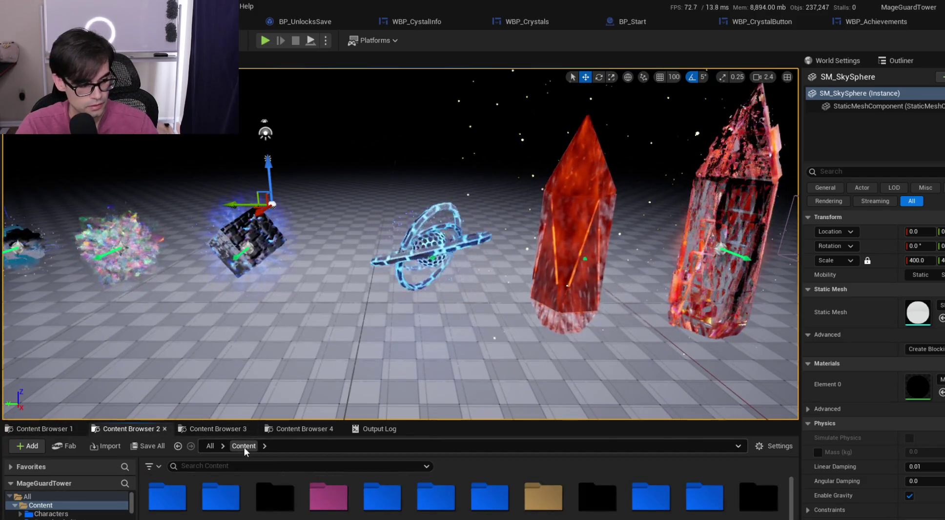
double_click(317, 506)
click(266, 498)
double_click(266, 498)
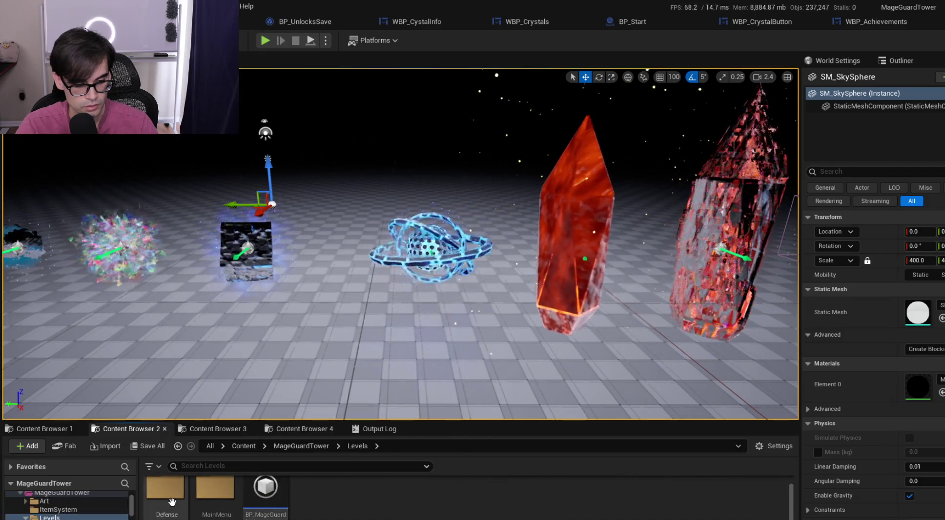
double_click(165, 488)
click(363, 445)
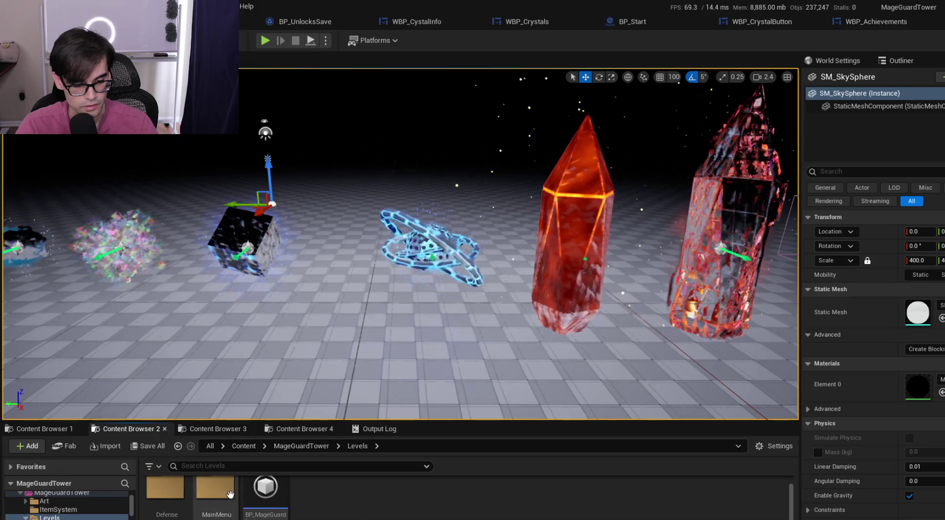
double_click(215, 489)
double_click(266, 489)
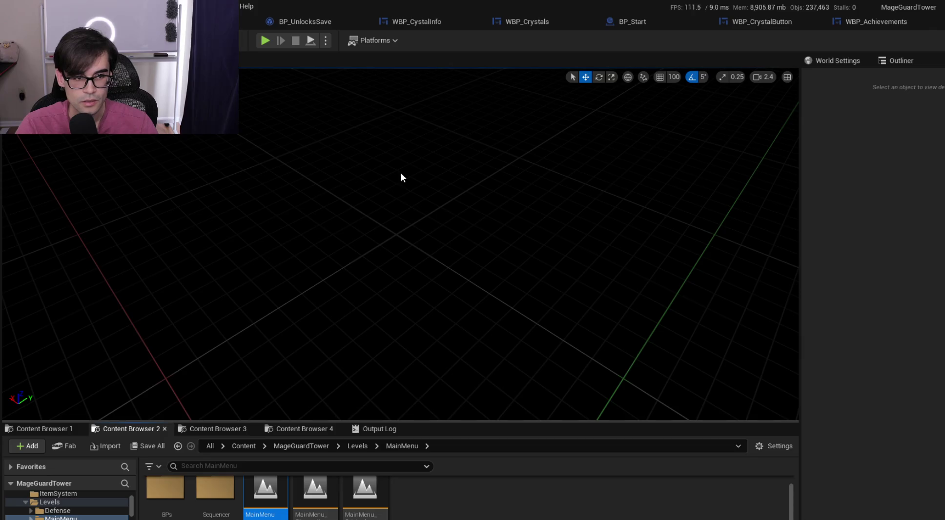
Cycle through the open widget tabs to the WBP_Achievements InitializeAchievements graph
click(437, 22)
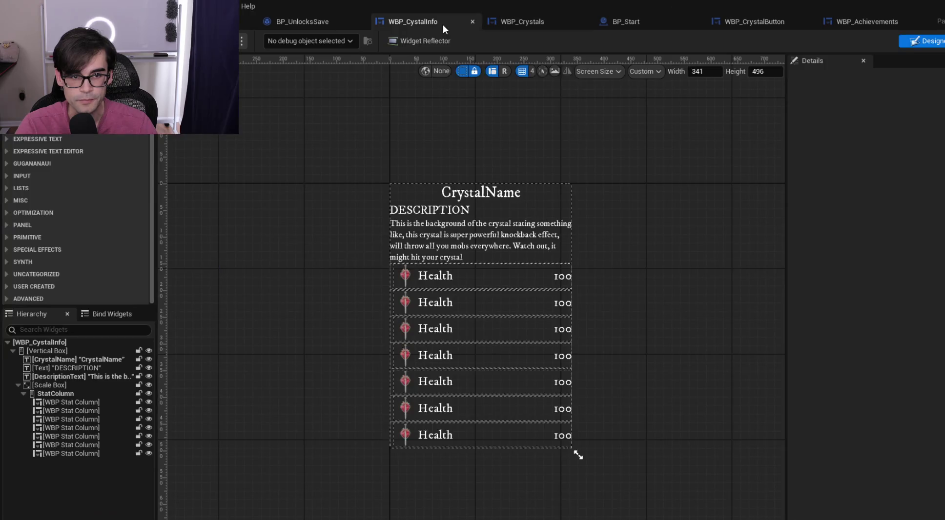
click(319, 25)
click(454, 23)
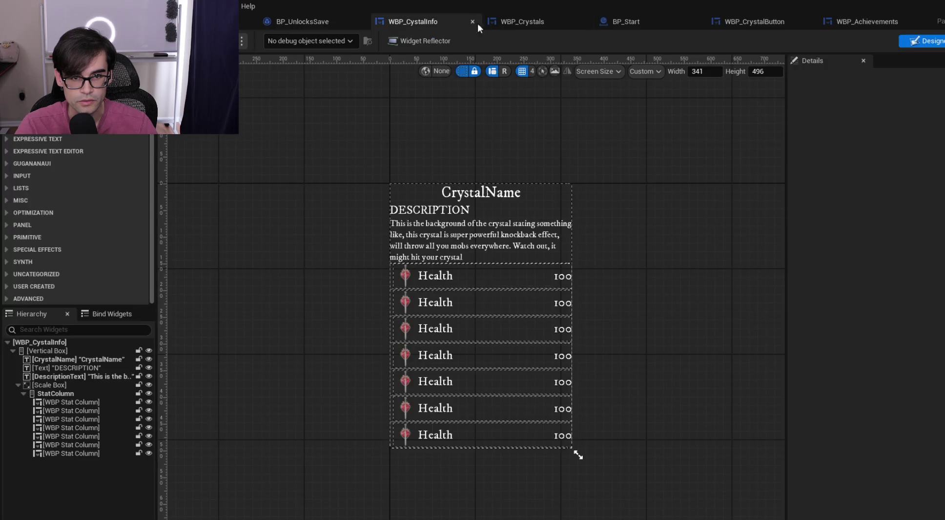
click(537, 25)
click(746, 20)
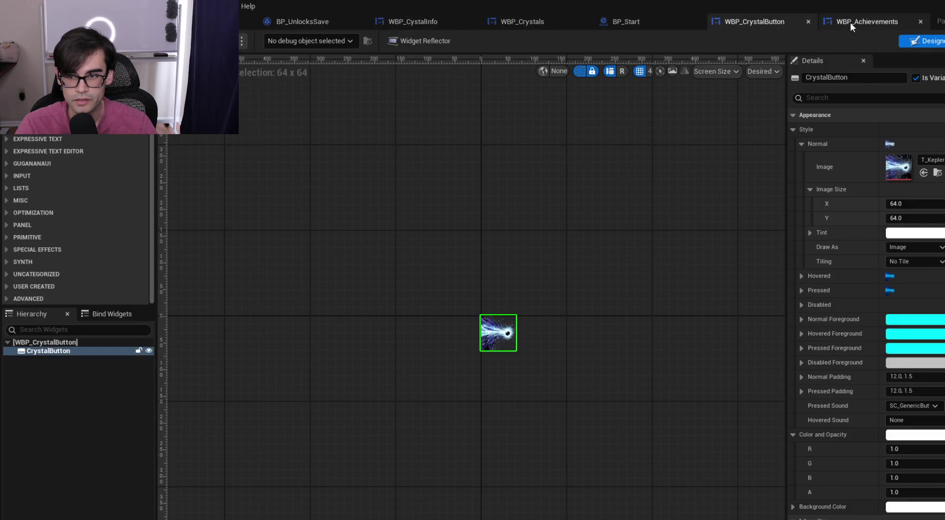
click(851, 22)
Inspect the loop, Branch and Create Widget nodes, then close WBP_Achievements and show WBP_Crystals
drag(394, 200, 627, 182)
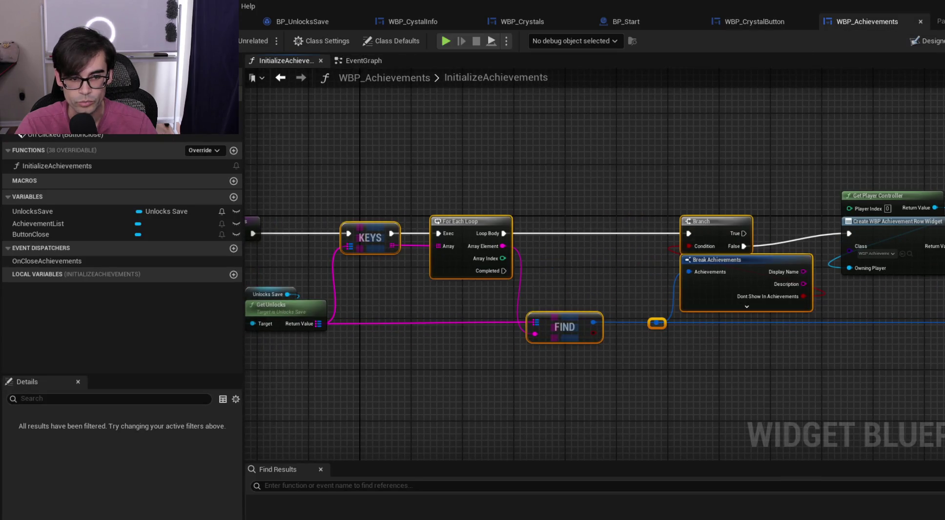
mouse_move(265, 96)
mouse_down()
mouse_move(542, 175)
mouse_move(677, 179)
mouse_move(488, 165)
mouse_up()
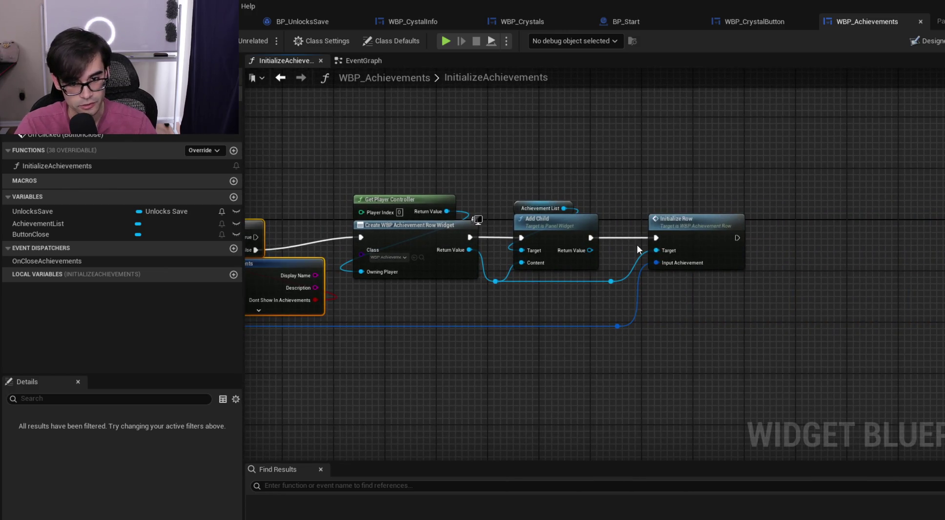
drag(318, 145, 633, 186)
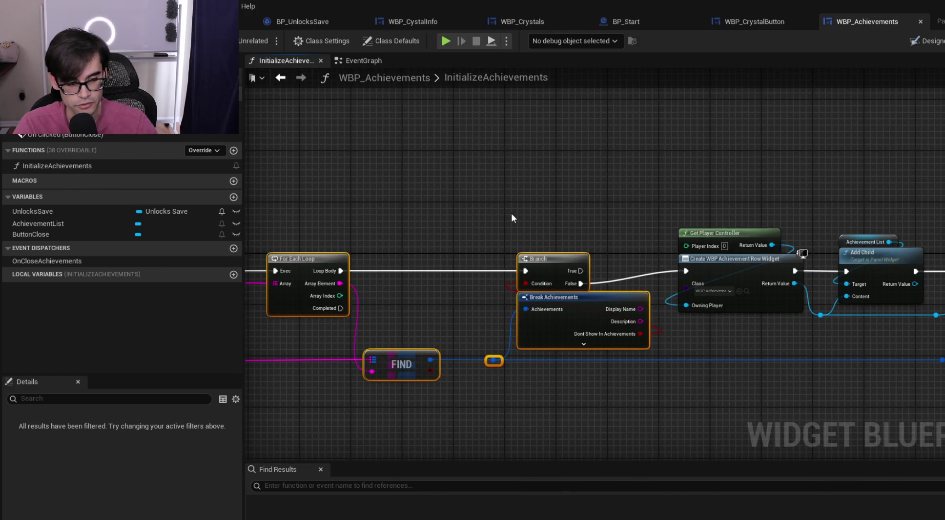
drag(513, 200, 657, 191)
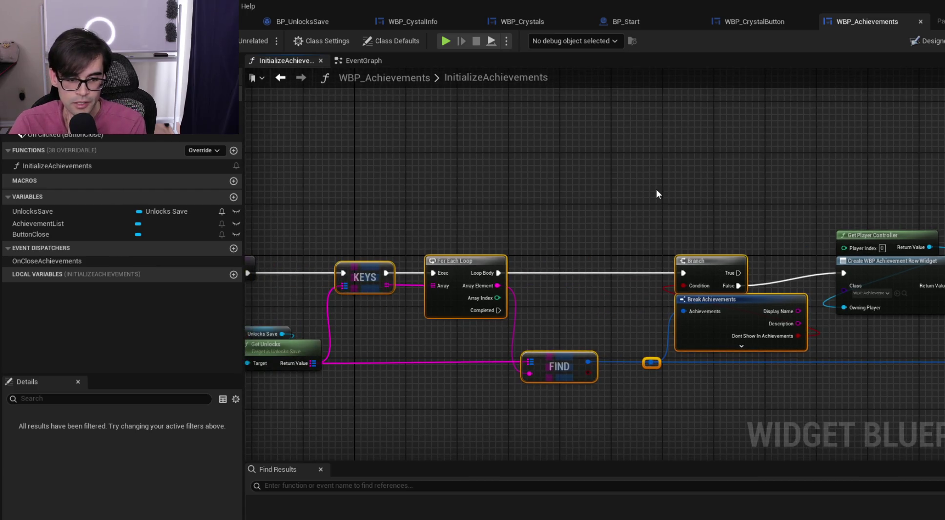
mouse_move(426, 209)
mouse_down()
mouse_move(593, 395)
mouse_move(595, 382)
mouse_up()
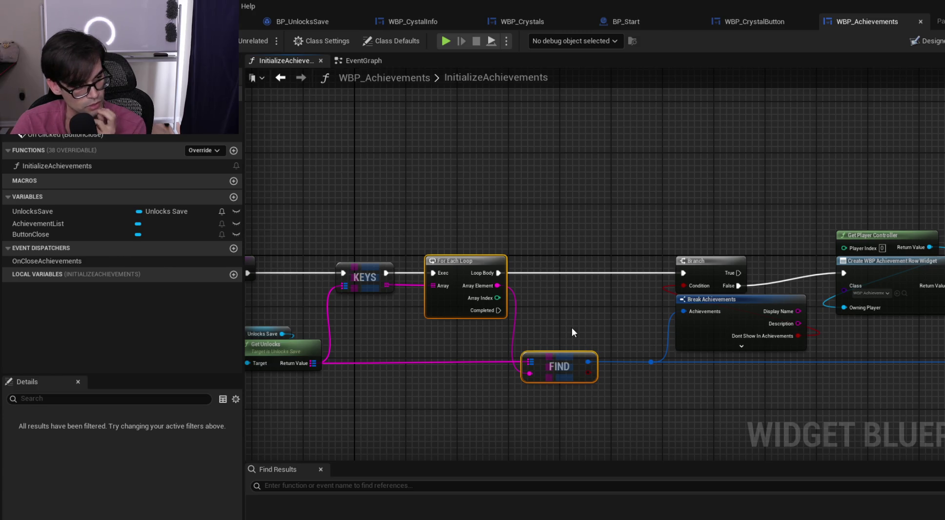
mouse_move(745, 271)
mouse_down()
mouse_move(660, 264)
mouse_move(622, 239)
mouse_up()
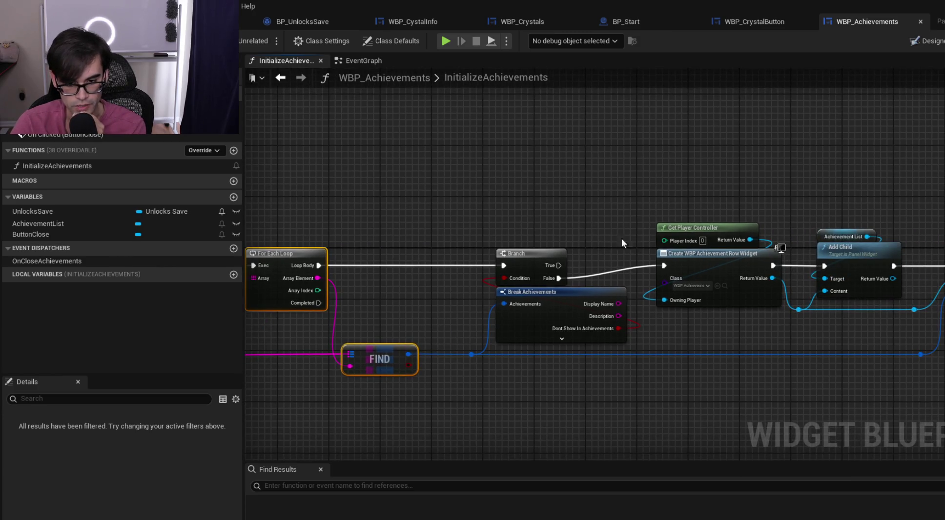
drag(750, 342, 659, 306)
scroll(659, 305, up, 2)
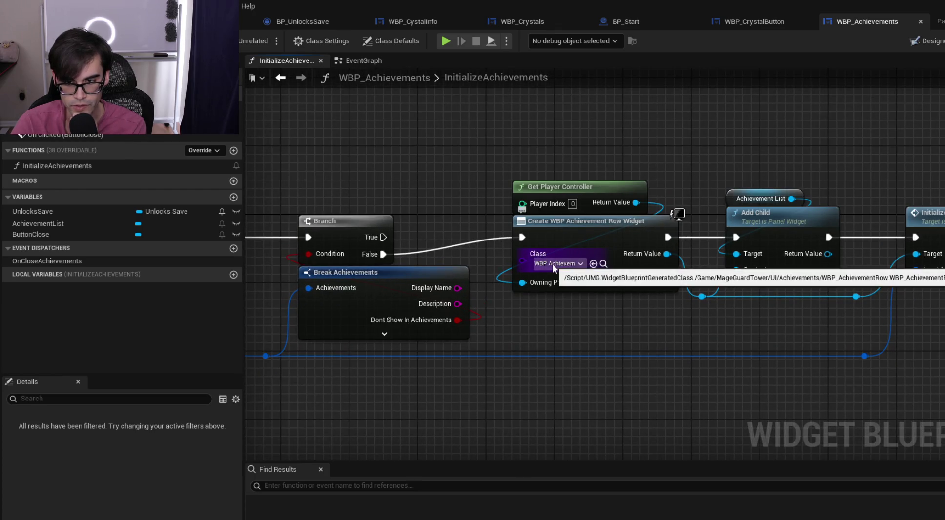
click(921, 22)
click(528, 20)
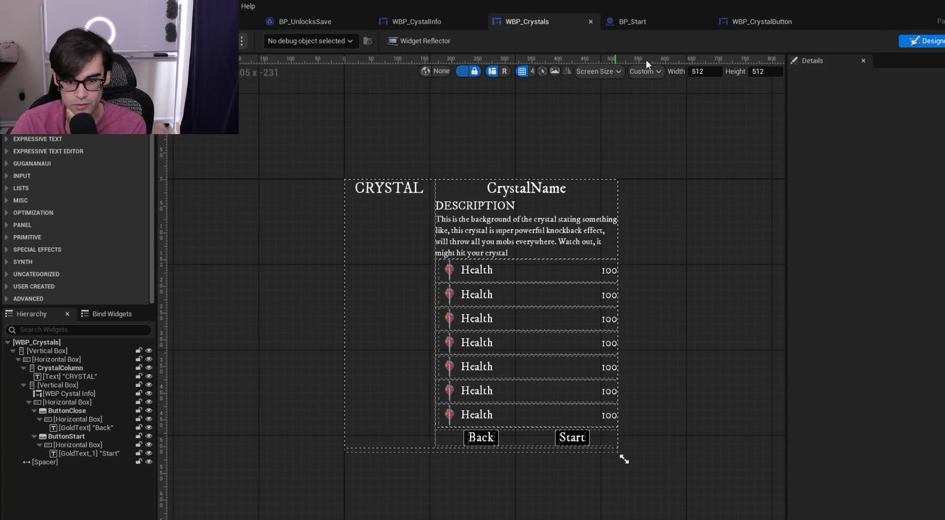
click(942, 41)
drag(433, 169, 645, 182)
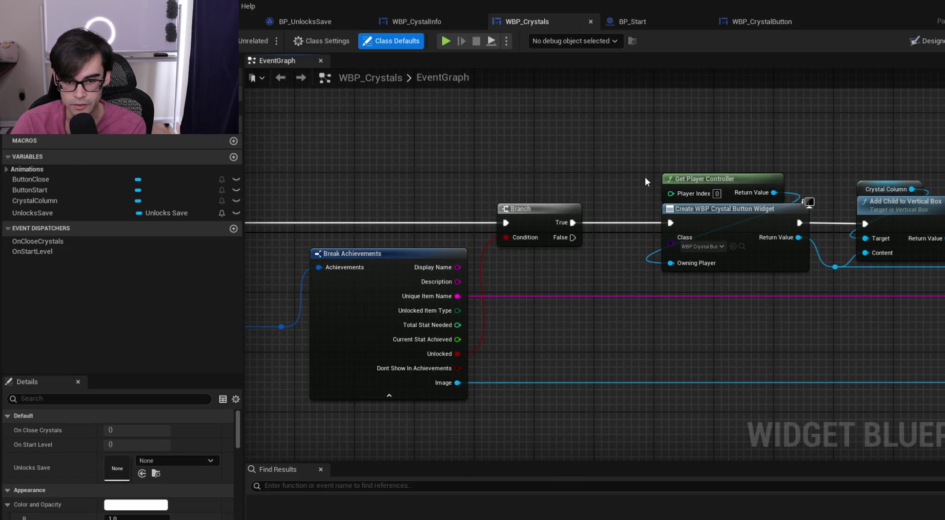
click(368, 394)
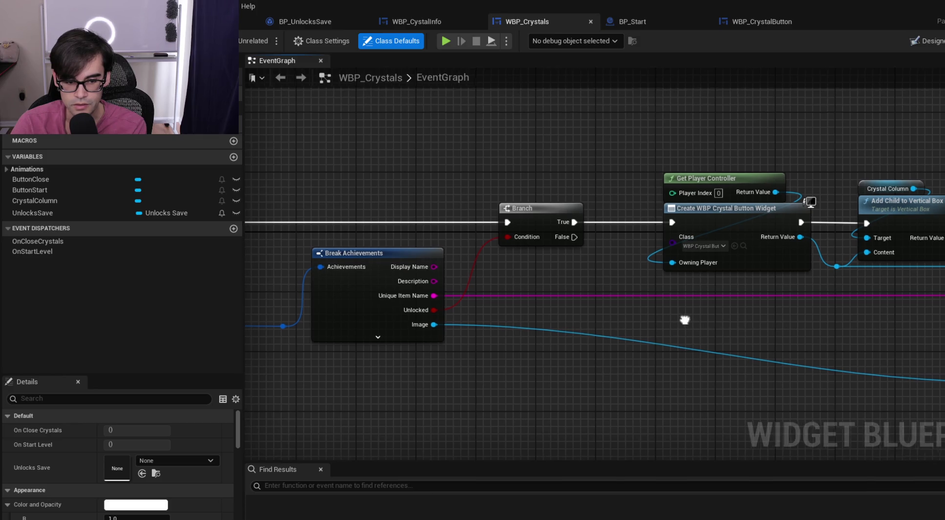
double_click(916, 371)
drag(916, 372, 916, 319)
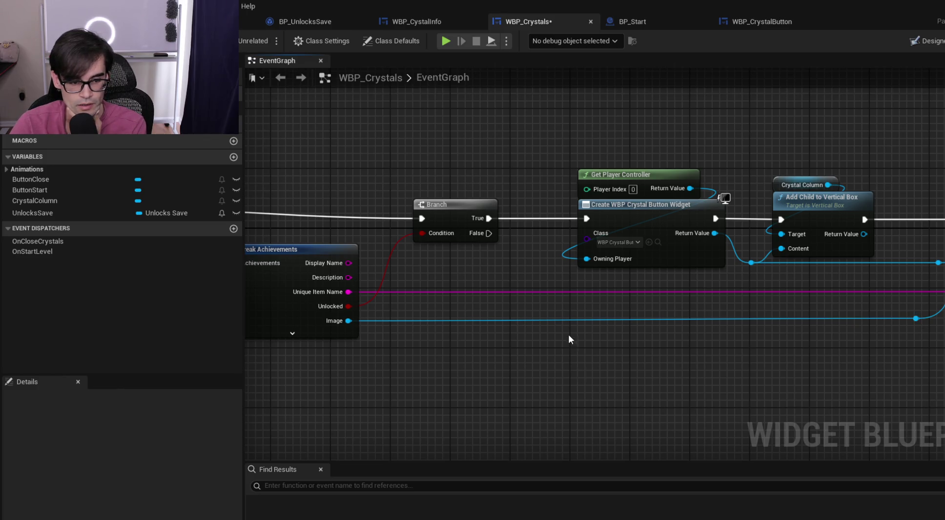
drag(569, 336, 666, 334)
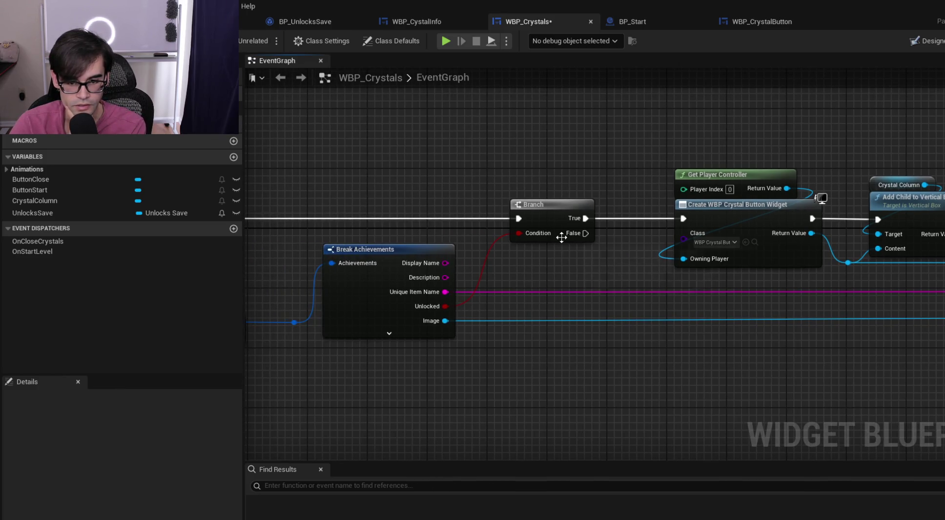
mouse_move(707, 316)
mouse_down()
mouse_move(536, 324)
mouse_move(602, 315)
mouse_up()
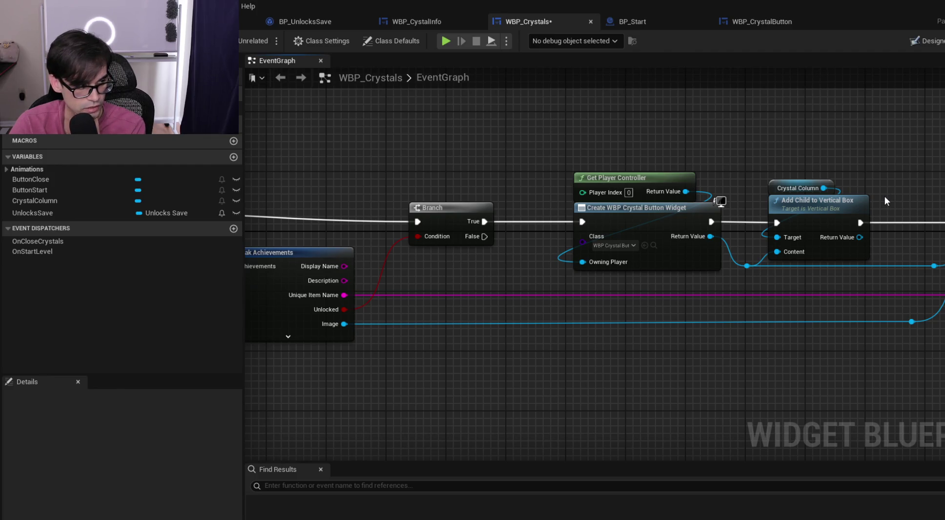
drag(881, 199, 688, 191)
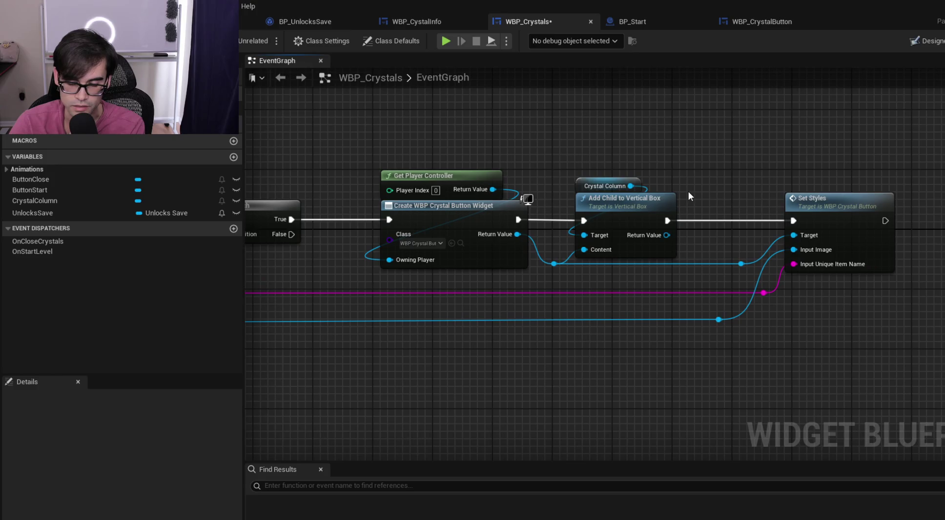
double_click(822, 205)
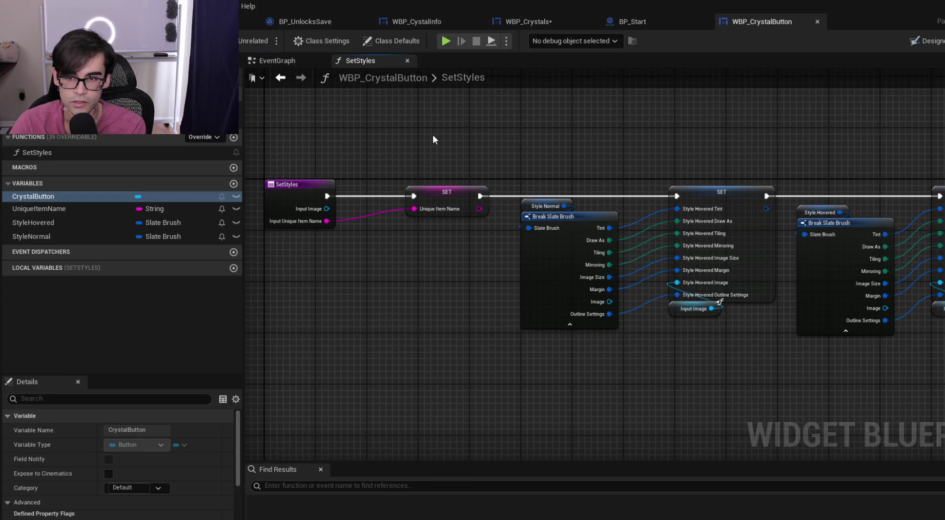
Check the StyleNormal variable's type and pan along the SetStyles chain
click(78, 237)
drag(644, 174, 514, 158)
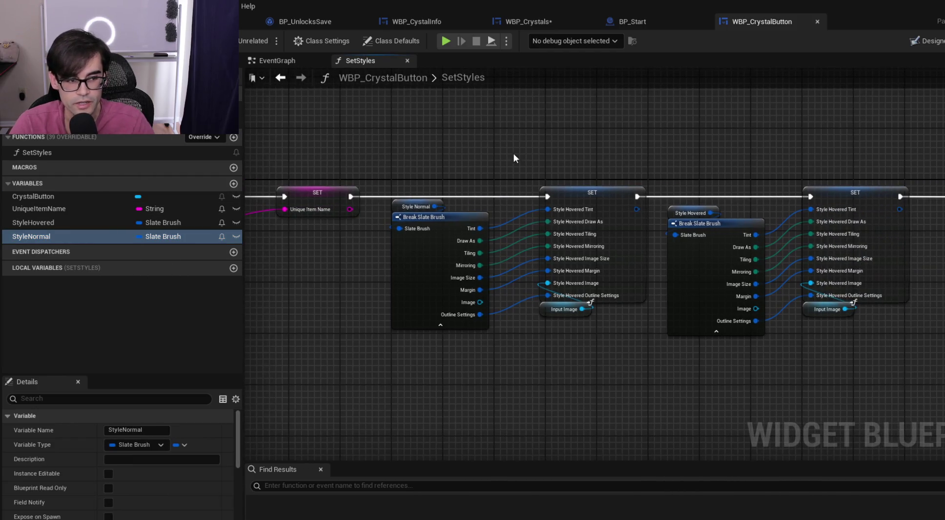
drag(815, 157, 648, 152)
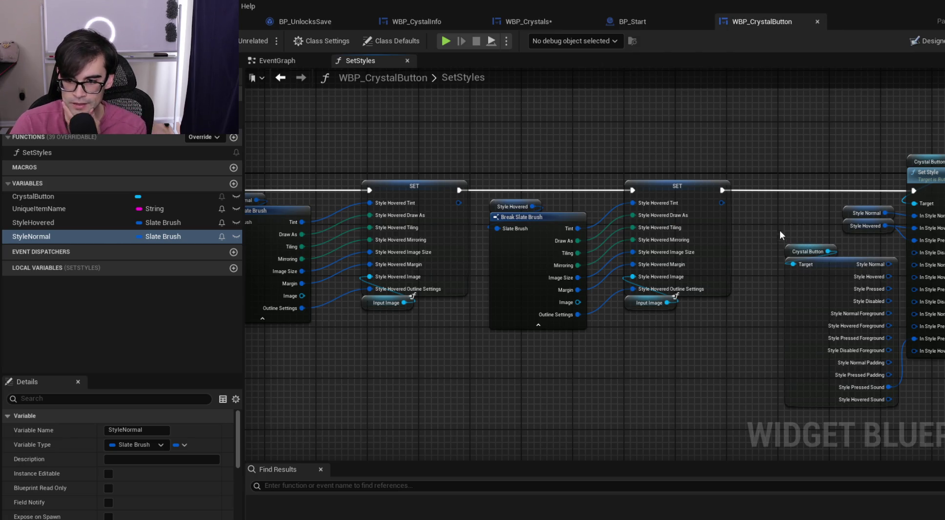
mouse_move(470, 168)
mouse_down()
mouse_move(749, 177)
mouse_move(624, 186)
mouse_move(886, 194)
mouse_up()
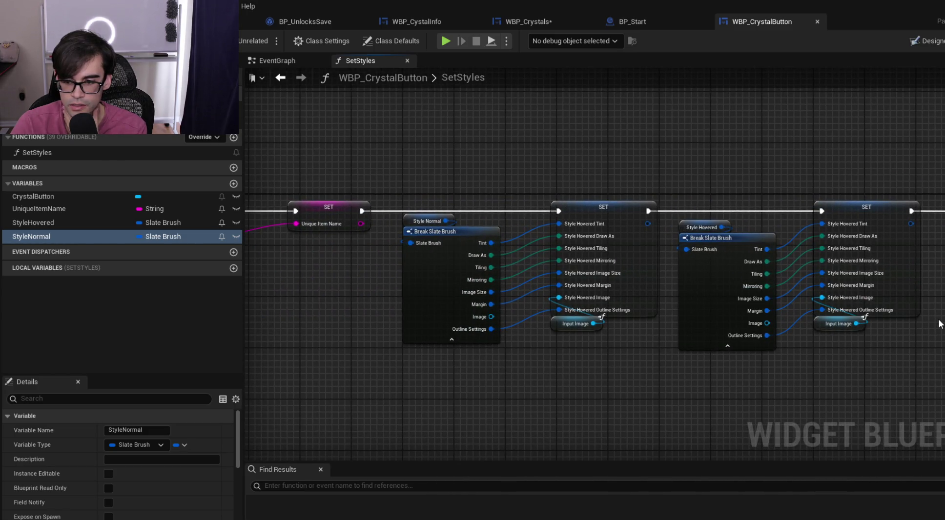
scroll(830, 288, up, 1)
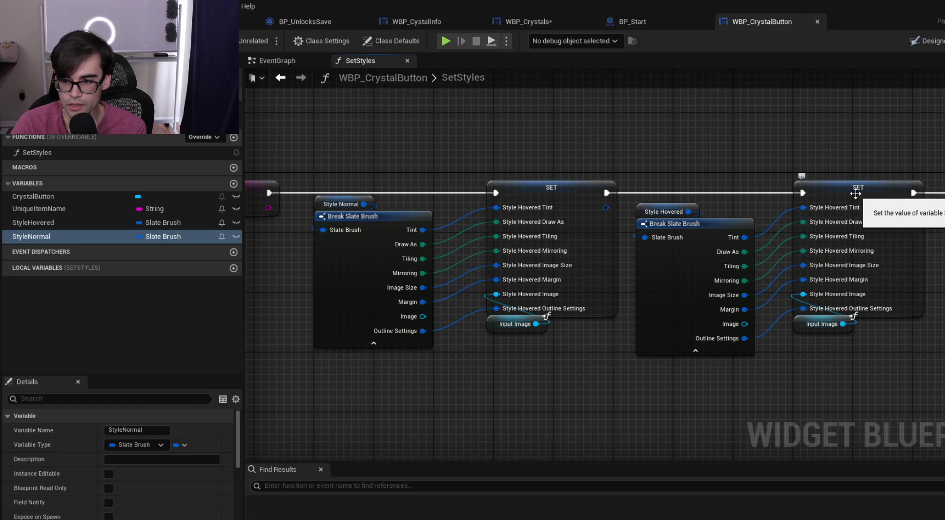
Replace the duplicate StyleHovered setter with a SET StyleNormal node and split its Style Normal pin
click(527, 192)
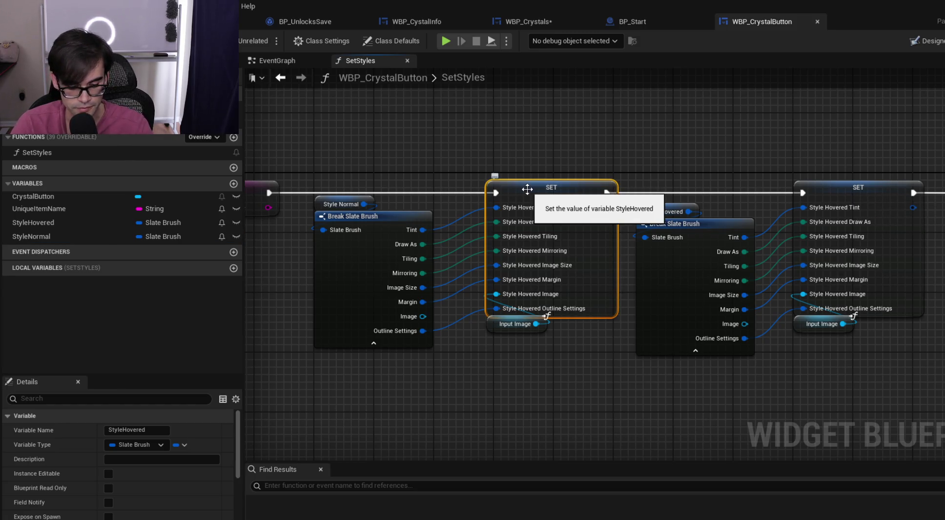
key(Delete)
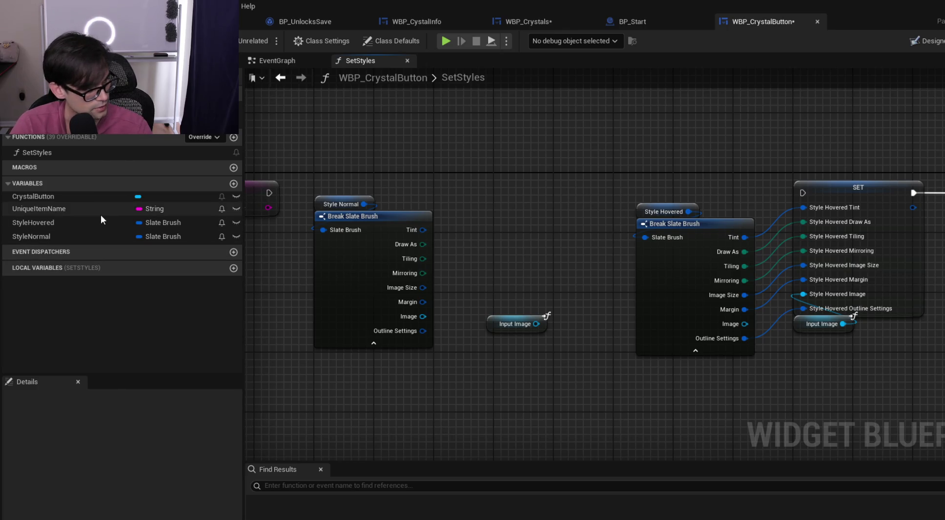
drag(36, 234, 540, 181)
click(572, 221)
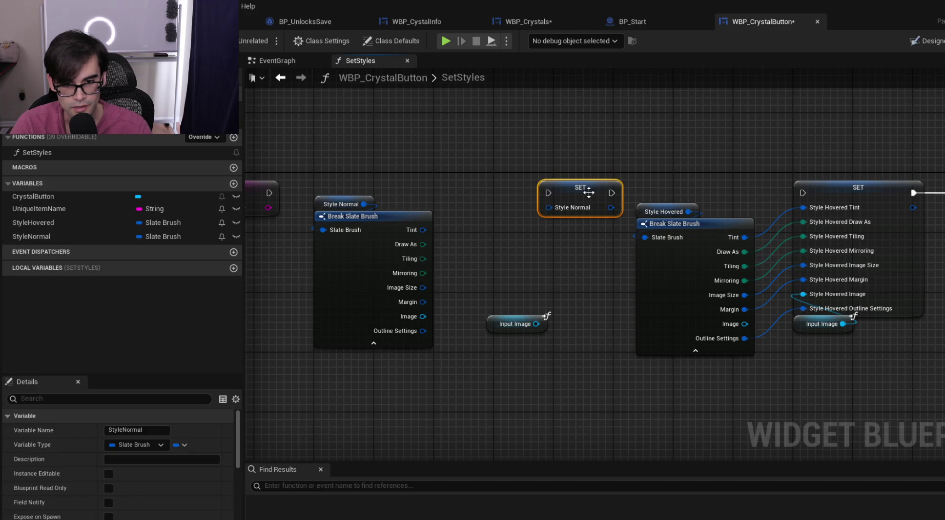
drag(579, 197, 528, 144)
right_click(542, 171)
click(576, 228)
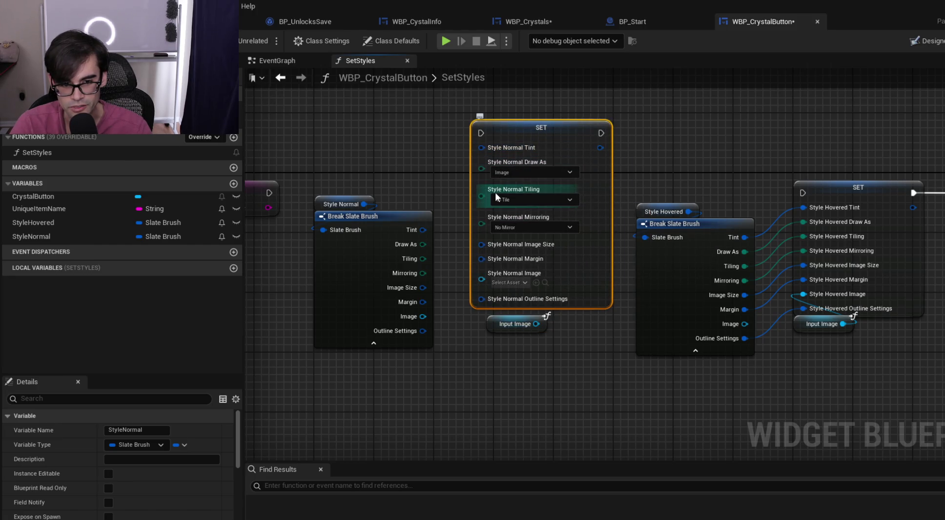
Wire the brush fields and Input Image into the StyleNormal setter, chaining it before StyleHovered
mouse_move(478, 225)
mouse_down()
mouse_move(535, 172)
mouse_move(549, 141)
mouse_move(545, 169)
mouse_move(537, 157)
mouse_up()
mouse_move(479, 254)
mouse_down()
mouse_move(538, 179)
mouse_move(544, 198)
mouse_move(561, 188)
mouse_up()
drag(479, 283, 550, 201)
drag(479, 297, 551, 213)
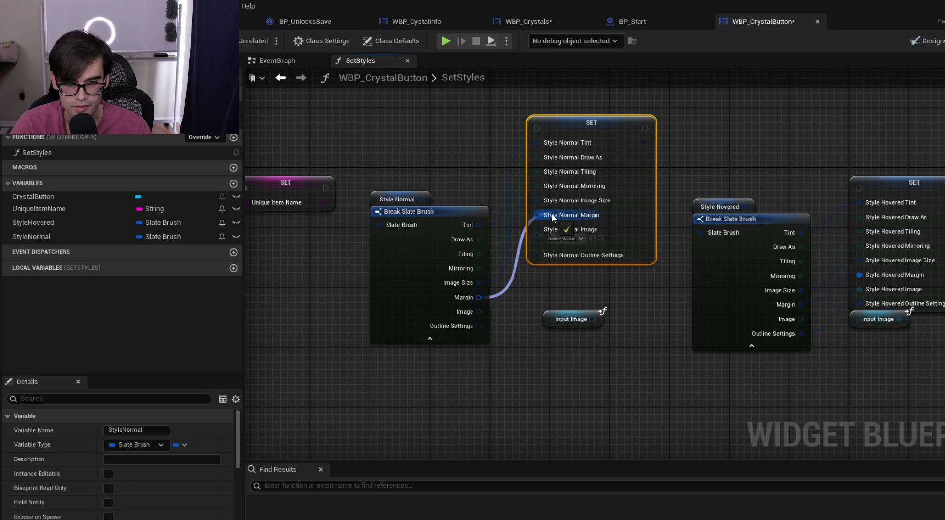
drag(592, 319, 539, 235)
drag(479, 326, 556, 246)
mouse_move(325, 188)
mouse_down()
mouse_move(520, 153)
mouse_move(543, 126)
mouse_up()
drag(645, 128, 860, 188)
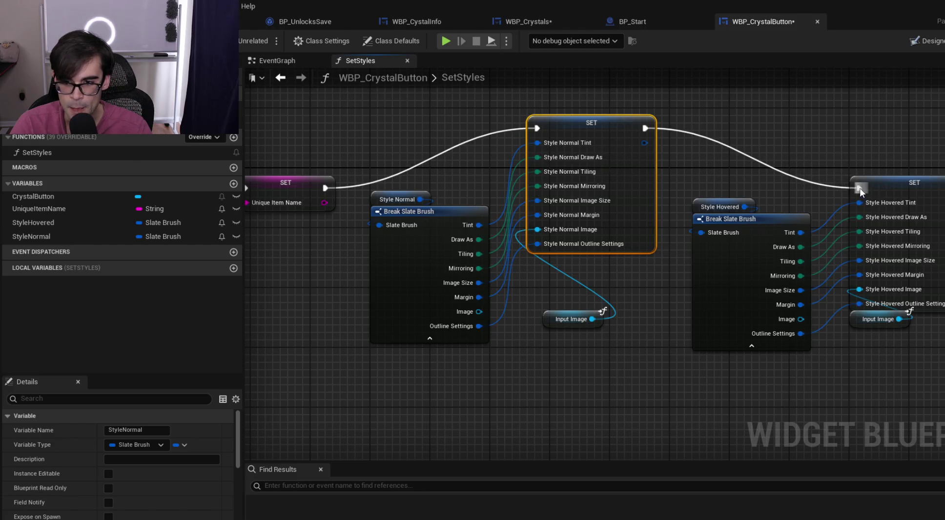
mouse_move(607, 138)
mouse_down()
mouse_move(607, 210)
mouse_move(614, 195)
mouse_move(622, 200)
mouse_up()
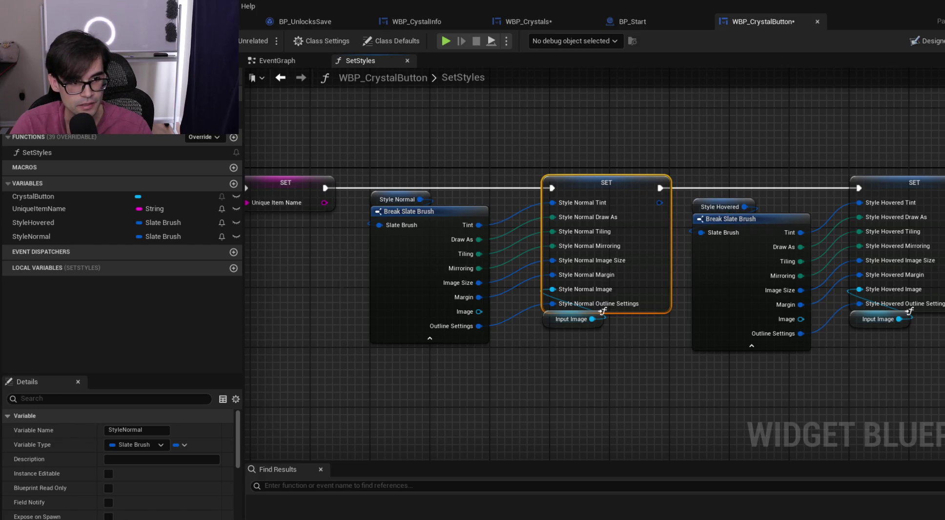
Review the StyleHovered and Set Style node groups, then launch a play test
drag(558, 196, 432, 189)
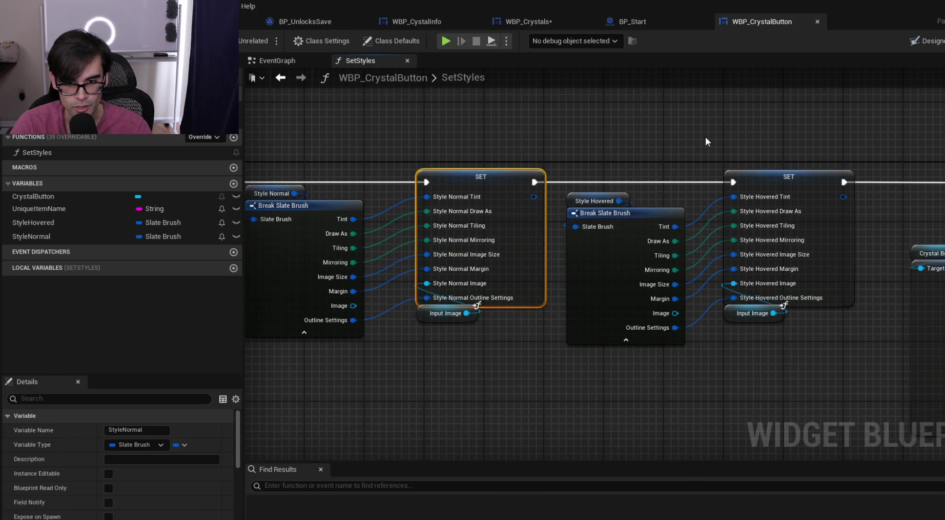
drag(707, 142, 575, 152)
mouse_move(454, 138)
mouse_down()
mouse_move(666, 296)
mouse_move(698, 366)
mouse_up()
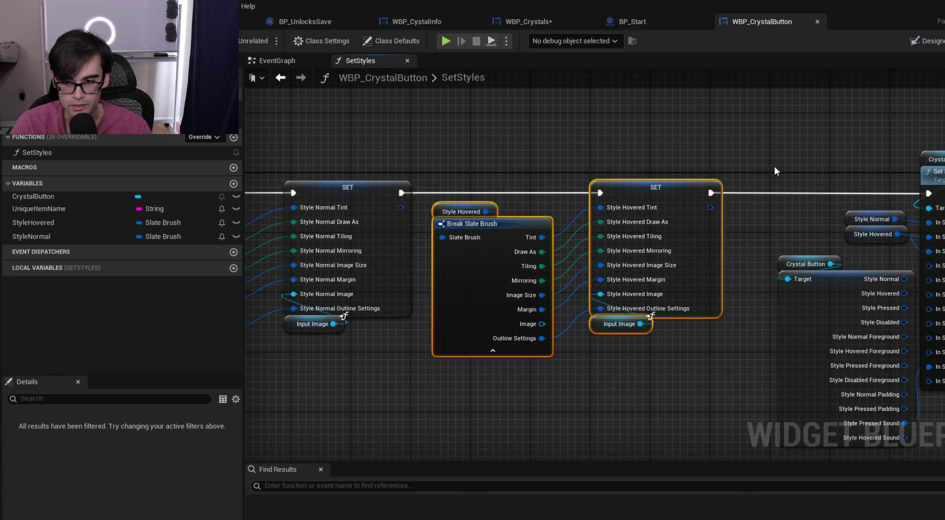
drag(775, 171, 446, 171)
drag(468, 119, 763, 379)
click(501, 143)
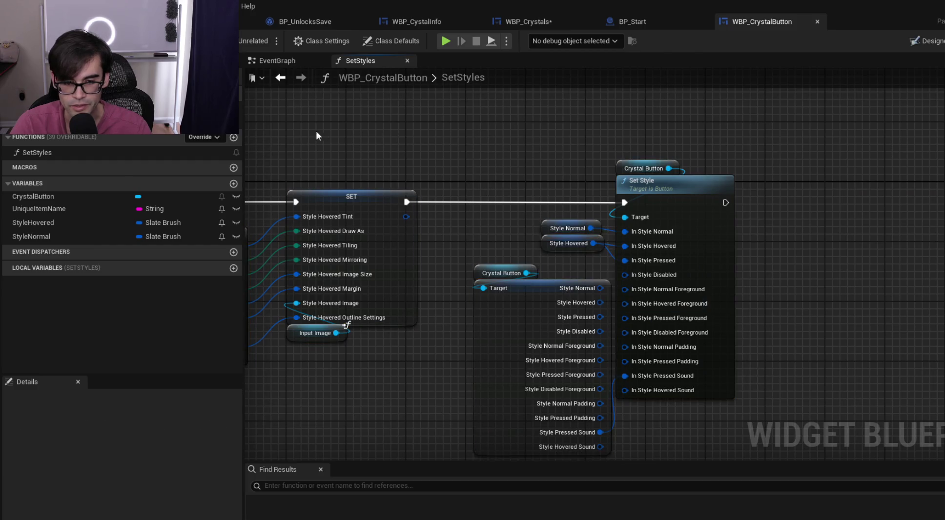
drag(316, 131, 454, 165)
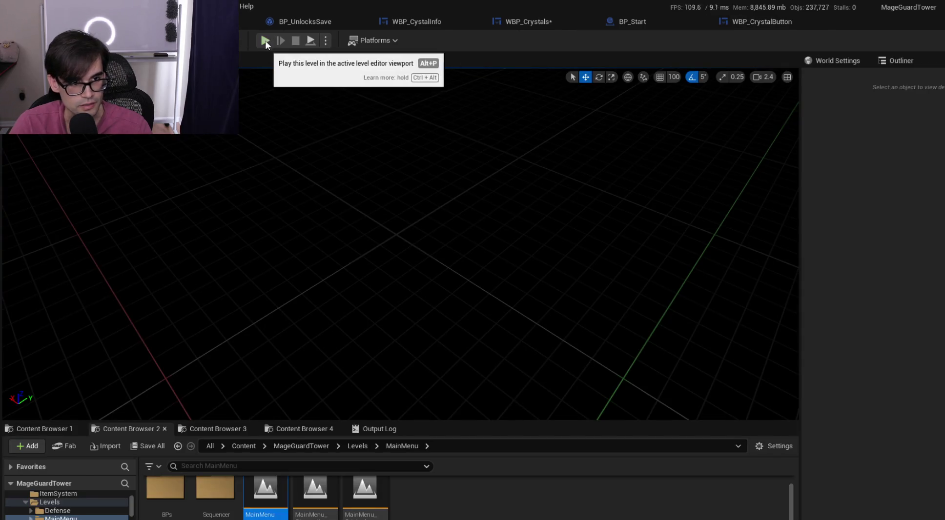
click(264, 41)
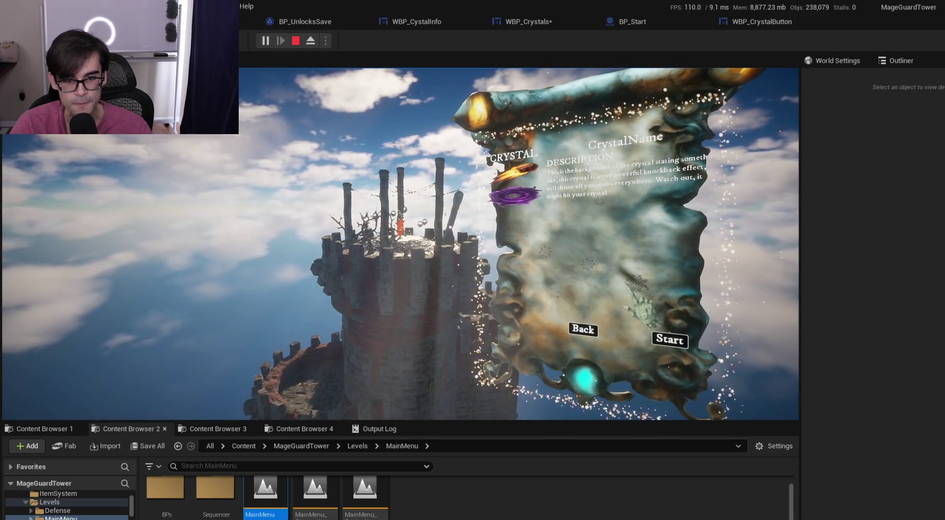
Stop the play test and return to WBP_CrystalButton's SetStyles graph
key(Escape)
click(763, 22)
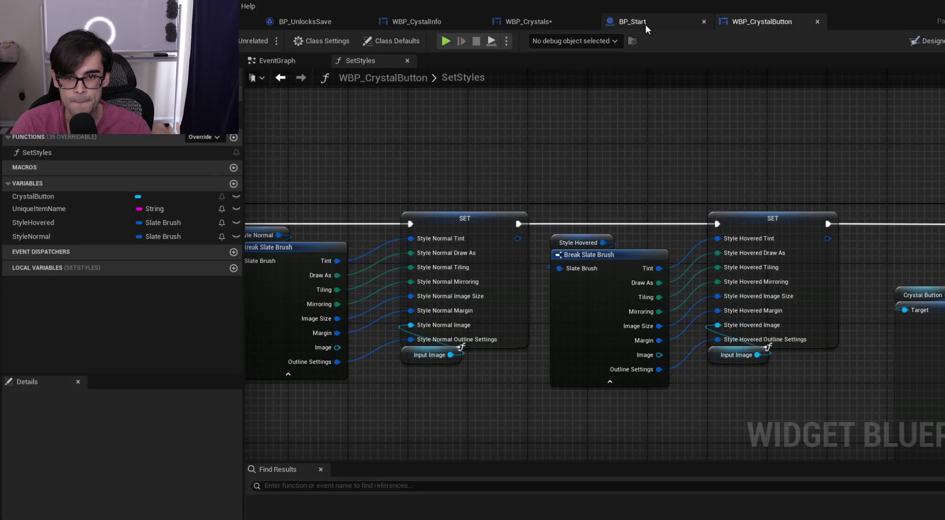
Switch to the WBP_Crystals event graph and bring the Branch node into view
click(664, 24)
click(508, 25)
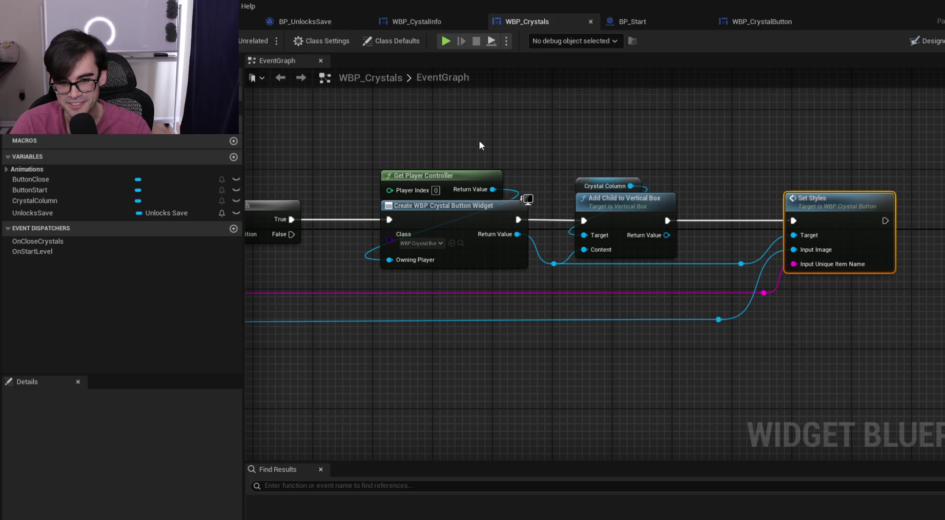
drag(479, 141, 601, 150)
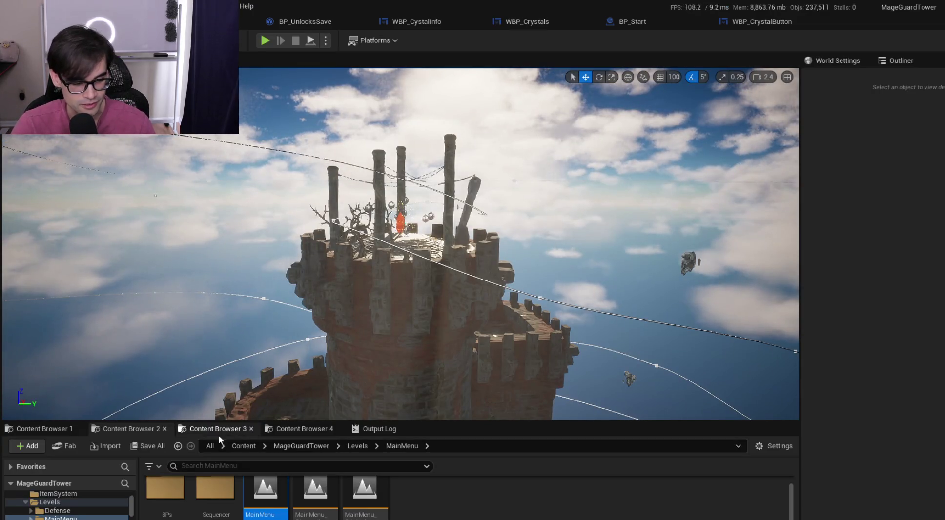
Switch content browsers to the UI Achievements folder and open WBP_Achievements
click(302, 429)
click(219, 429)
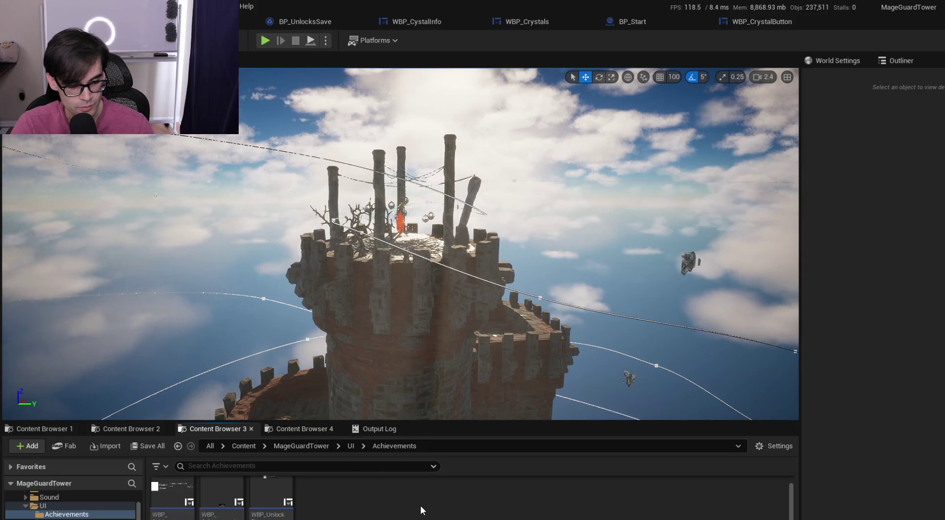
click(300, 429)
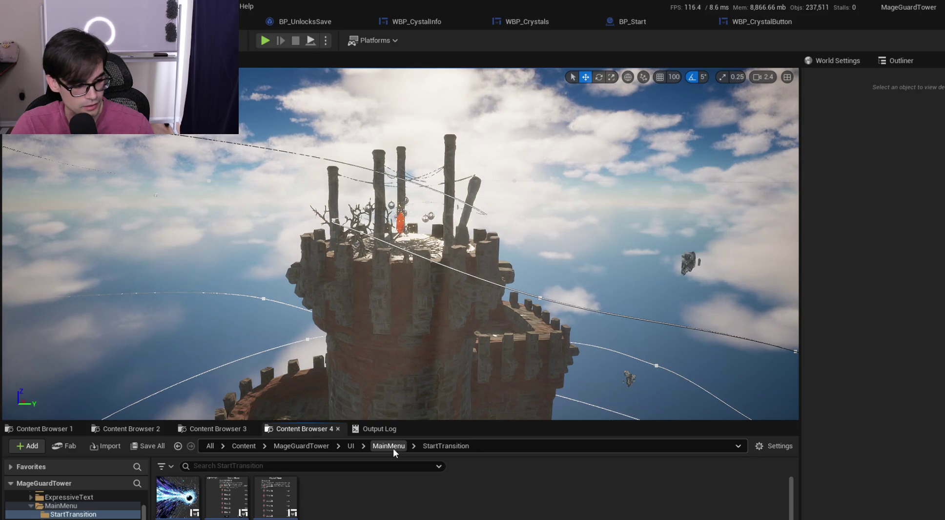
click(221, 428)
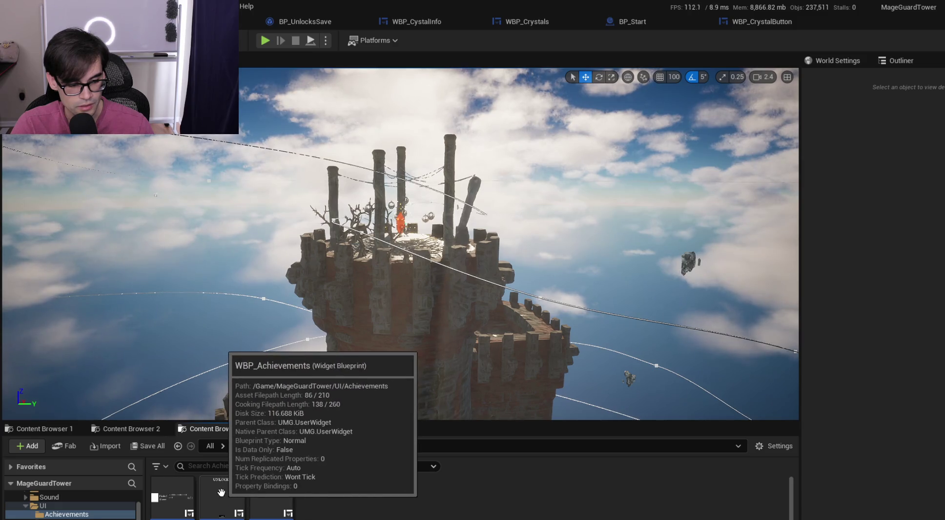
double_click(224, 498)
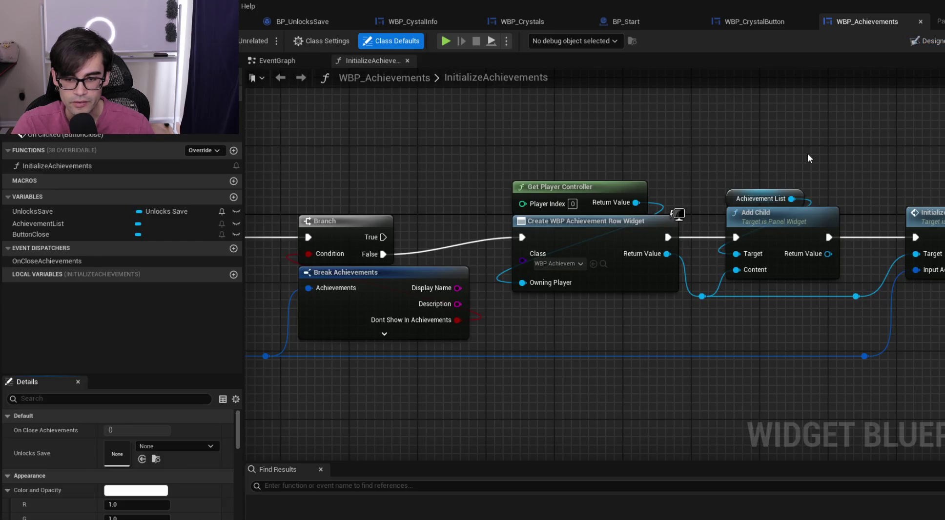
Review the InitializeRow function's row setup, then close it and the WBP_AchievementRow editor
mouse_move(808, 158)
mouse_down()
mouse_move(658, 169)
mouse_move(652, 164)
mouse_move(751, 160)
mouse_move(610, 158)
mouse_move(877, 154)
mouse_move(502, 200)
mouse_up()
scroll(652, 164, down, 3)
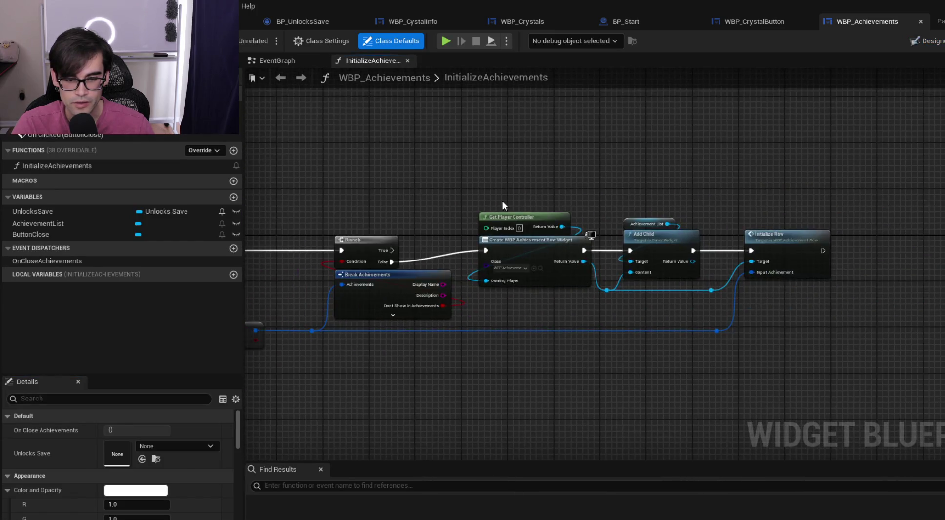
scroll(759, 252, up, 2)
click(773, 240)
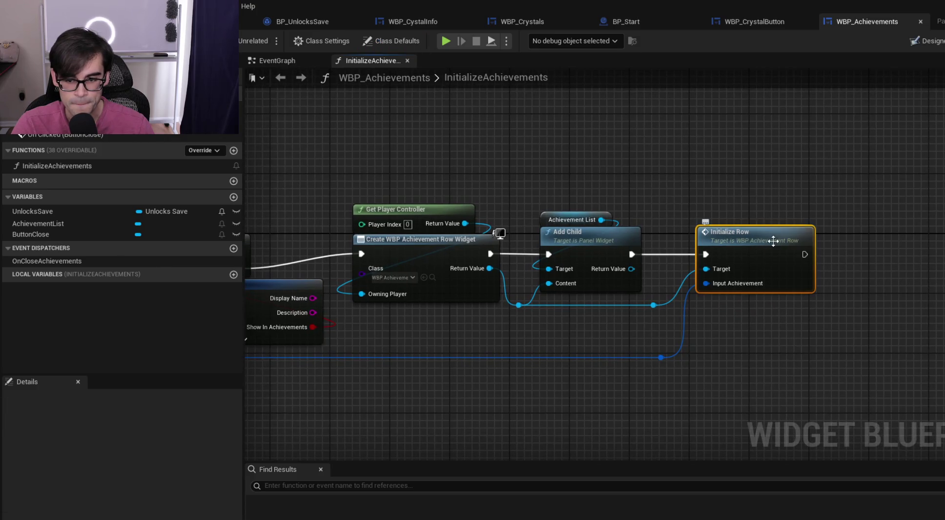
double_click(771, 241)
scroll(527, 268, down, 4)
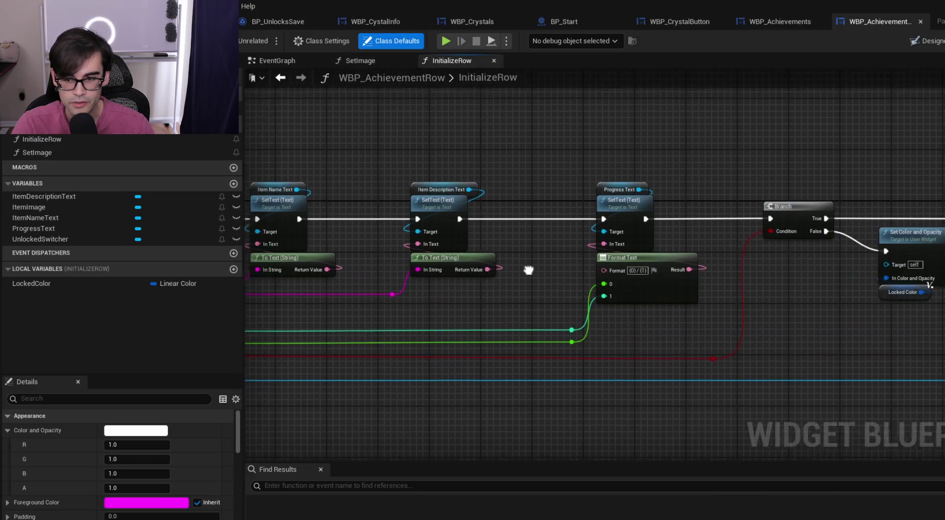
drag(696, 196, 415, 214)
mouse_move(494, 222)
mouse_down()
mouse_move(500, 203)
mouse_move(721, 198)
mouse_up()
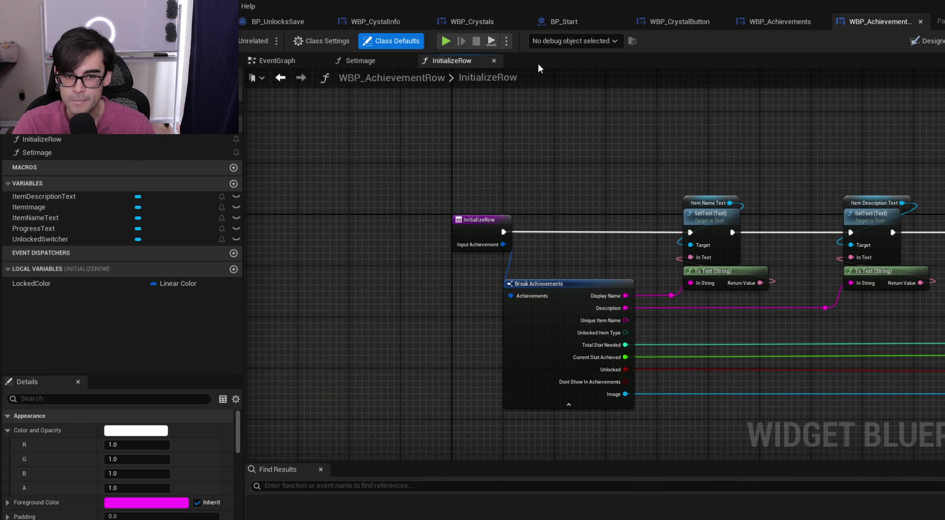
click(495, 60)
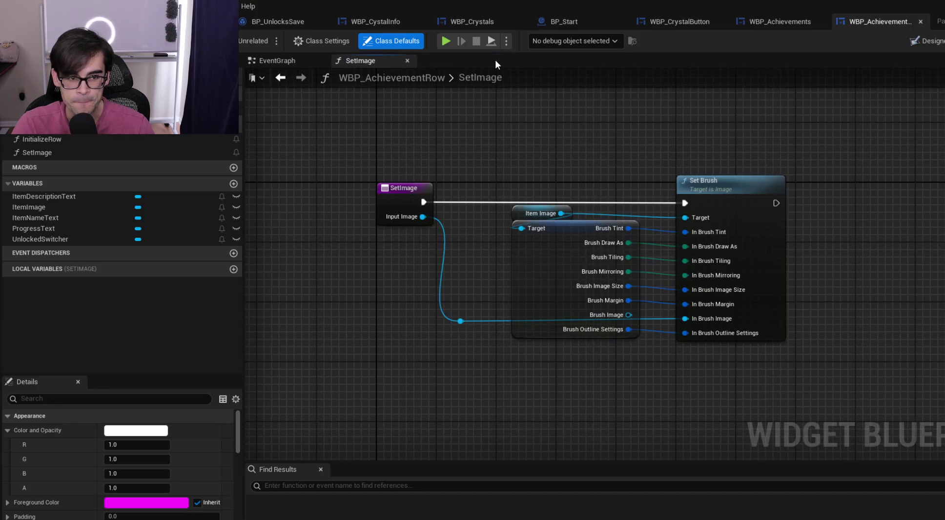
click(922, 22)
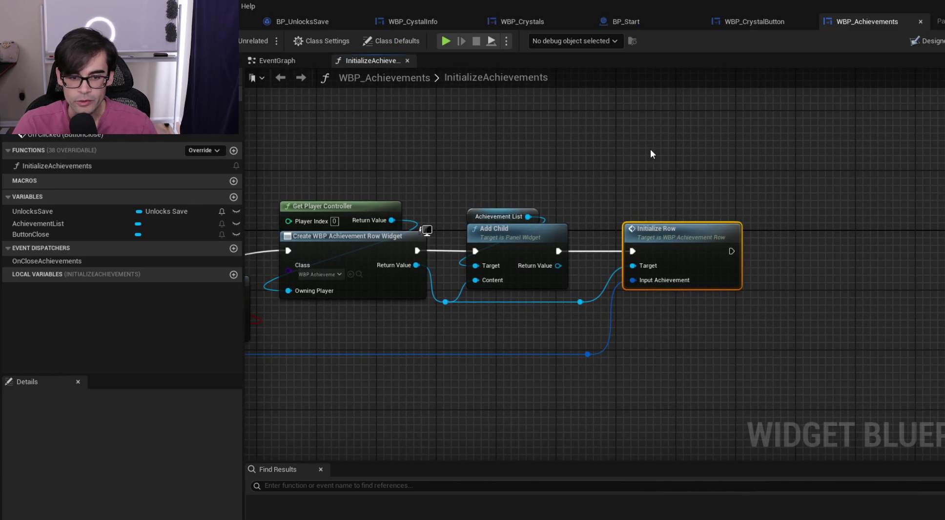
Add a trial Set Alignment in Viewport node, delete it, and close WBP_Achievements
drag(559, 163, 651, 167)
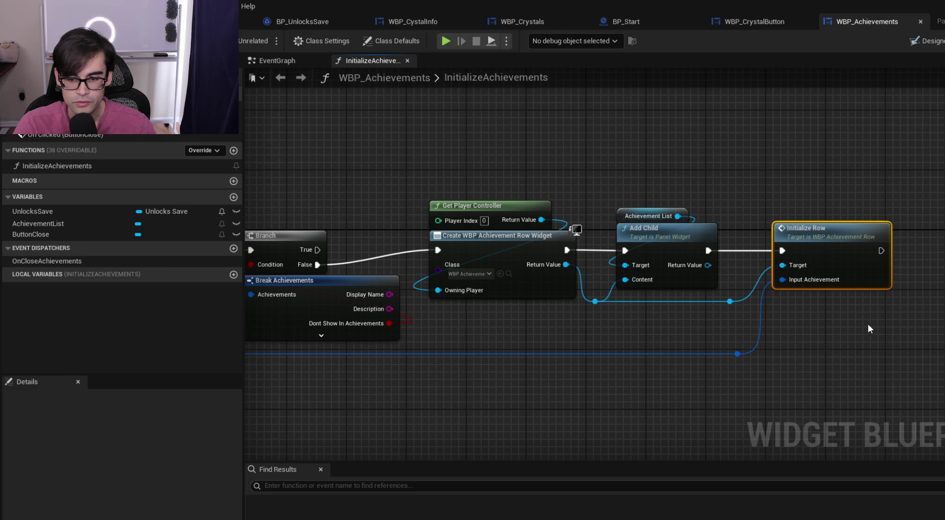
drag(869, 325, 668, 309)
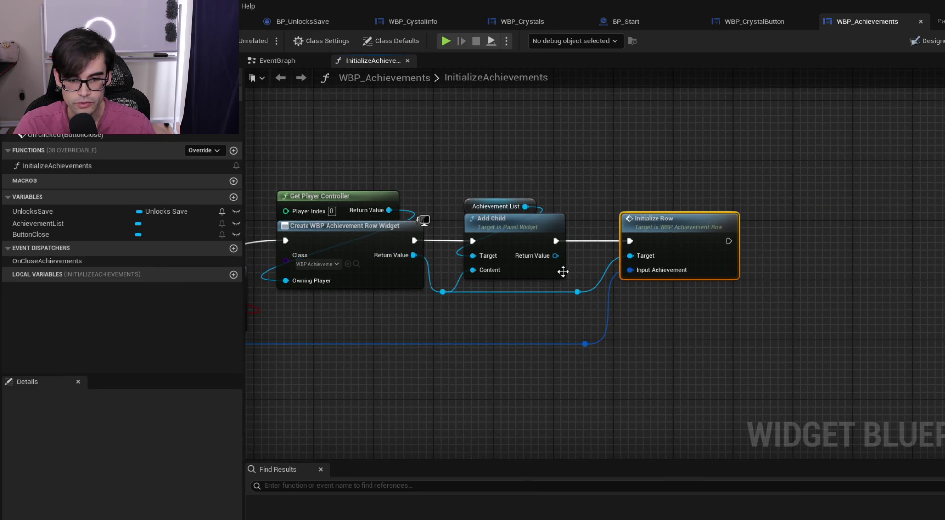
drag(579, 294, 783, 299)
text(set alig)
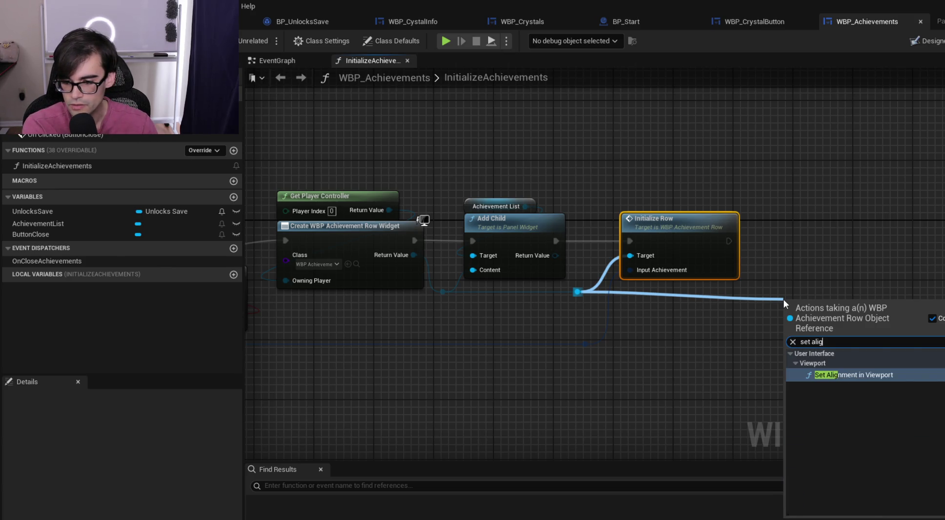
key(Return)
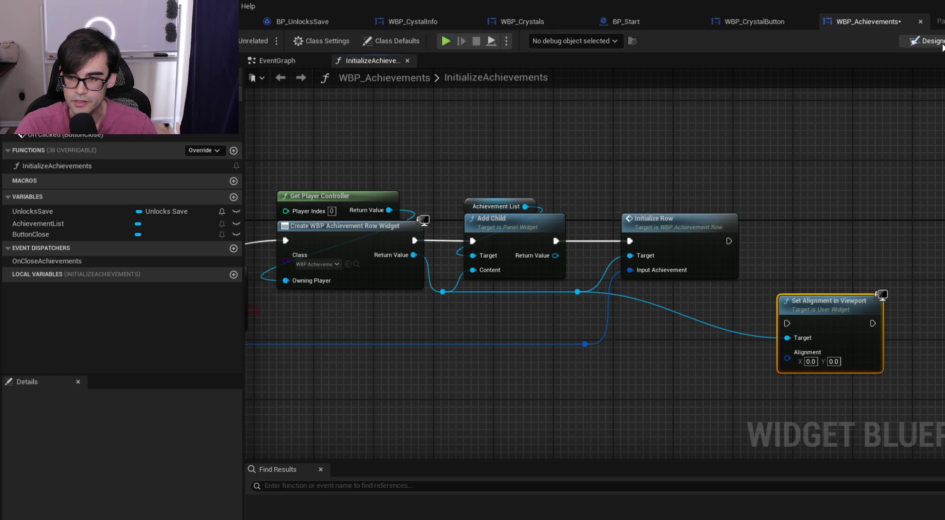
click(942, 43)
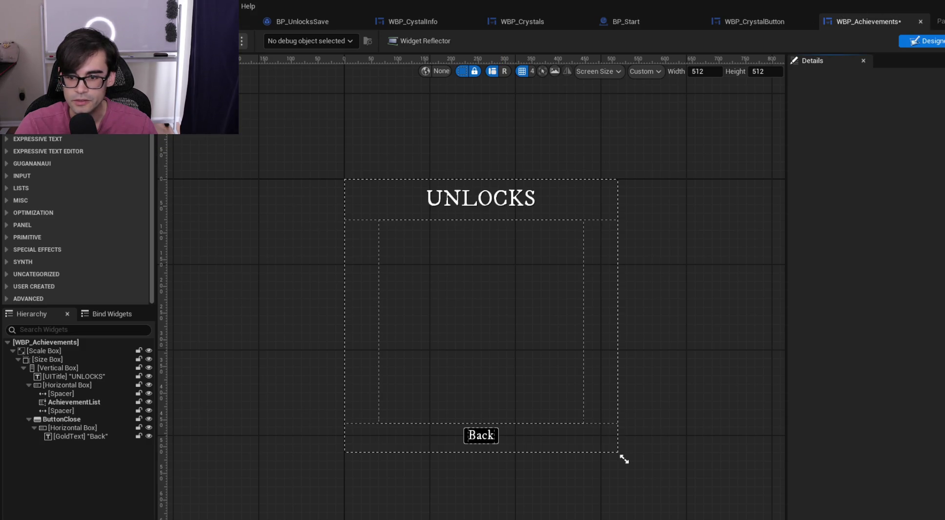
click(944, 41)
drag(838, 255, 851, 382)
key(Delete)
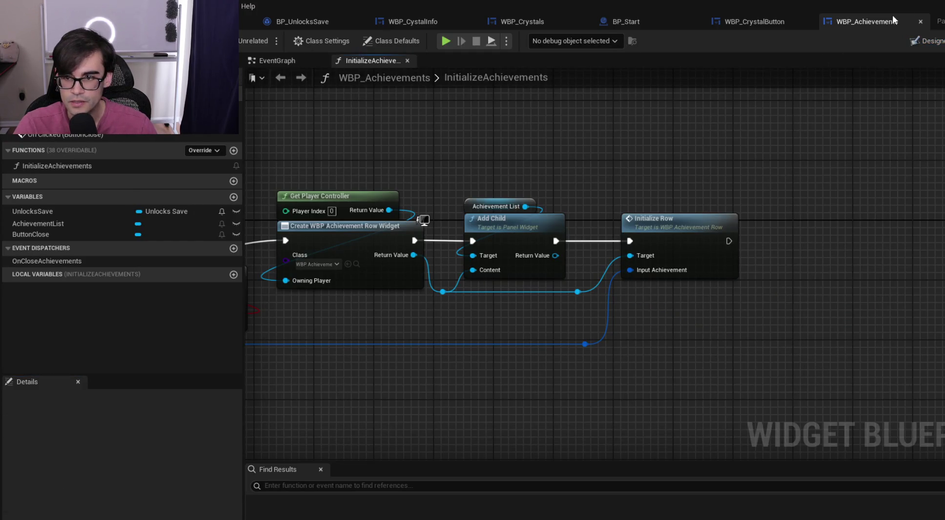
click(921, 21)
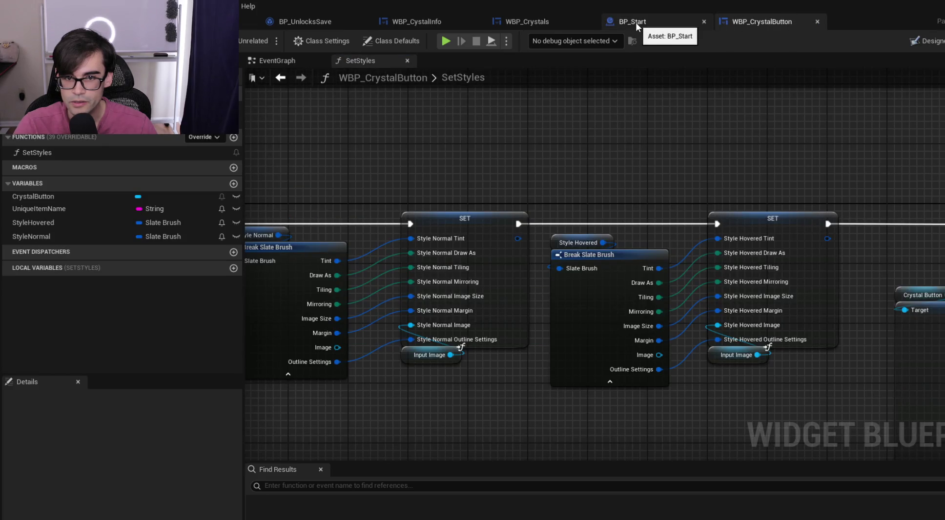
In the WBP_Crystals event graph, move the four reroute nodes lower beside Set Styles
click(542, 22)
mouse_move(840, 147)
mouse_down()
mouse_move(818, 139)
mouse_move(613, 156)
mouse_up()
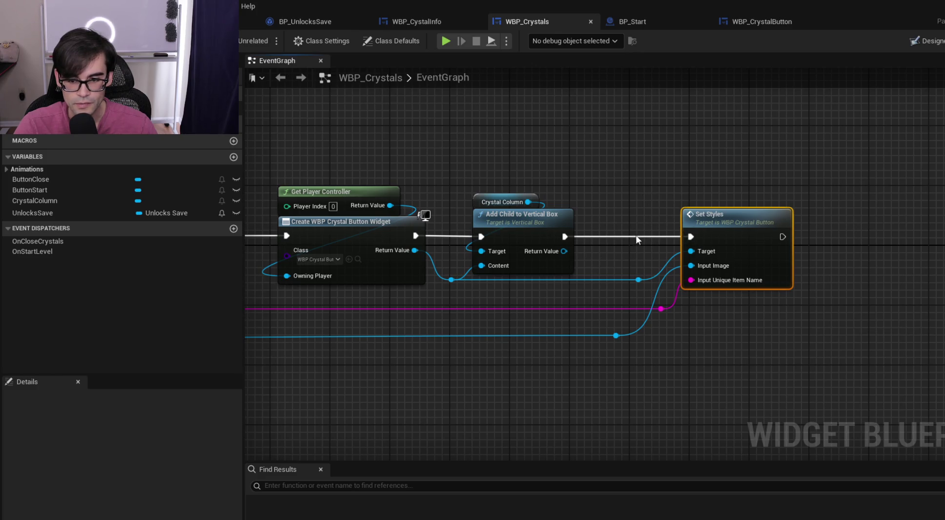
mouse_move(443, 386)
mouse_down()
mouse_move(670, 299)
mouse_move(670, 278)
mouse_up()
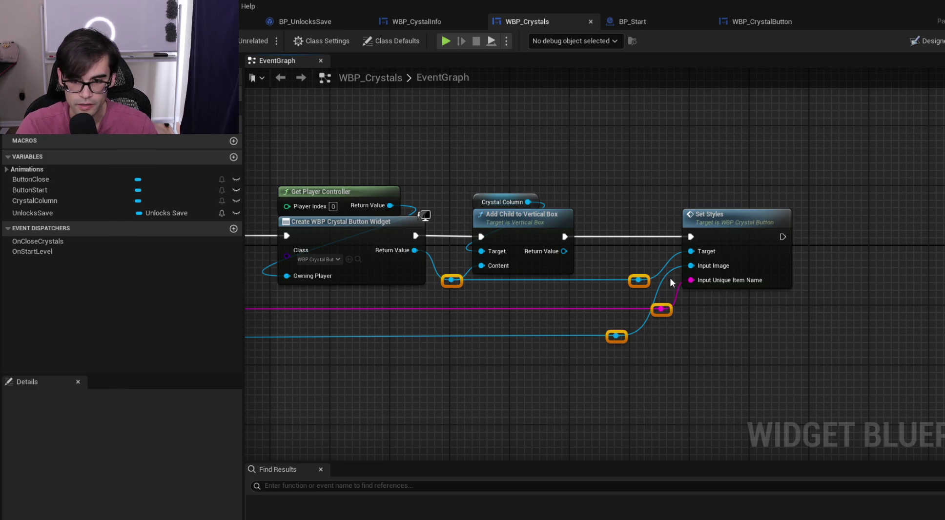
key(Down)
key(Down)
key(Down)
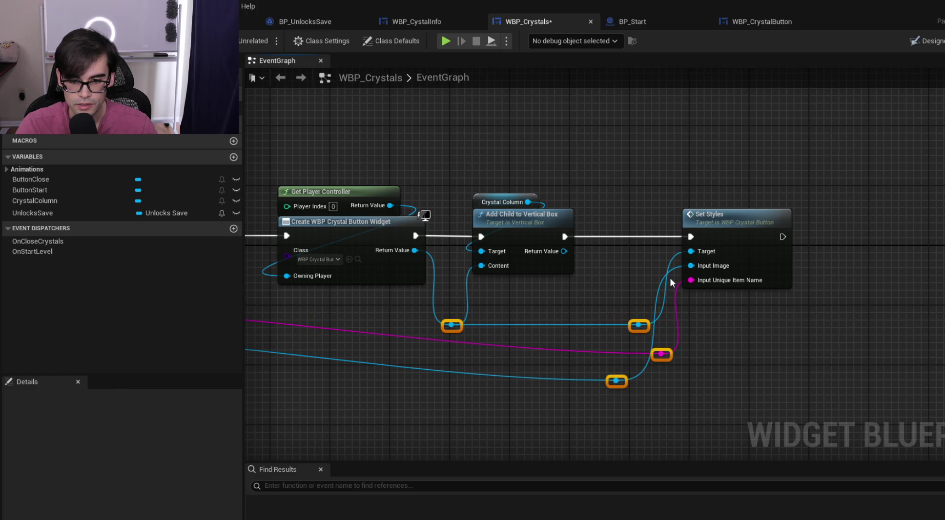
click(659, 193)
mouse_move(659, 193)
mouse_down()
mouse_move(633, 179)
mouse_move(545, 265)
mouse_up()
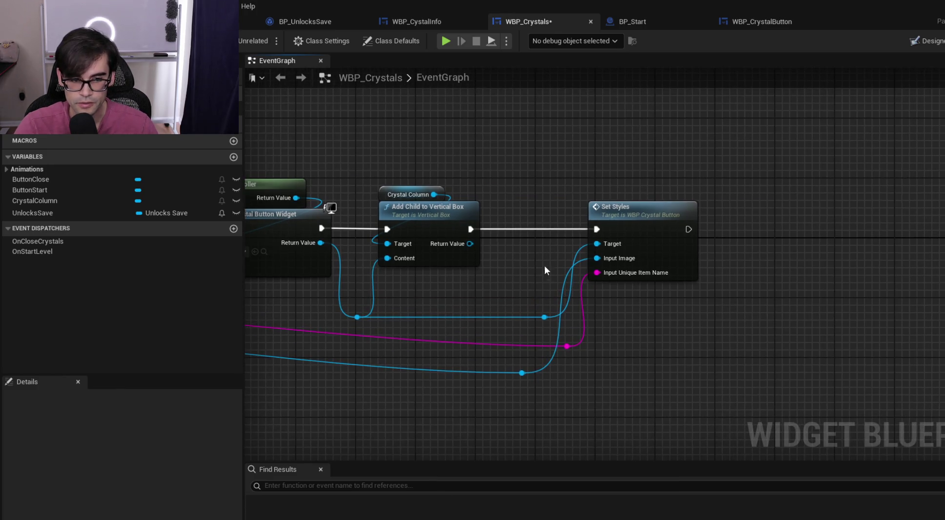
Cancel a new connection from the crystal button reference and undo the reroute move
drag(545, 321, 775, 281)
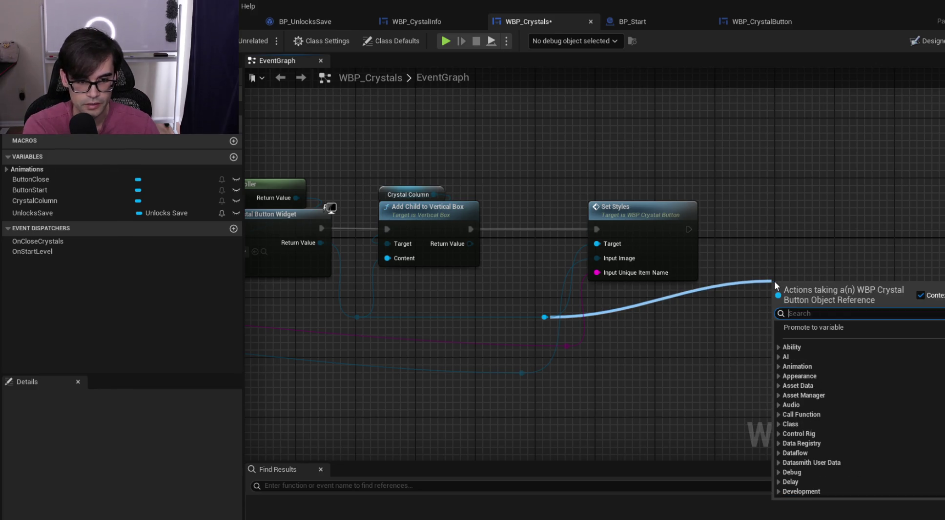
key(Escape)
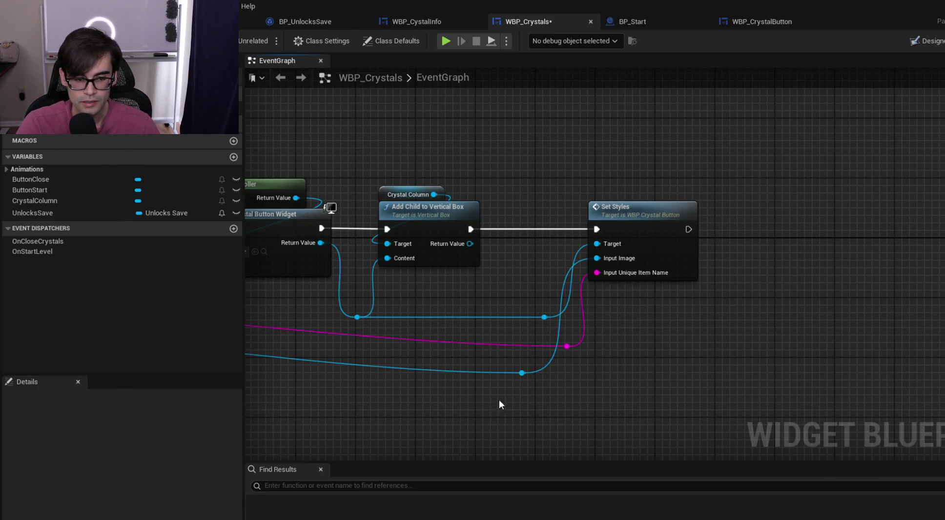
key(ctrl+z)
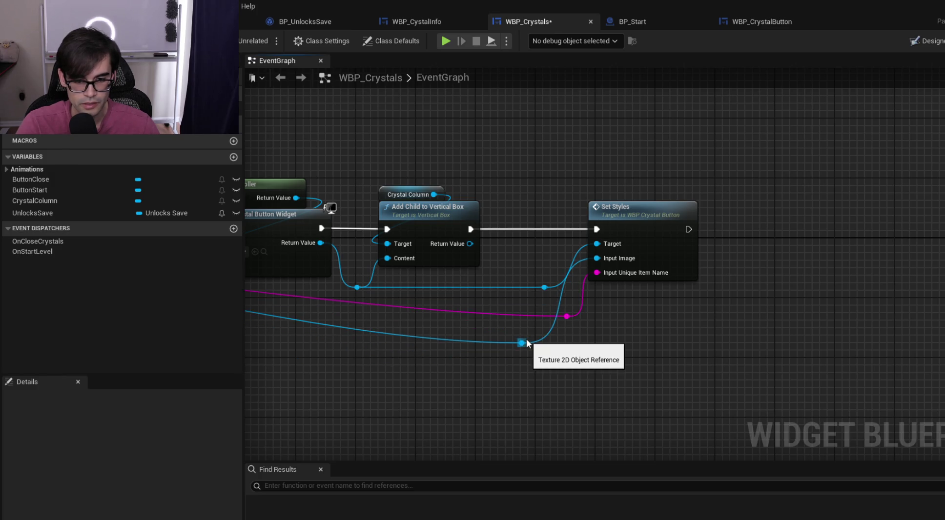
drag(436, 314, 775, 311)
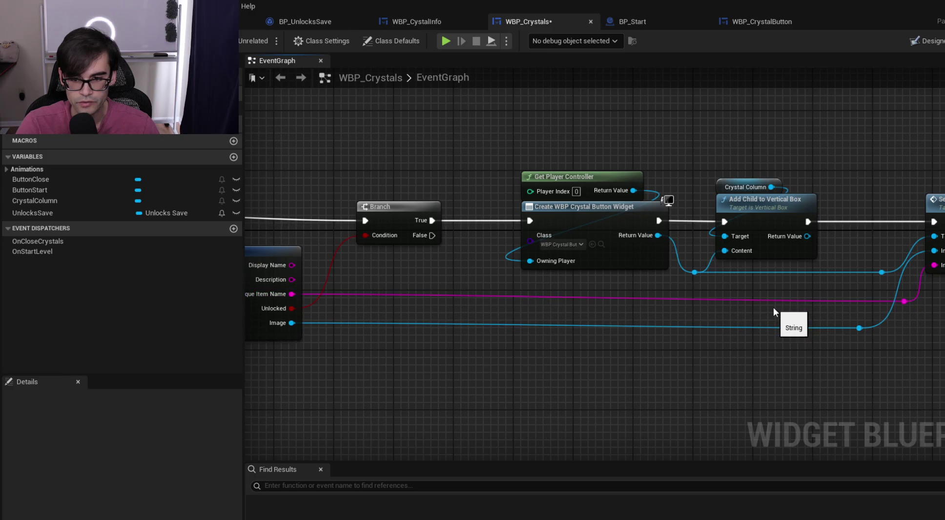
drag(901, 347, 700, 352)
Add a Set Horizontal Alignment node on Add Child's returned slot, then select CrystalColumn in the Designer
drag(627, 239, 730, 172)
text(alignment)
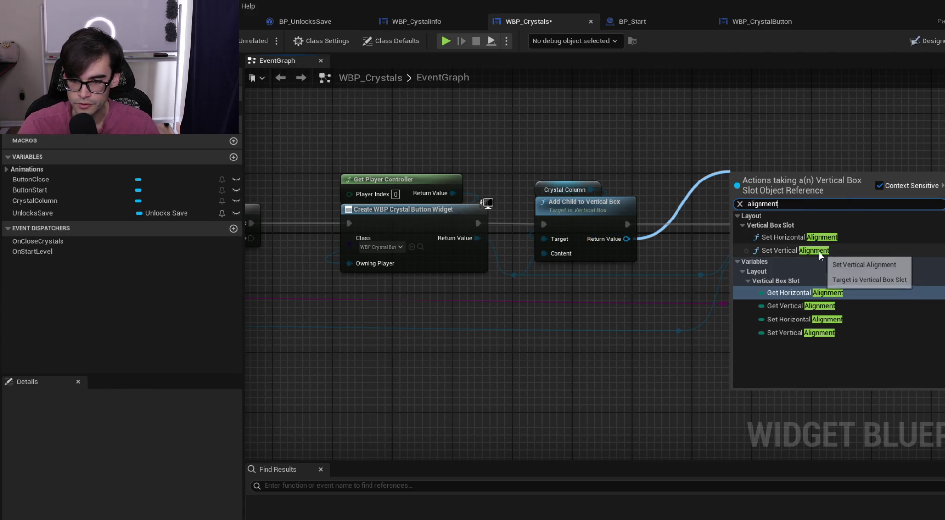
click(822, 238)
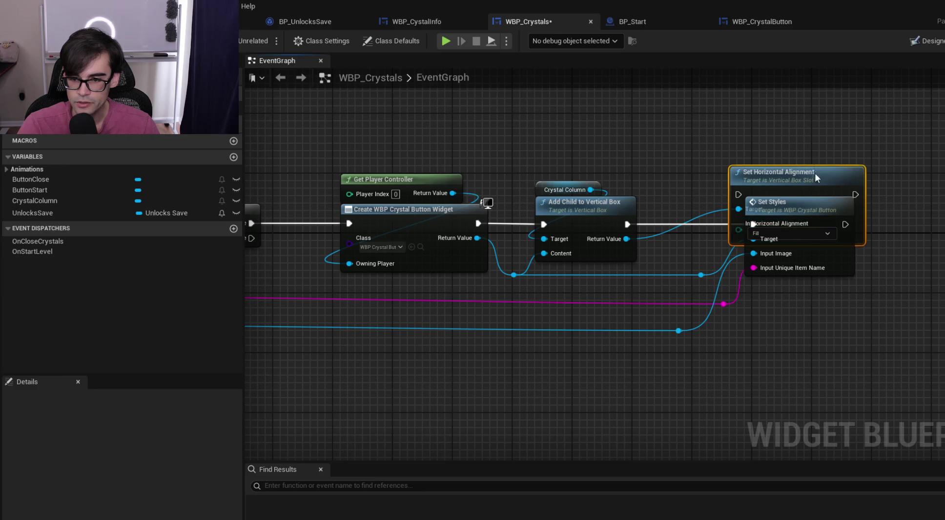
drag(778, 176, 939, 210)
click(925, 41)
click(374, 234)
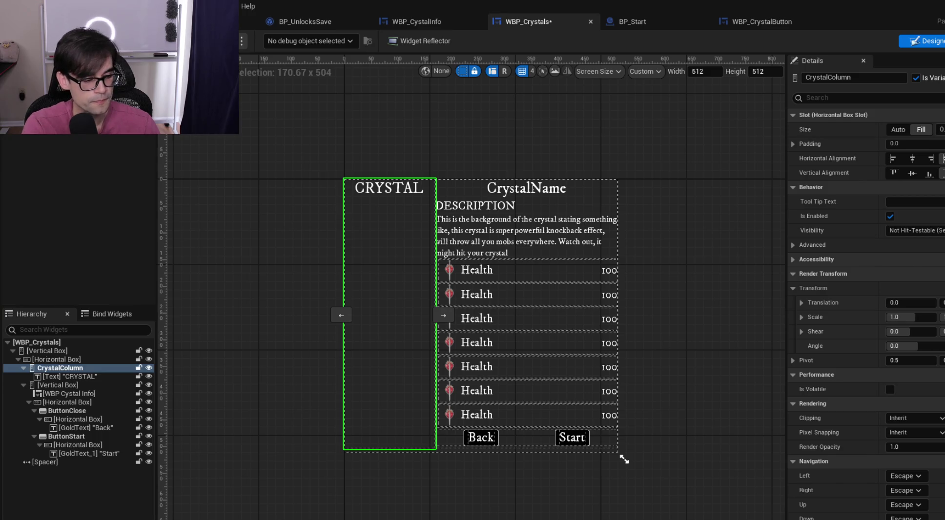
Place a preview WBP Crystal Button in CrystalColumn with Horizontal Alignment set to Center
mouse_move(123, 156)
mouse_down()
mouse_move(112, 161)
mouse_move(57, 395)
mouse_move(73, 368)
mouse_up()
click(55, 385)
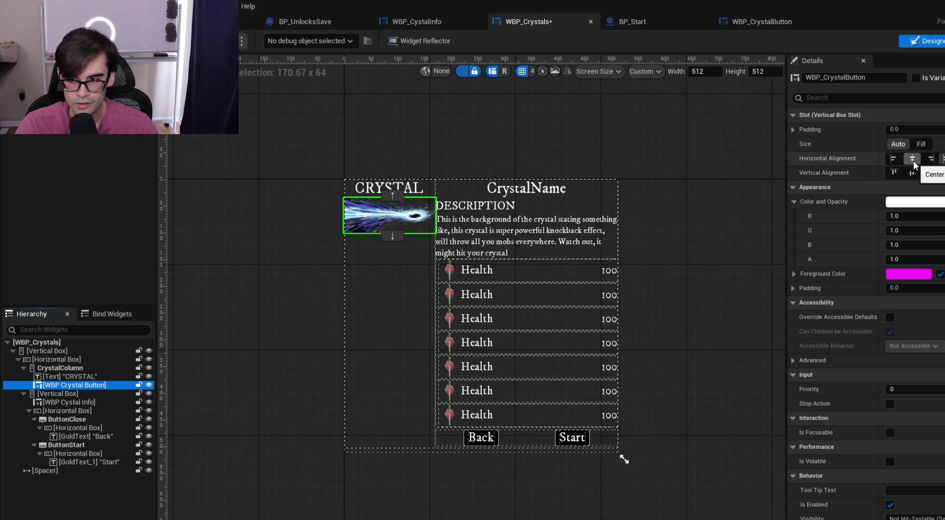
click(912, 159)
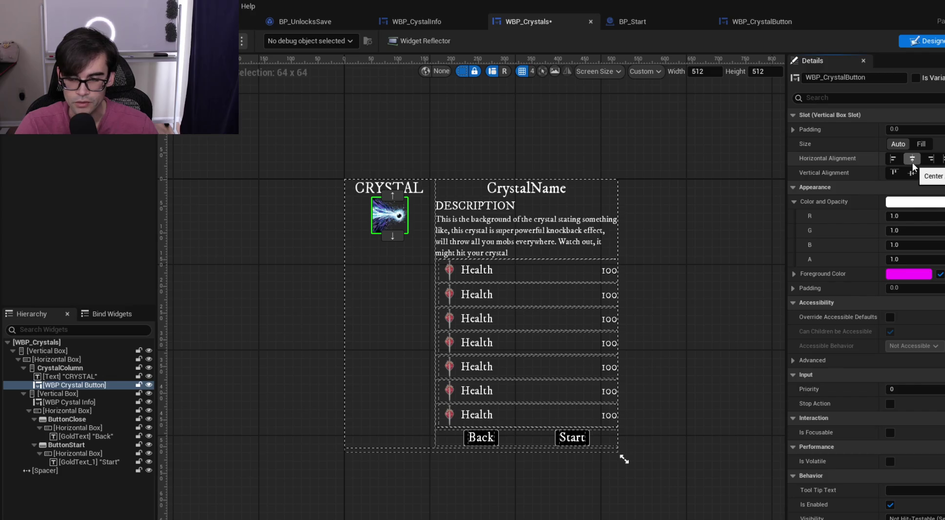
Change the Set Horizontal Alignment node's alignment from Fill to Center in the event graph
click(781, 23)
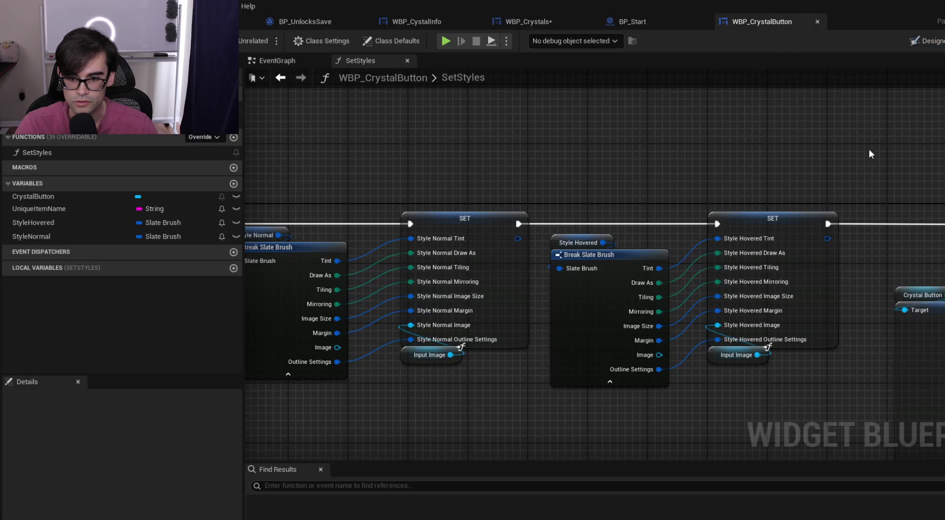
click(547, 20)
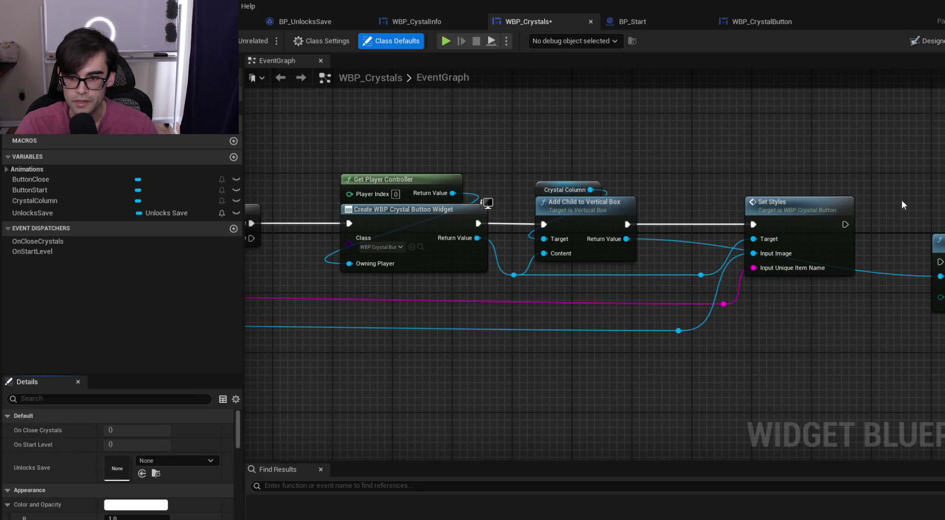
drag(902, 199, 578, 202)
click(663, 296)
click(629, 317)
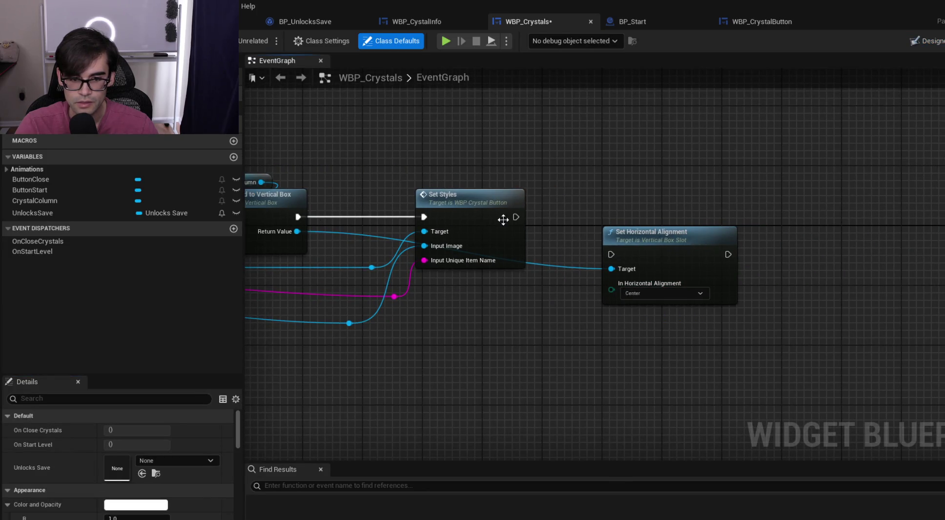
Connect Set Styles' exec output to Set Horizontal Alignment so it runs afterwards
mouse_move(515, 218)
mouse_down()
mouse_move(669, 251)
mouse_move(626, 263)
mouse_move(663, 194)
mouse_up()
drag(585, 271, 695, 269)
scroll(696, 269, down, 4)
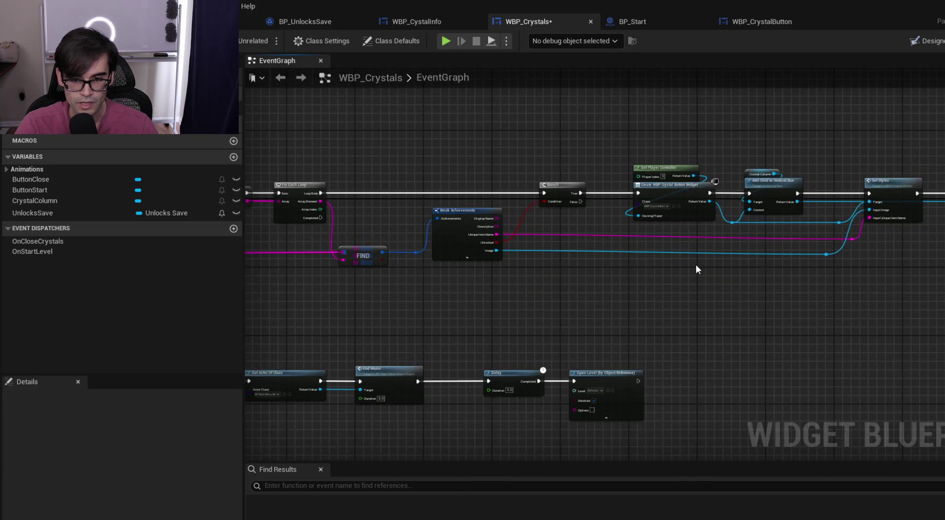
scroll(798, 264, up, 2)
Straighten the Image and name wires by aligning their reroute nodes
drag(818, 269, 858, 251)
ctrl+click(332, 194)
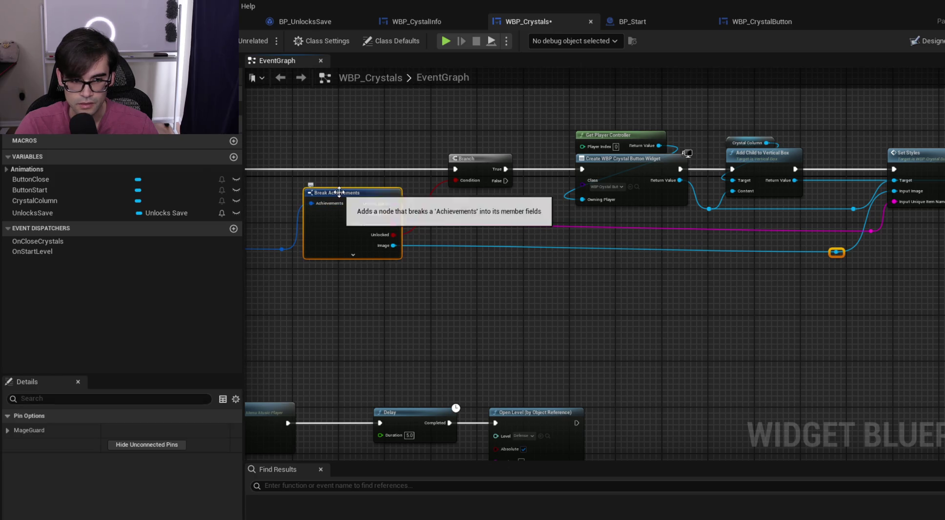
key(q)
click(801, 274)
drag(866, 231, 864, 228)
Reroute the slot wire beneath Set Styles into Set Horizontal Alignment, save, and start a play test
drag(799, 182, 543, 218)
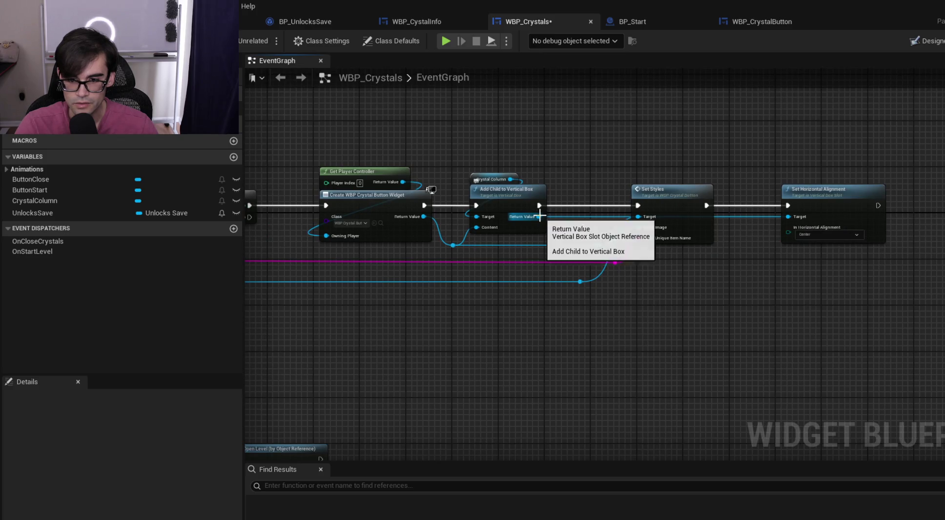
double_click(748, 212)
mouse_move(752, 217)
mouse_down()
mouse_move(575, 305)
mouse_move(583, 293)
mouse_up()
double_click(645, 277)
mouse_move(647, 277)
mouse_down()
mouse_move(745, 307)
mouse_move(759, 298)
mouse_up()
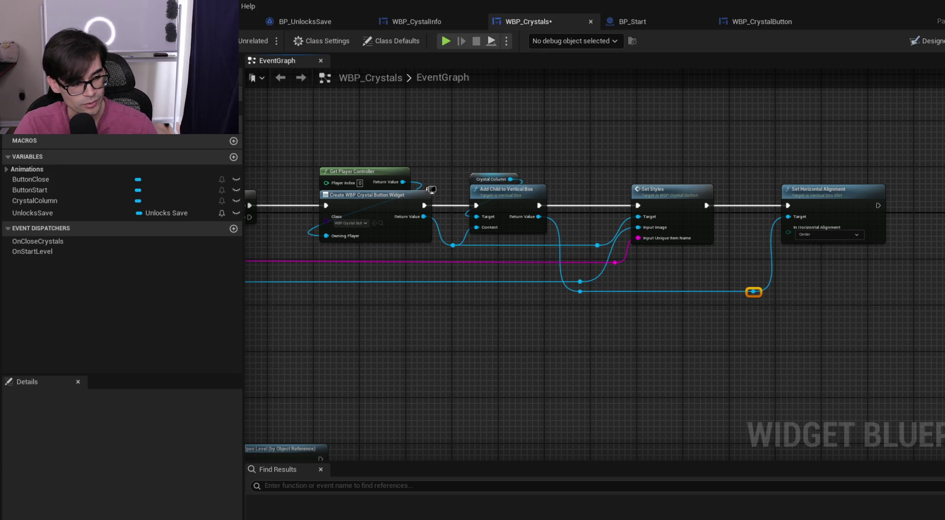
key(ctrl+s)
key(alt+p)
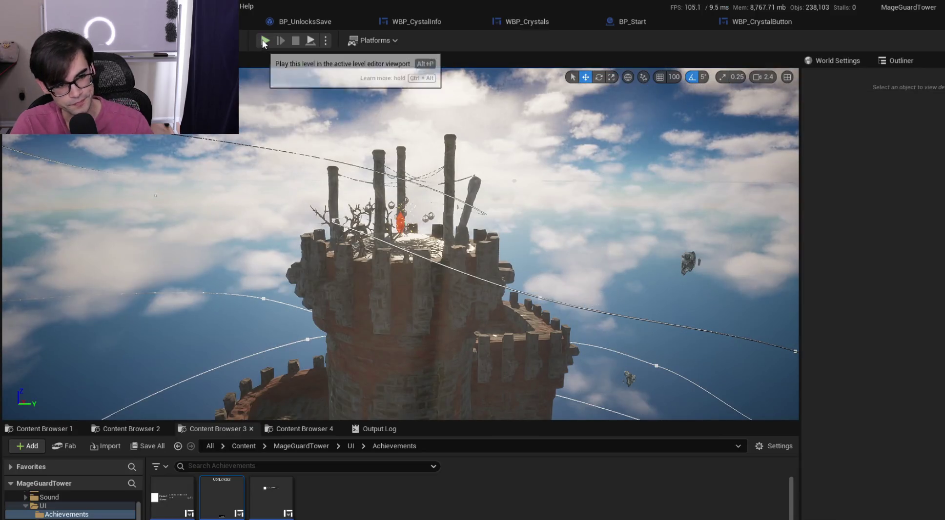
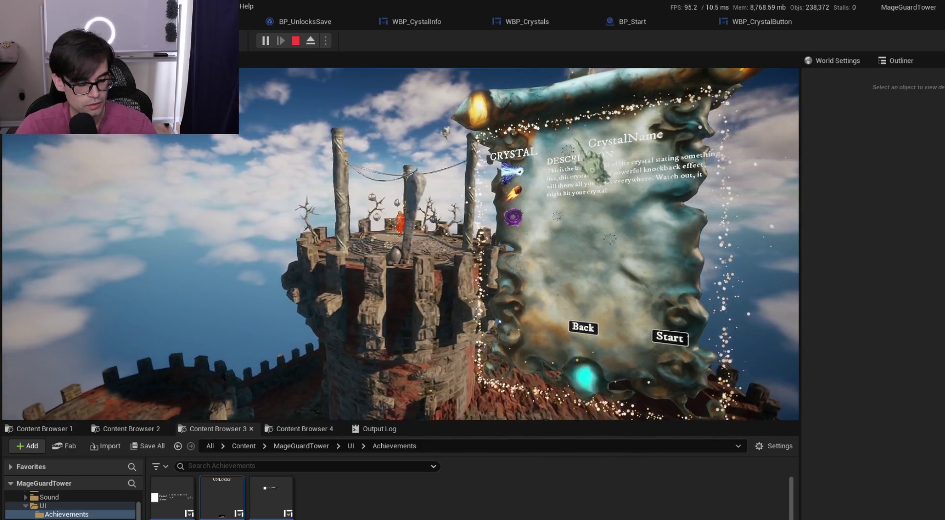
Stop the play session and bring up WBP_Crystals in its Designer view
key(Escape)
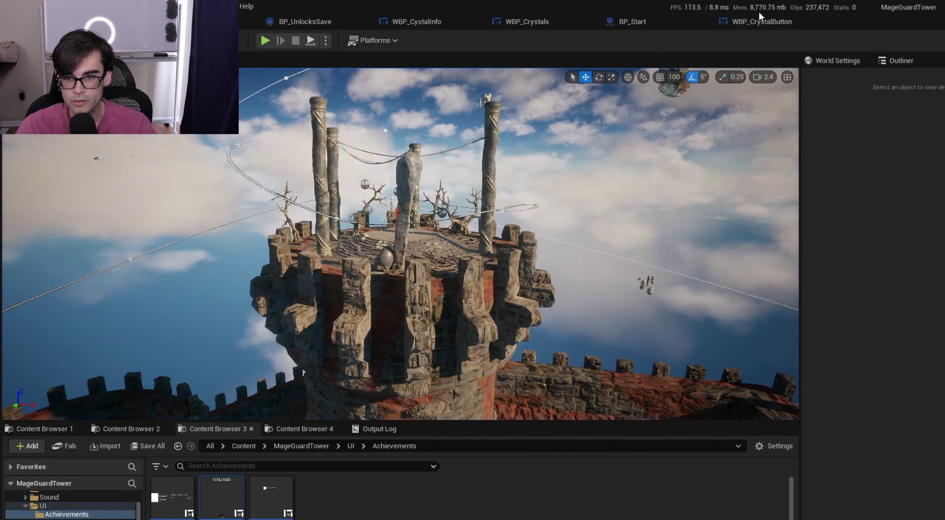
click(761, 21)
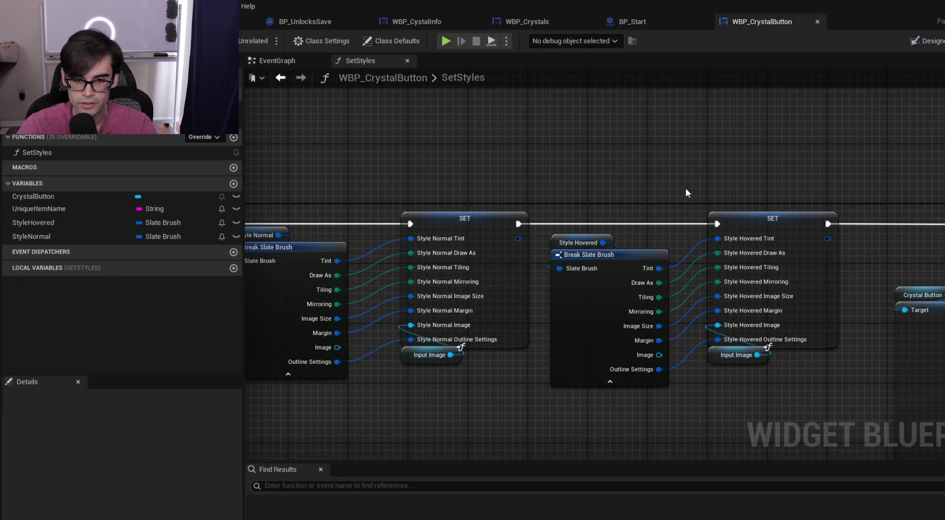
scroll(419, 238, down, 3)
scroll(866, 209, up, 1)
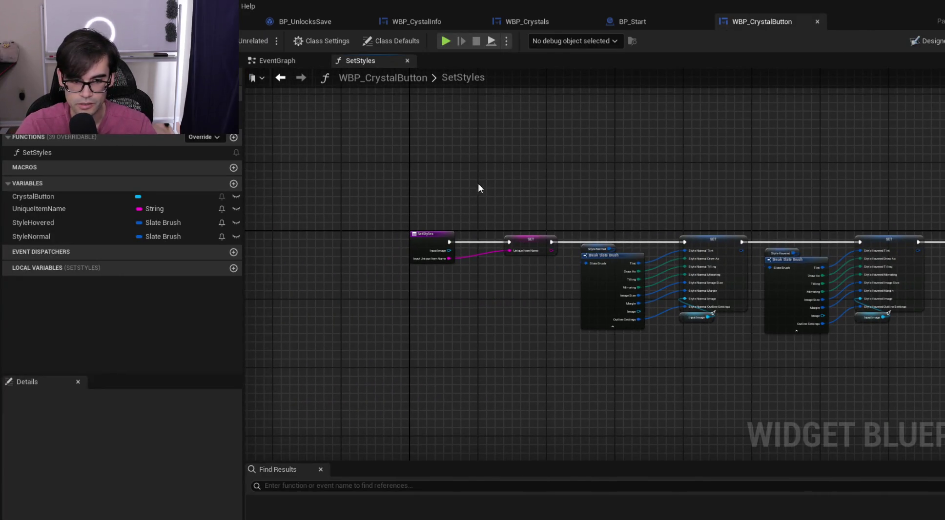
click(939, 46)
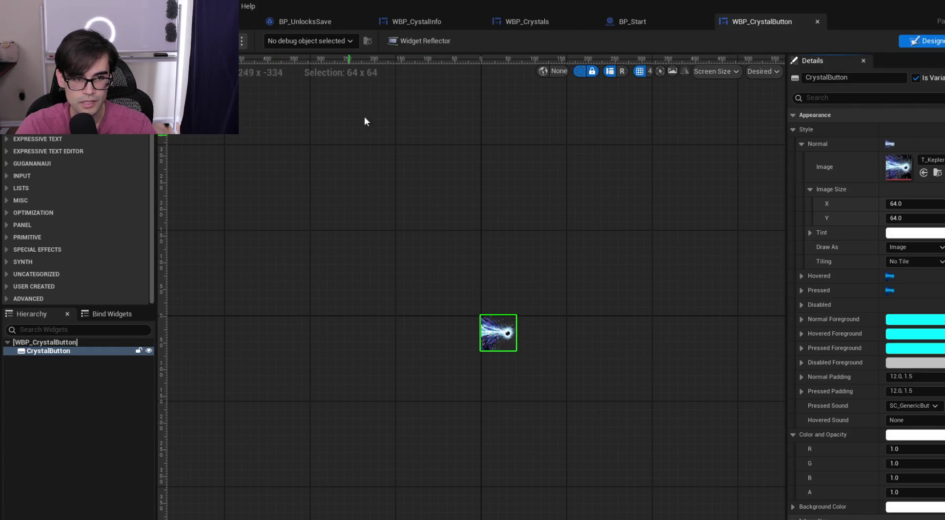
click(416, 22)
click(308, 21)
click(413, 22)
click(507, 18)
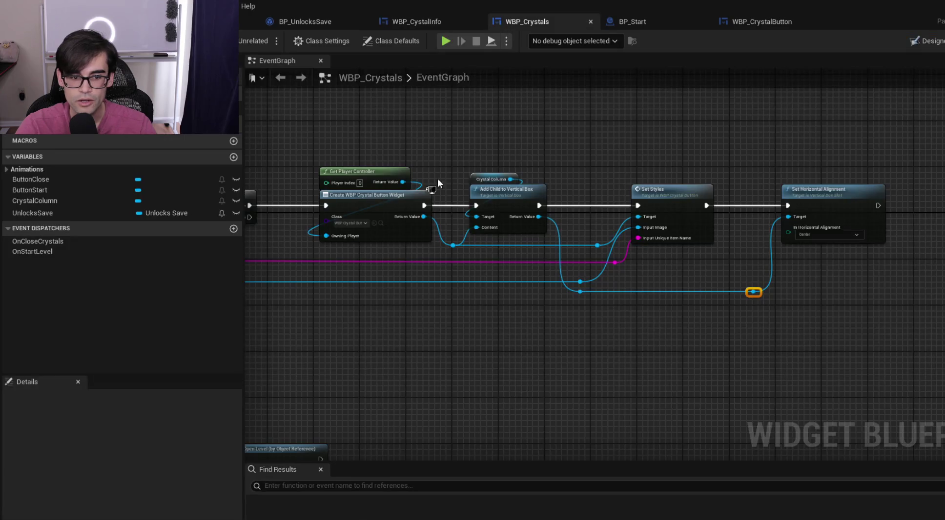
click(940, 43)
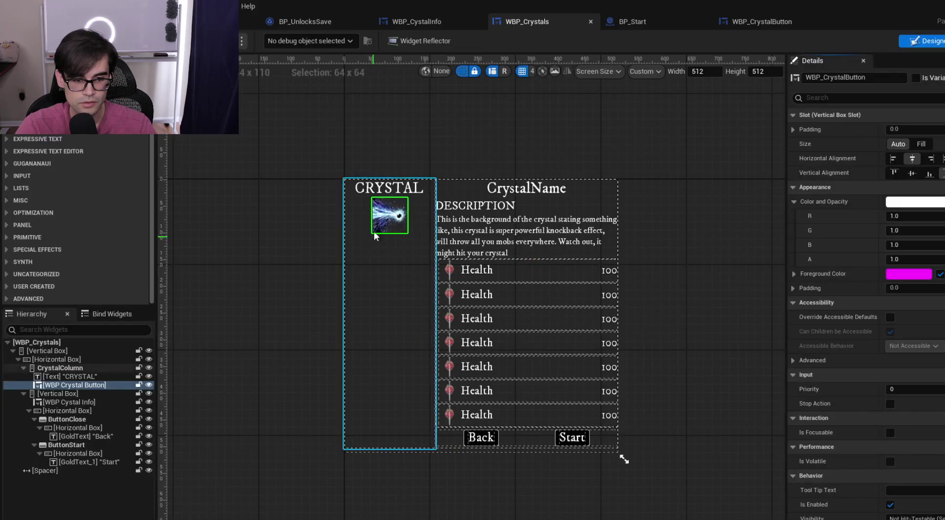
Delete the placeholder WBP Crystal Button from CrystalColumn and save WBP_Crystals
click(74, 379)
click(78, 386)
key(Delete)
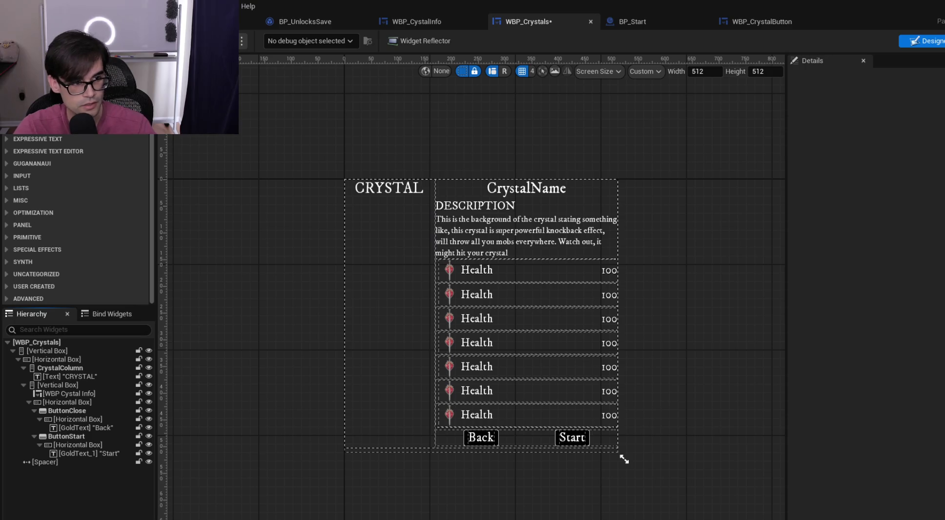
key(ctrl+s)
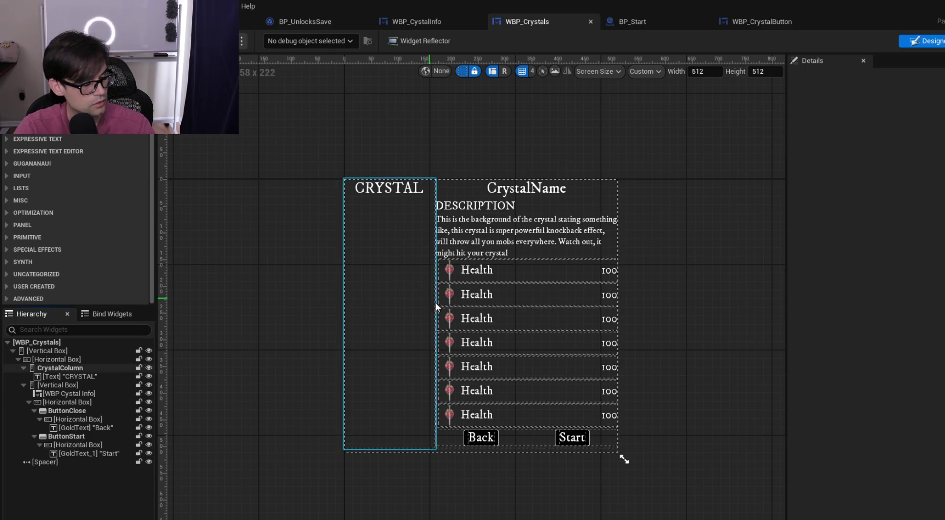
Switch WBP_CrystalButton to its Graph view and open its Event Graph
scroll(491, 262, up, 2)
click(538, 355)
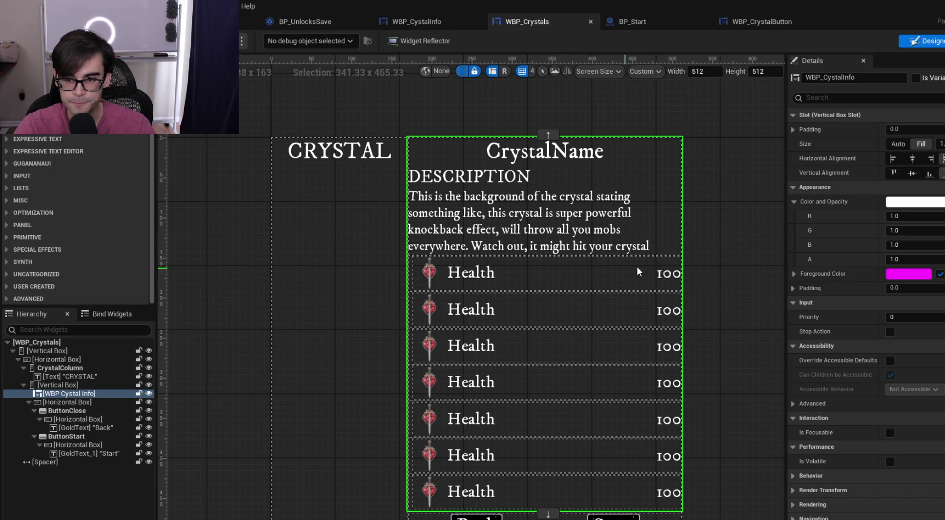
click(660, 21)
click(750, 20)
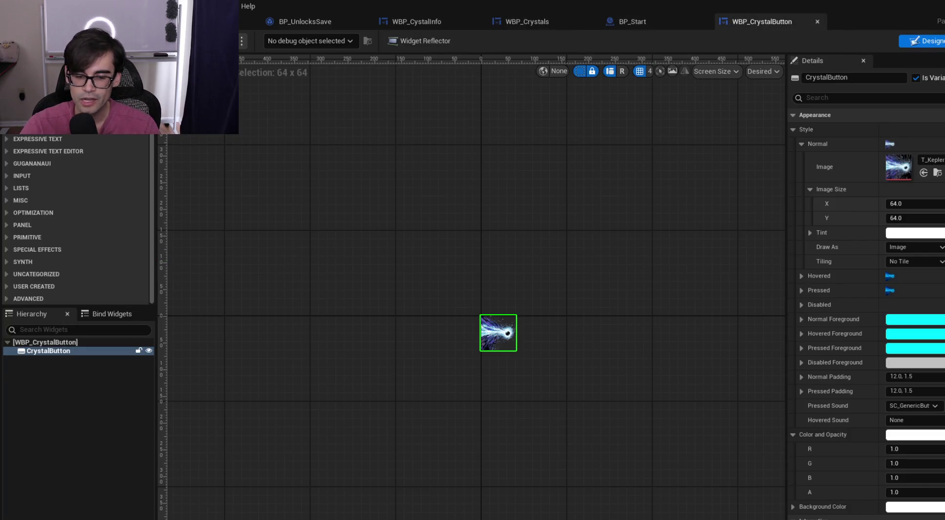
key(shift+F4)
click(277, 60)
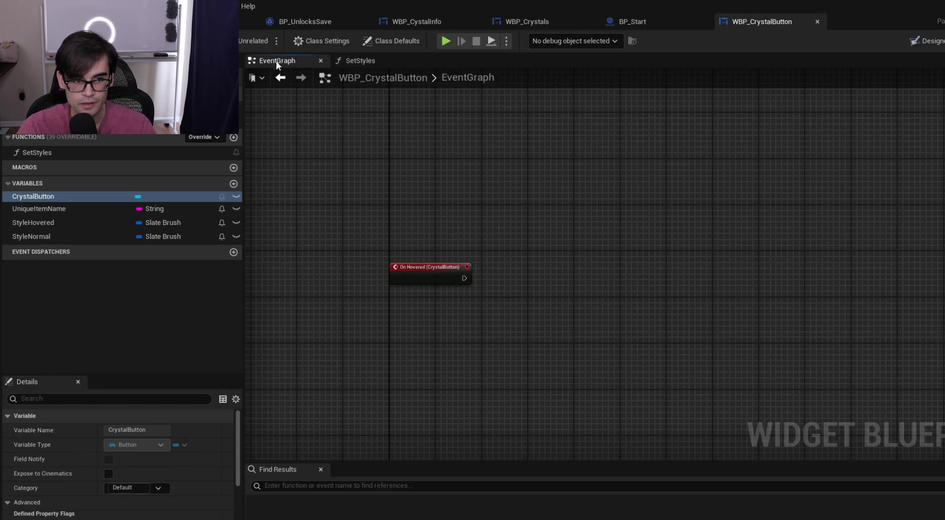
Move WBP_CrystalButton's On Hovered event node higher in the Event Graph
scroll(533, 294, down, 3)
scroll(517, 266, up, 3)
drag(435, 282, 433, 218)
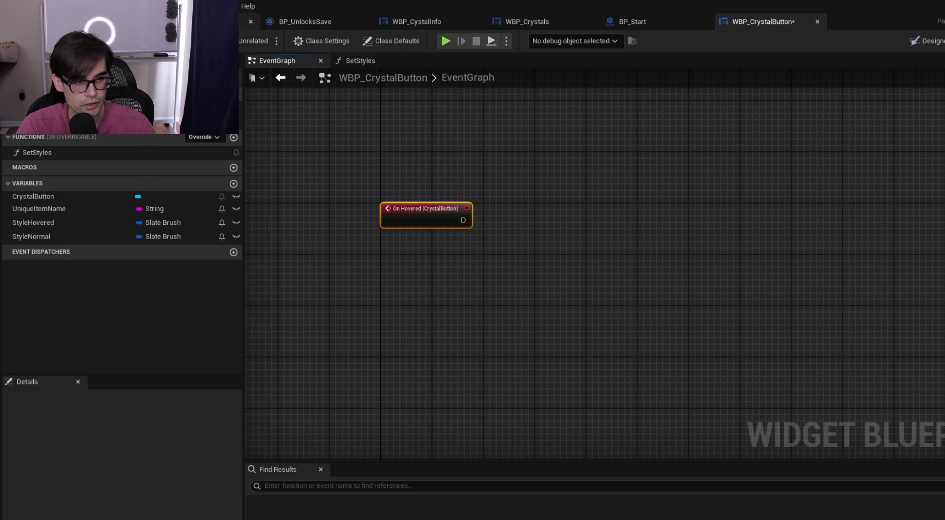
Inspect the Crystal row's Knockback data in DT_ItemInfo, then return to WBP_Crystals
click(244, 21)
click(40, 143)
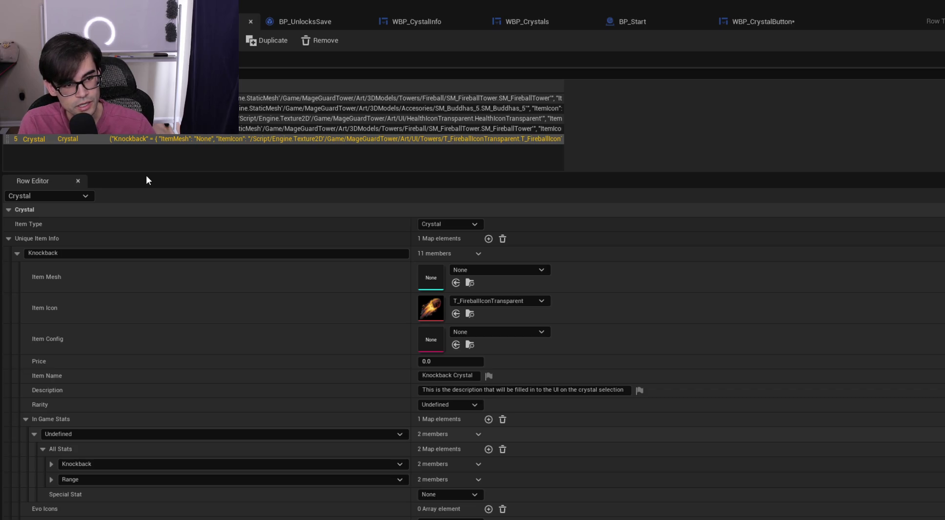
click(436, 17)
click(527, 22)
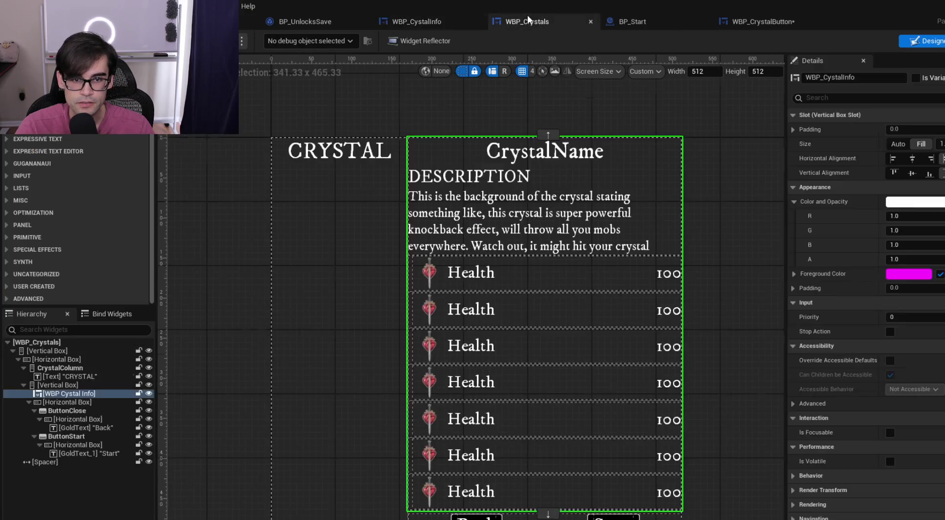
Show WBP_Crystals' Event Graph and pan across the Event On Initialized button-building chain
click(941, 41)
mouse_move(601, 172)
mouse_down()
mouse_move(723, 161)
mouse_move(903, 171)
mouse_up()
drag(750, 239, 420, 239)
drag(787, 275, 441, 270)
scroll(441, 270, down, 2)
mouse_move(572, 273)
mouse_down()
mouse_move(348, 281)
mouse_move(801, 280)
mouse_up()
scroll(546, 269, down, 5)
scroll(451, 273, up, 5)
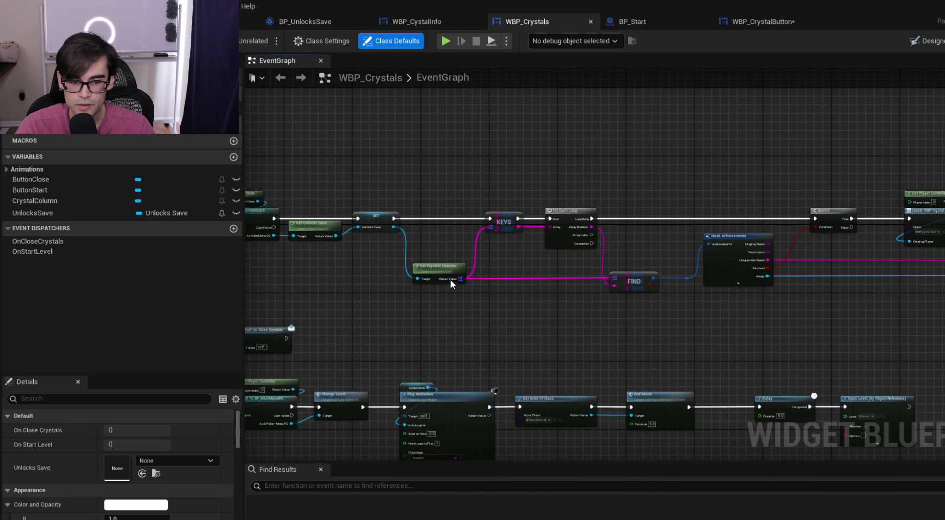
scroll(532, 235, down, 3)
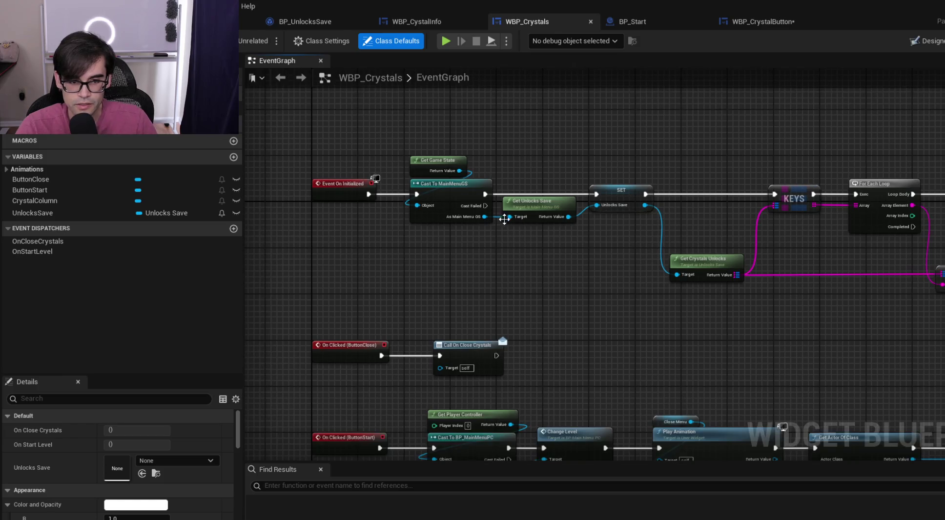
scroll(432, 137, down, 1)
Box-select the entire Event On Initialized chain and bring up its node actions
mouse_move(425, 133)
mouse_down()
mouse_move(476, 198)
mouse_move(738, 252)
mouse_move(944, 263)
mouse_move(944, 242)
mouse_up()
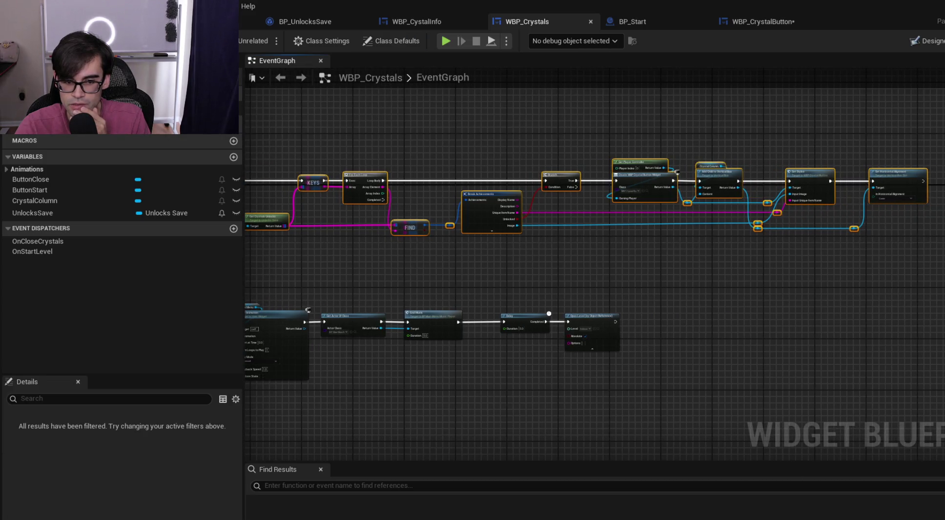
scroll(820, 245, up, 5)
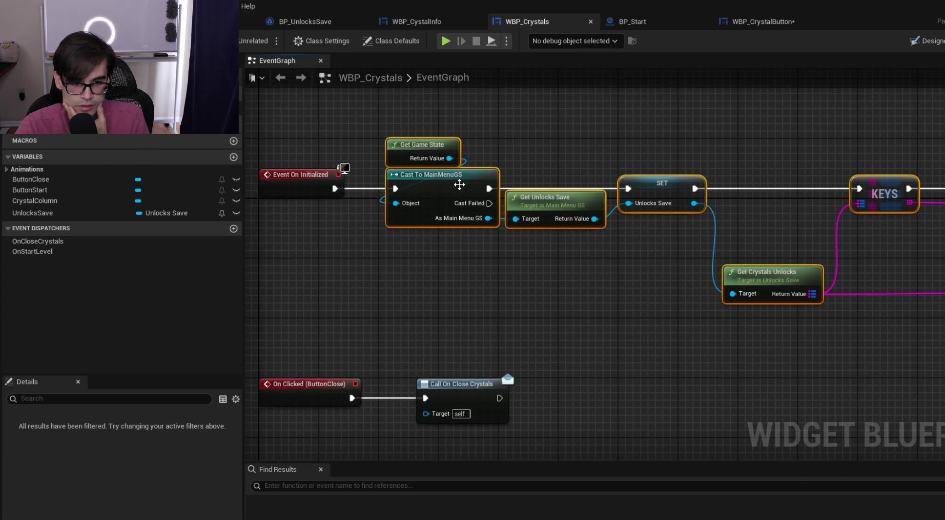
right_click(459, 184)
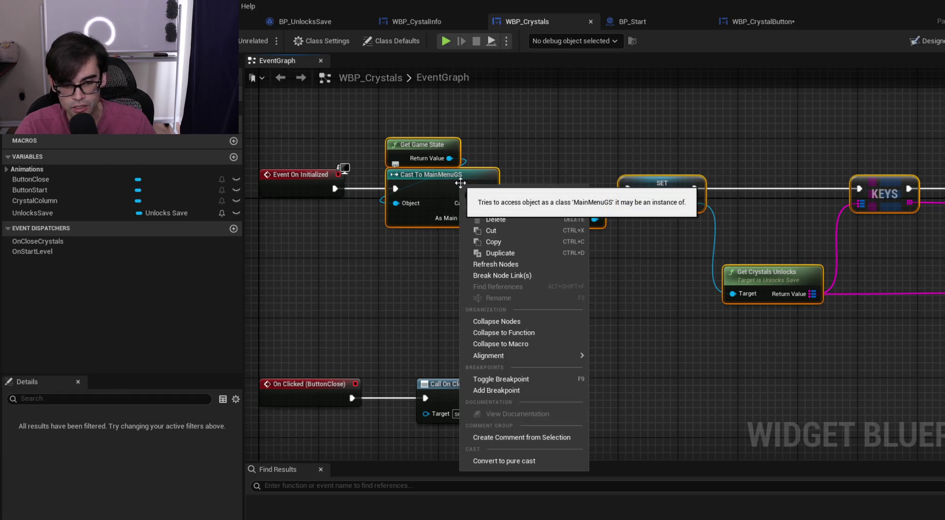
Collapse the selected chain into a new function named PopulateButtons beside Event On Initialized
click(539, 333)
text(P)
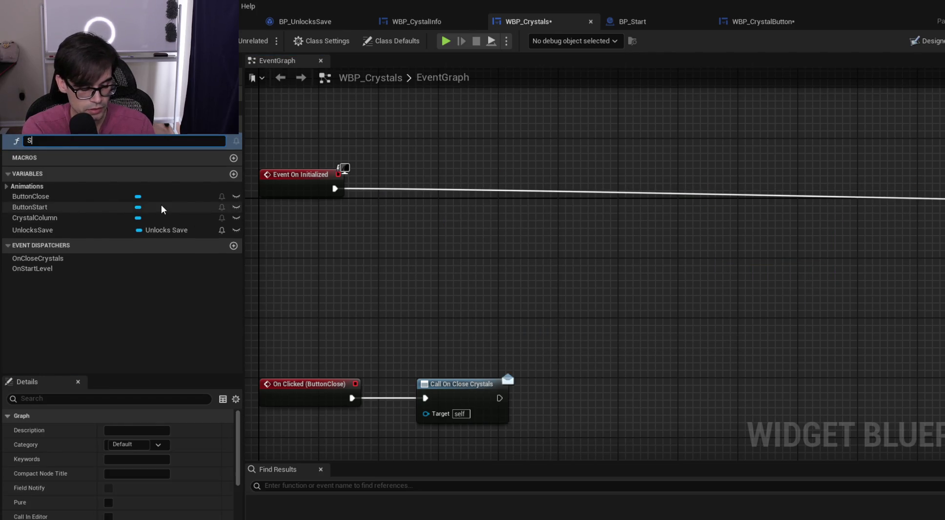
text(op)
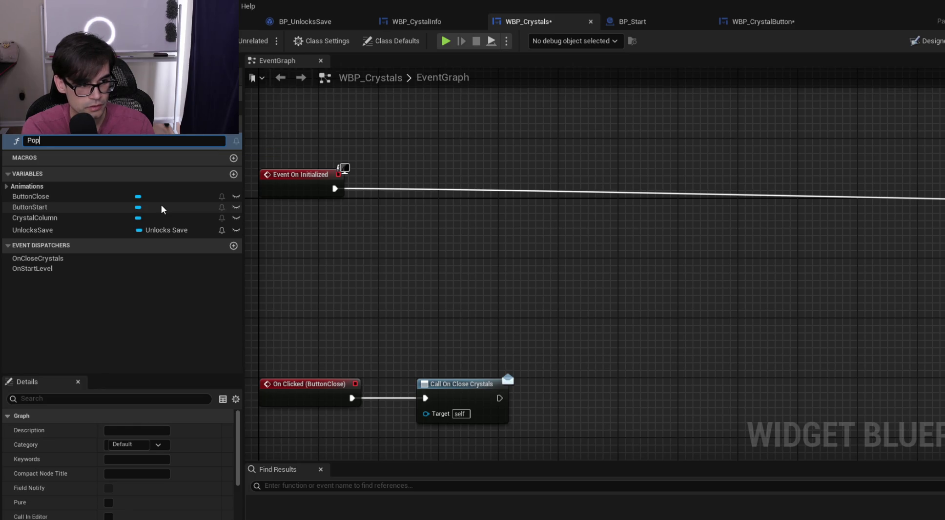
text(ulateButtons)
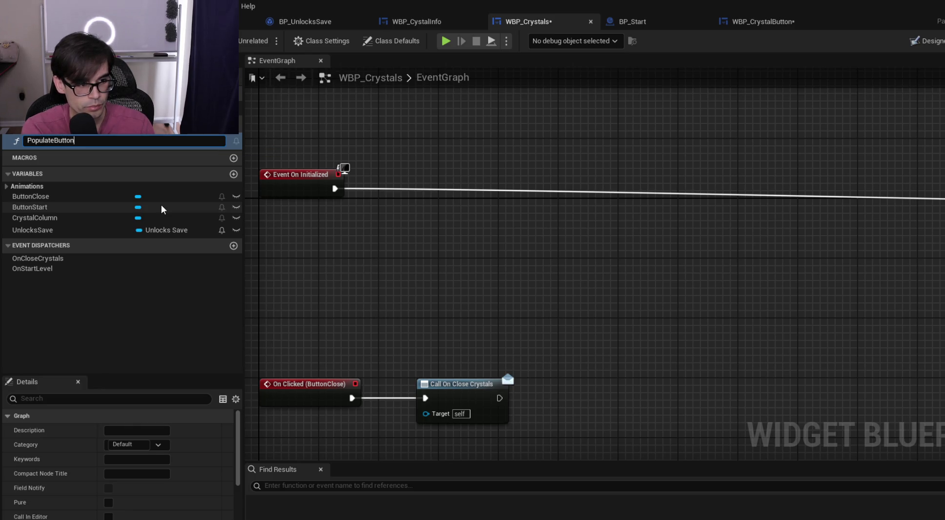
key(Return)
mouse_move(438, 173)
mouse_down()
mouse_move(461, 218)
mouse_move(662, 209)
mouse_move(931, 238)
mouse_up()
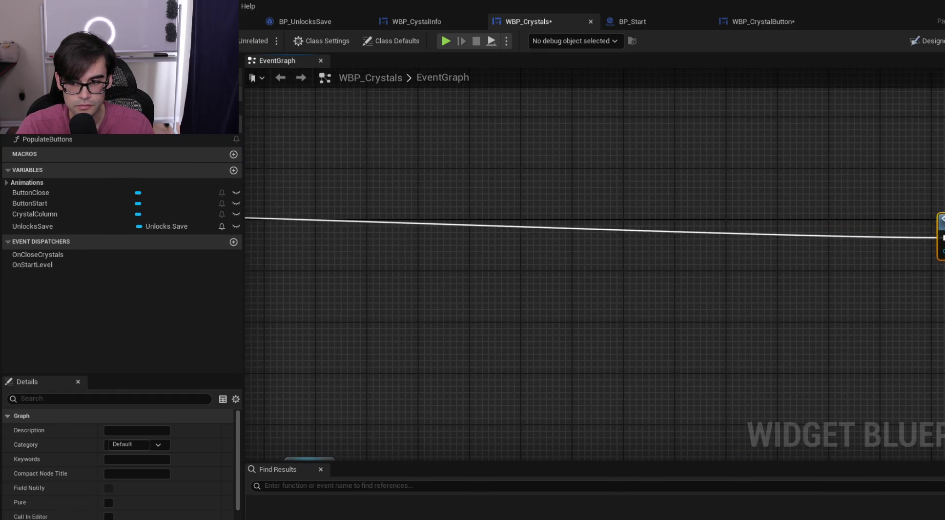
scroll(586, 244, down, 1)
mouse_move(645, 199)
mouse_down()
mouse_move(887, 253)
mouse_move(894, 244)
mouse_up()
Rename the function to PopulateCrystals, tidy its node position, and save WBP_Crystals
click(74, 140)
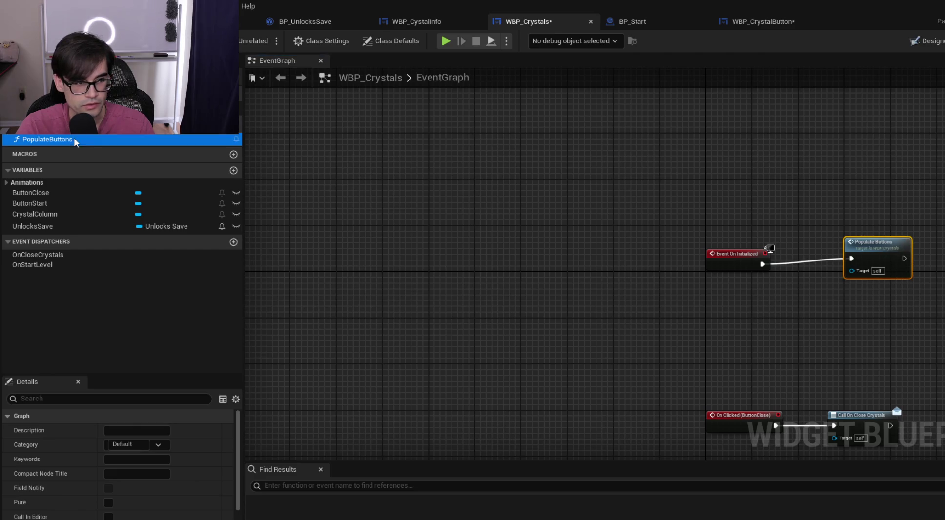
key(F2)
text(PopulateCry)
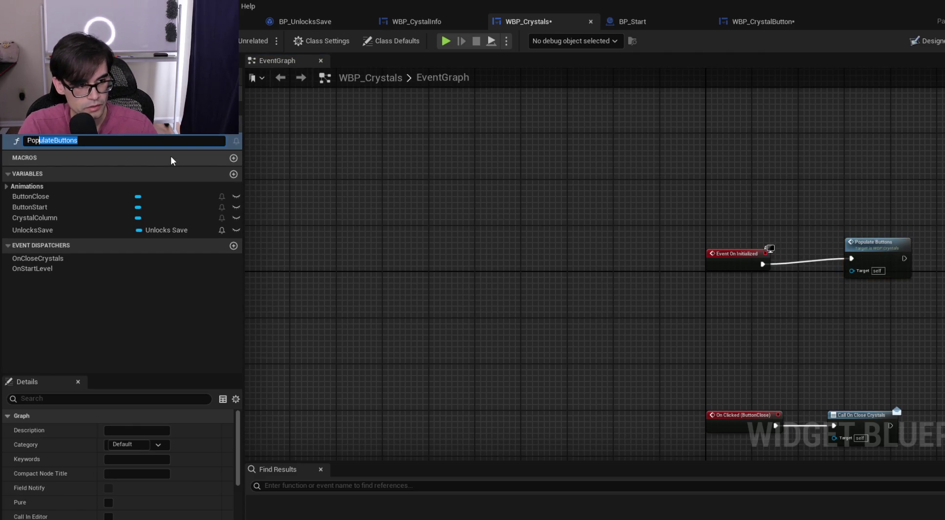
text(stals)
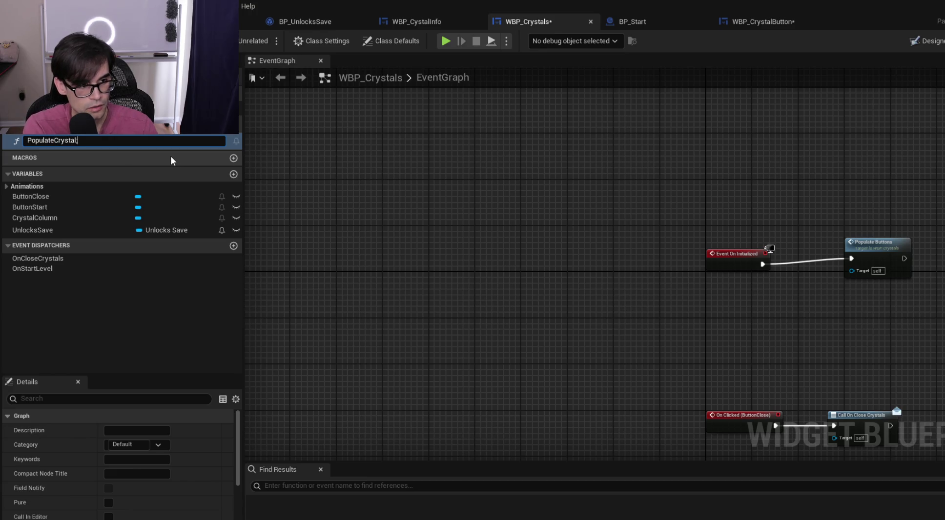
key(Return)
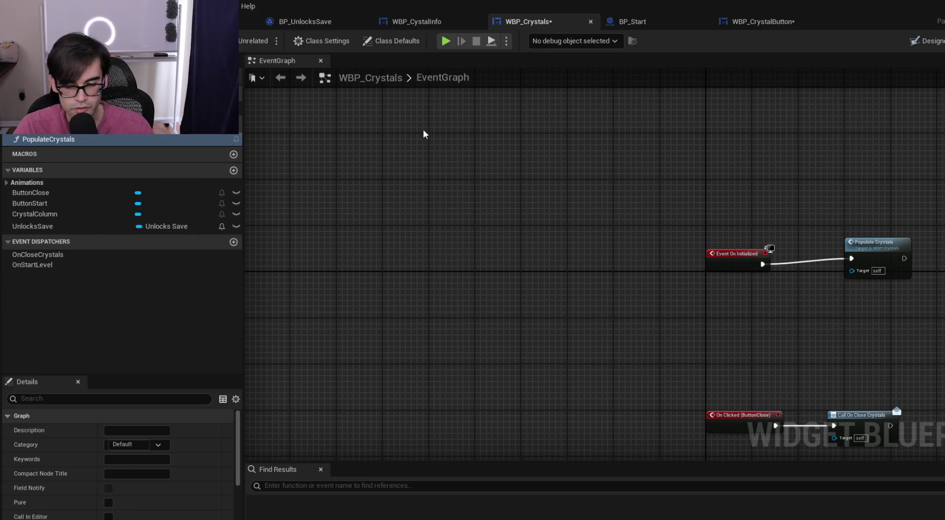
scroll(604, 249, up, 2)
click(605, 250)
drag(605, 249, 589, 250)
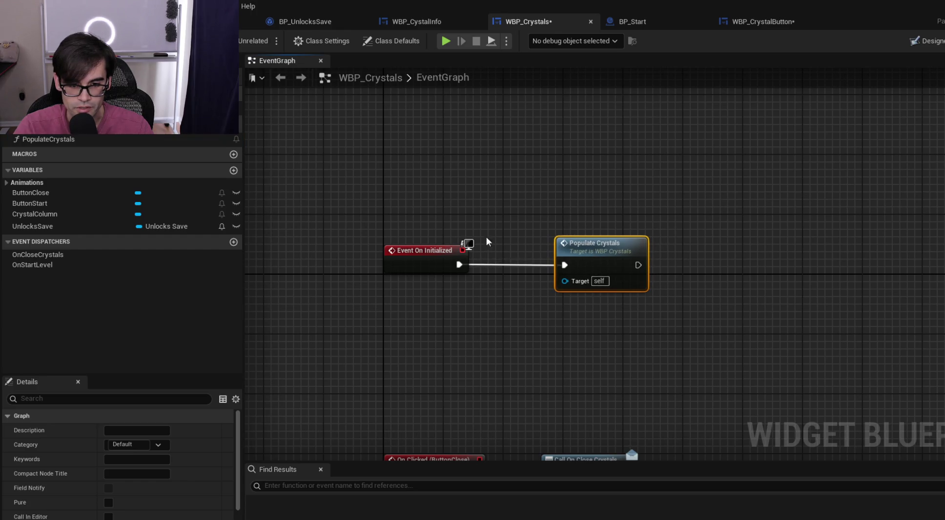
key(ctrl+s)
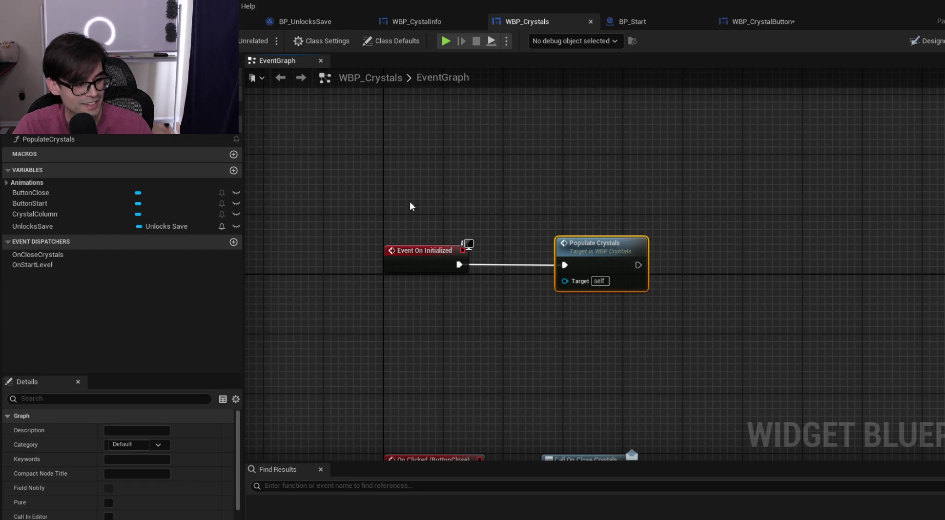
Select Event On Initialized and Populate Crystals and spread them apart to make room
drag(435, 209, 755, 331)
mouse_move(352, 156)
mouse_down()
mouse_move(801, 381)
mouse_move(687, 312)
mouse_up()
mouse_move(377, 202)
mouse_down()
mouse_move(351, 157)
mouse_move(323, 154)
mouse_up()
mouse_move(323, 154)
mouse_down()
mouse_move(393, 181)
mouse_move(684, 340)
mouse_move(370, 194)
mouse_move(314, 161)
mouse_move(323, 157)
mouse_up()
scroll(717, 230, up, 1)
drag(599, 248, 902, 249)
mouse_move(344, 197)
mouse_down()
mouse_move(940, 334)
mouse_move(528, 241)
mouse_up()
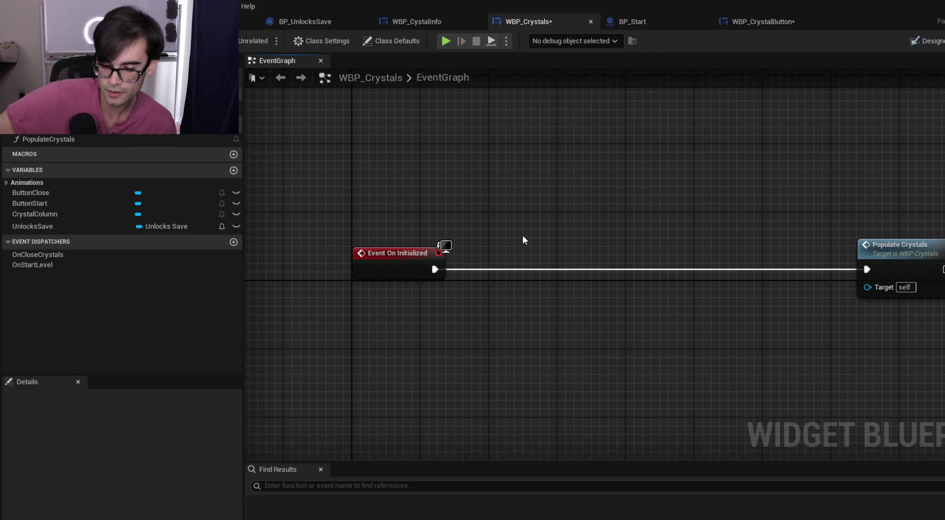
Add a Get Data Table Row node and drive it from Event On Initialized's exec pin
right_click(586, 213)
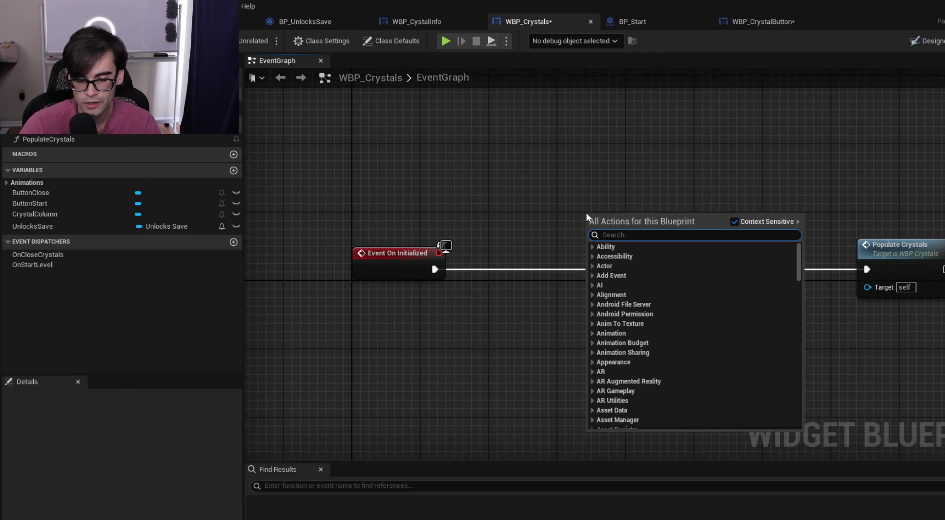
text(data table)
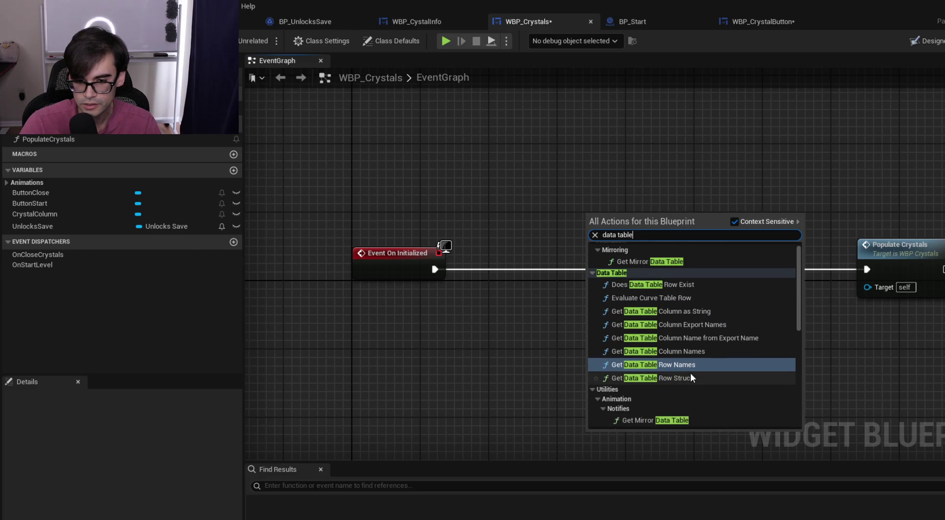
scroll(706, 378, down, 3)
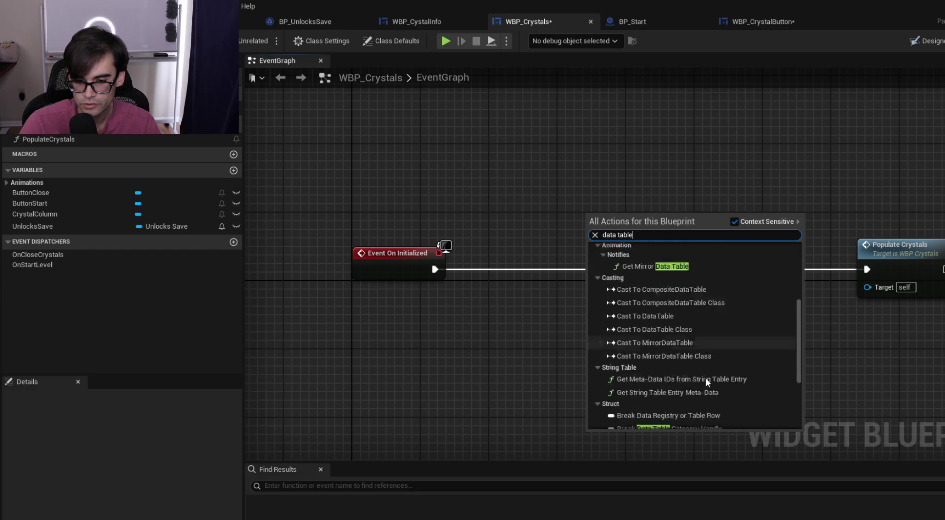
scroll(705, 378, down, 2)
click(655, 420)
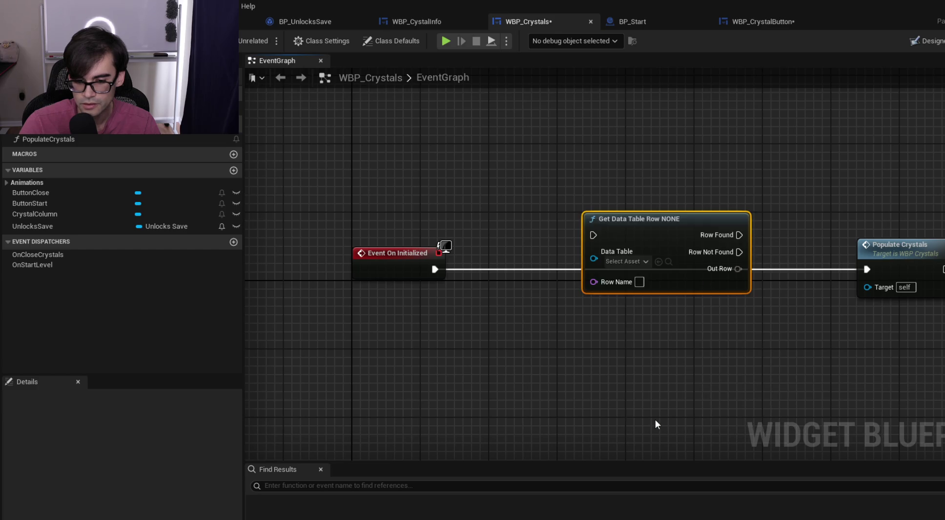
drag(664, 233, 638, 266)
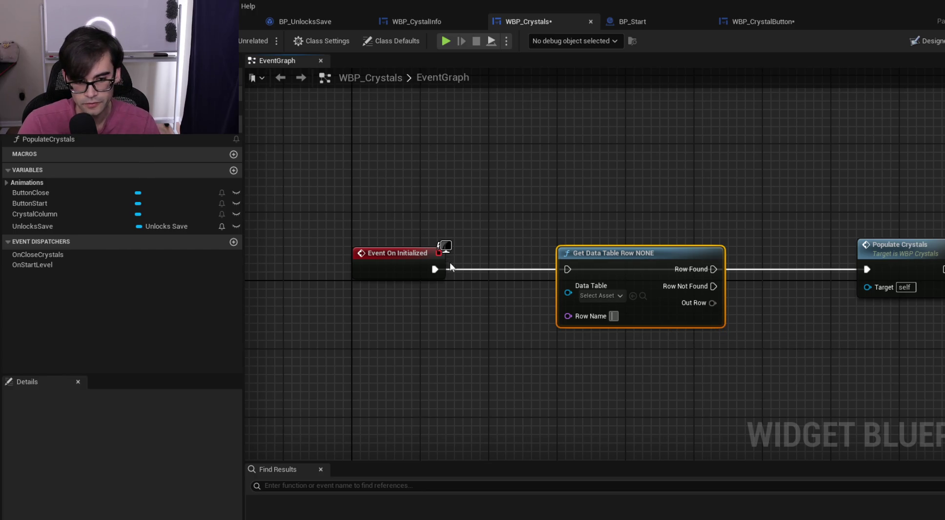
drag(435, 270, 567, 270)
drag(628, 254, 584, 255)
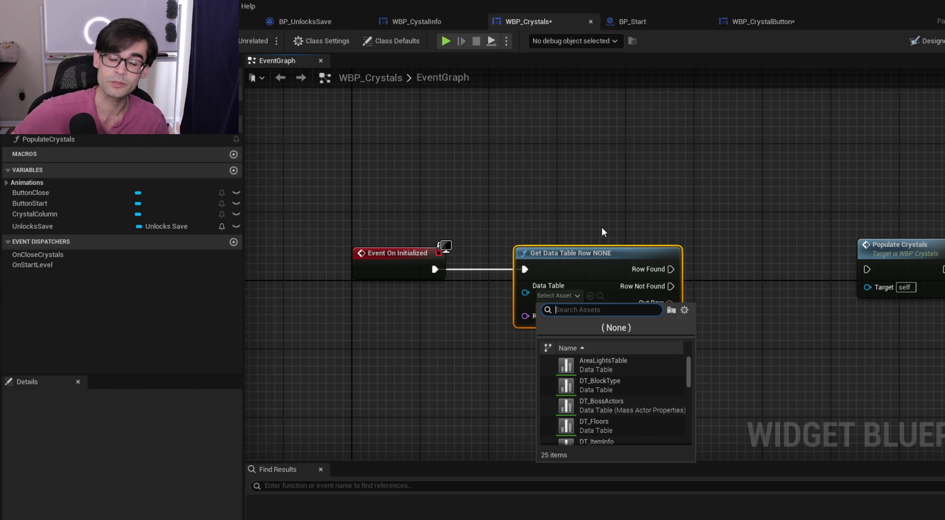
click(559, 196)
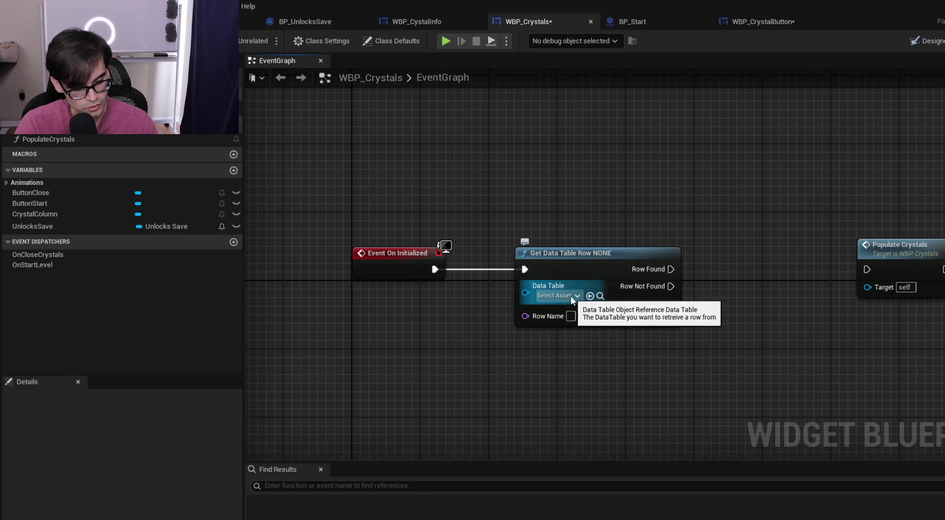
click(290, 24)
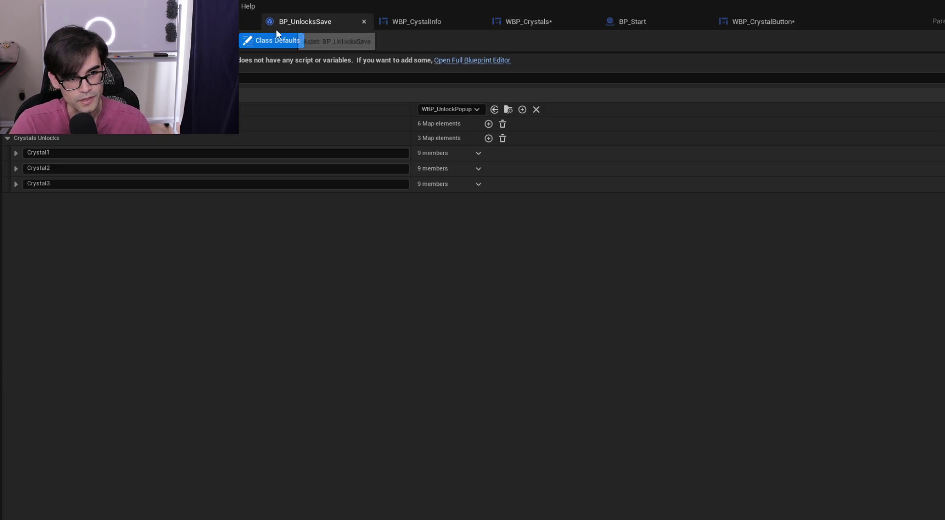
click(384, 20)
click(541, 24)
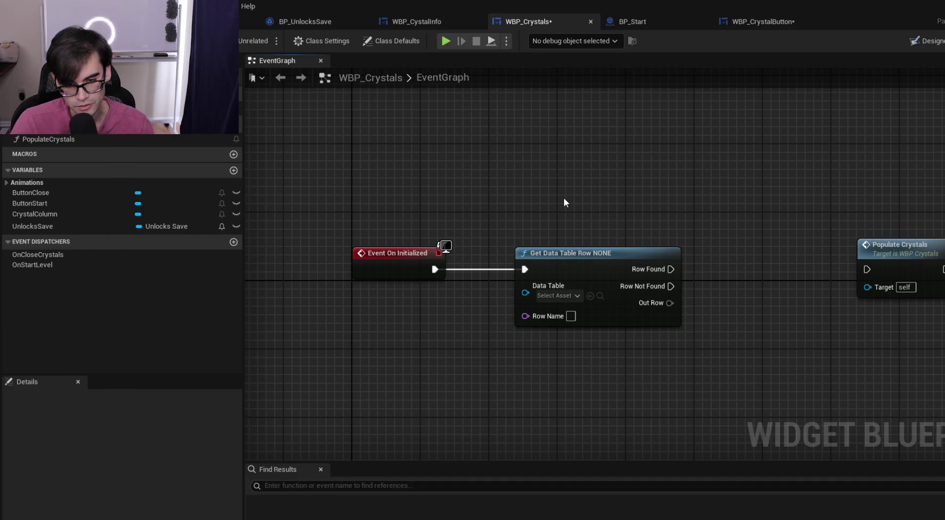
key(alt+Tab)
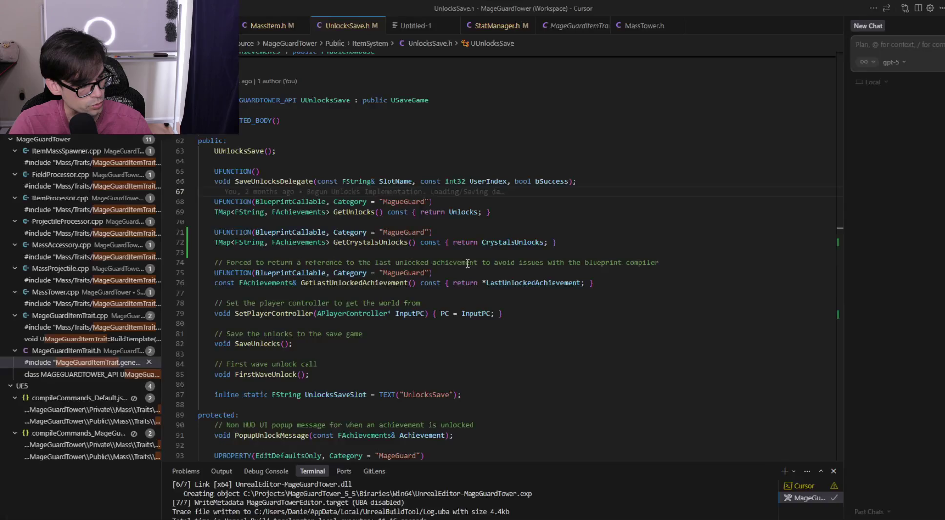
scroll(376, 356, down, 5)
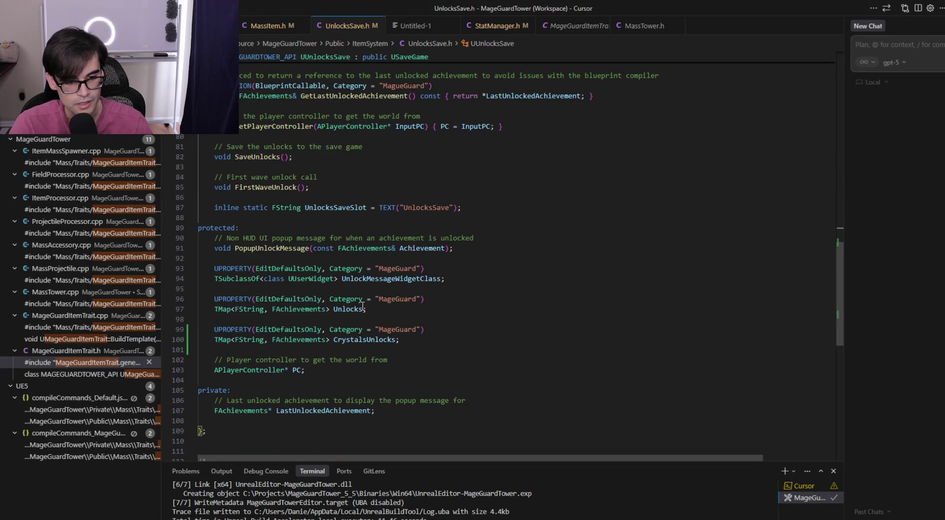
click(272, 25)
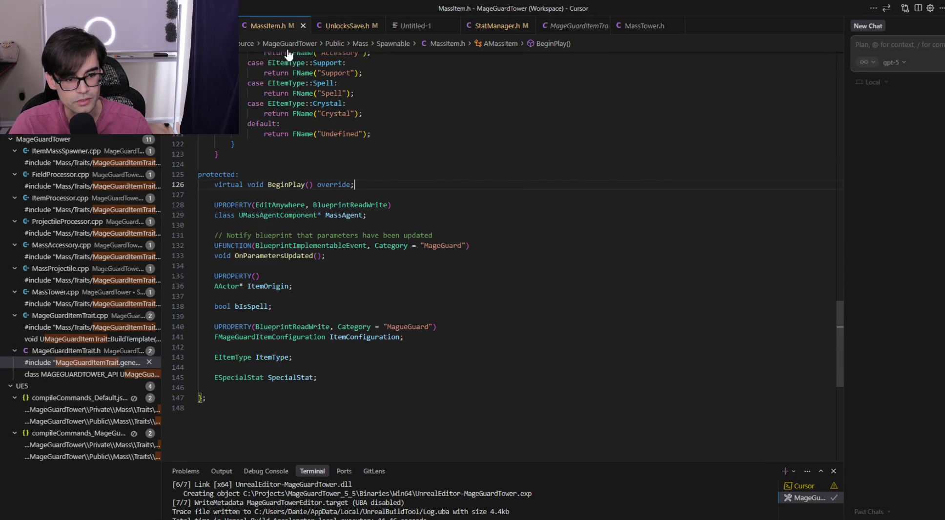
click(379, 307)
key(ctrl+shift+Left)
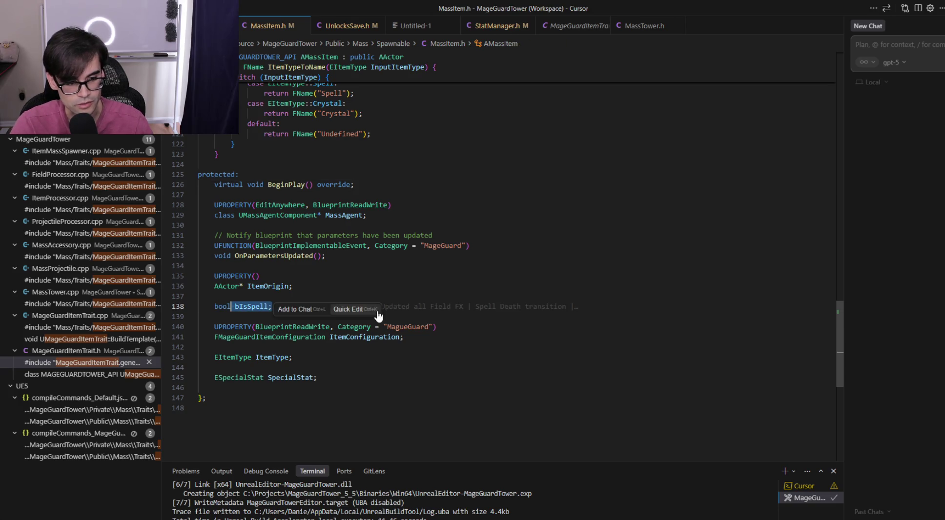
key(Up)
key(Up)
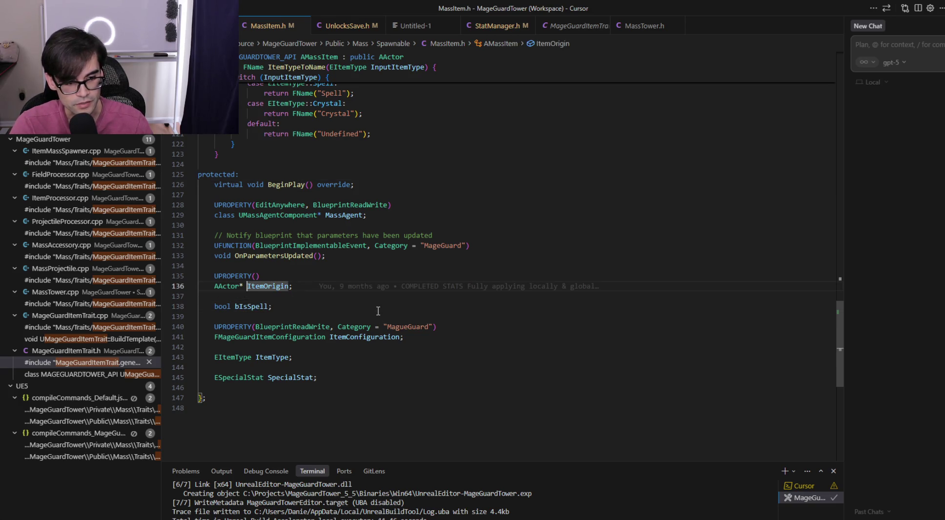
key(ctrl+shift+Right)
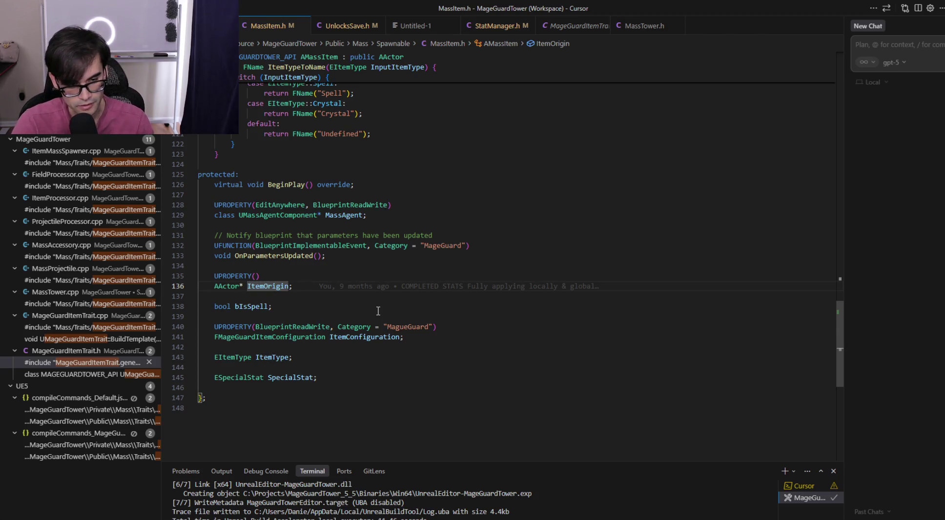
key(ctrl+Left)
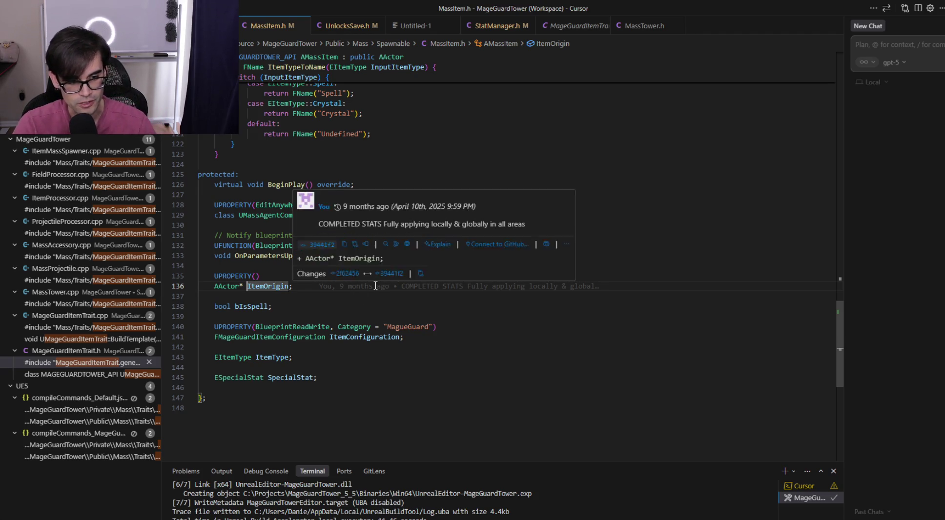
click(376, 286)
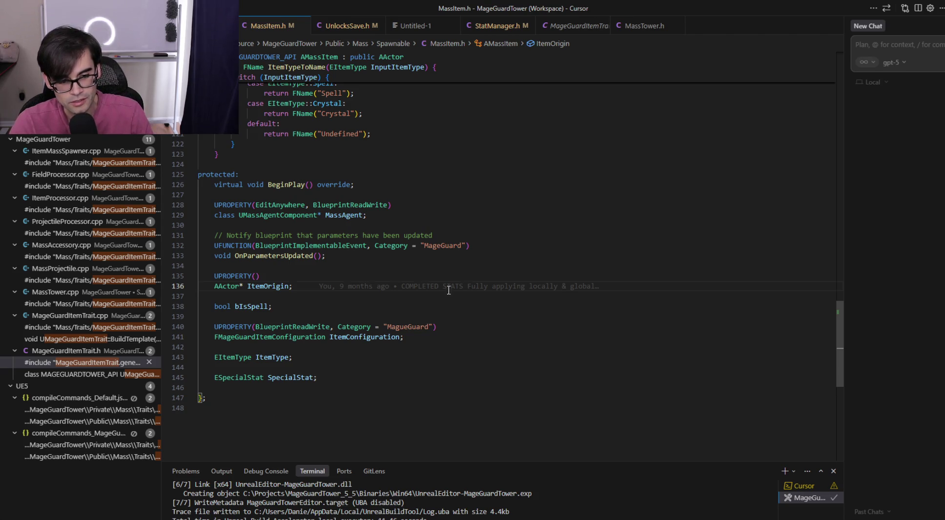
drag(633, 287, 642, 267)
click(642, 267)
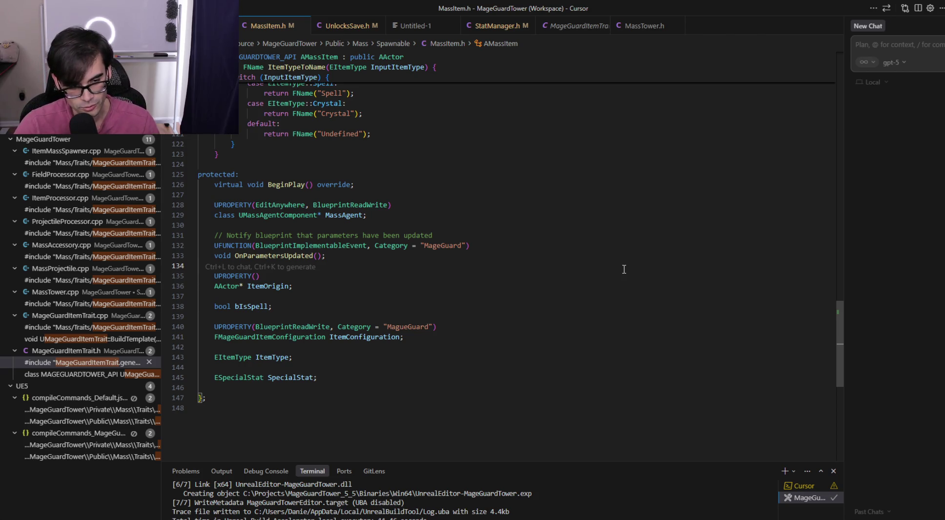
click(349, 286)
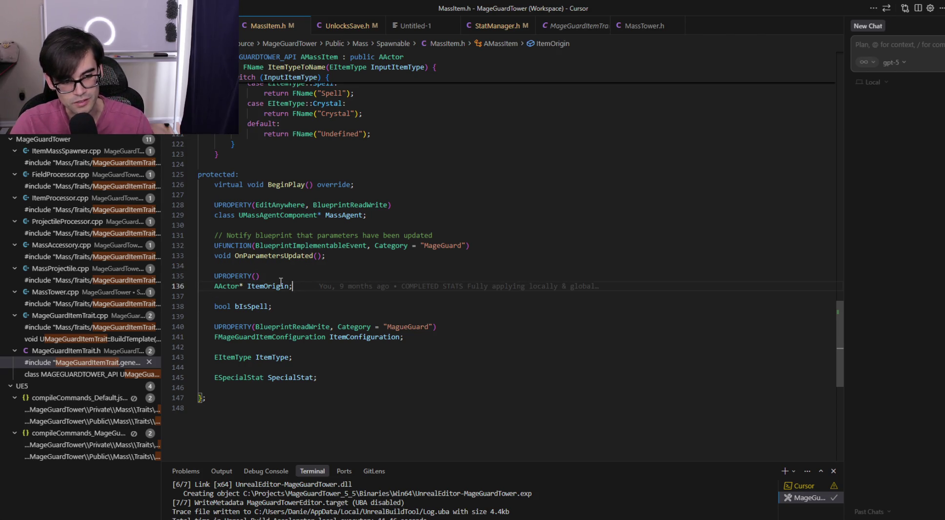
scroll(405, 269, up, 6)
scroll(405, 269, up, 20)
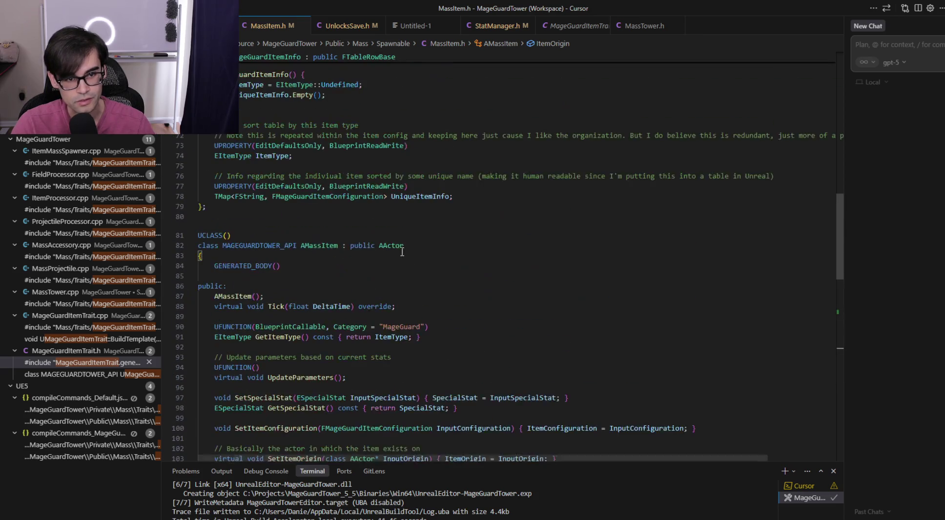
scroll(401, 293, down, 20)
scroll(401, 293, down, 5)
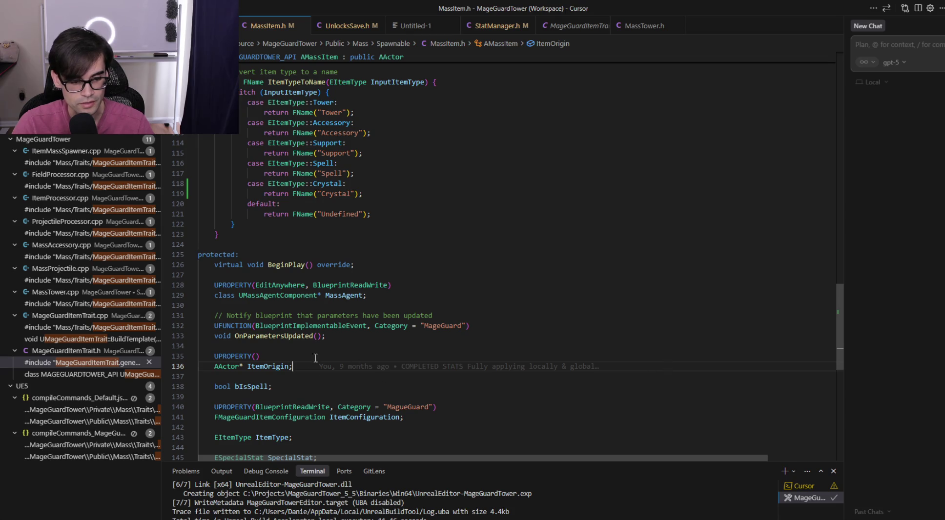
key(shift+Up)
key(shift+Up)
key(shift+Up)
click(332, 336)
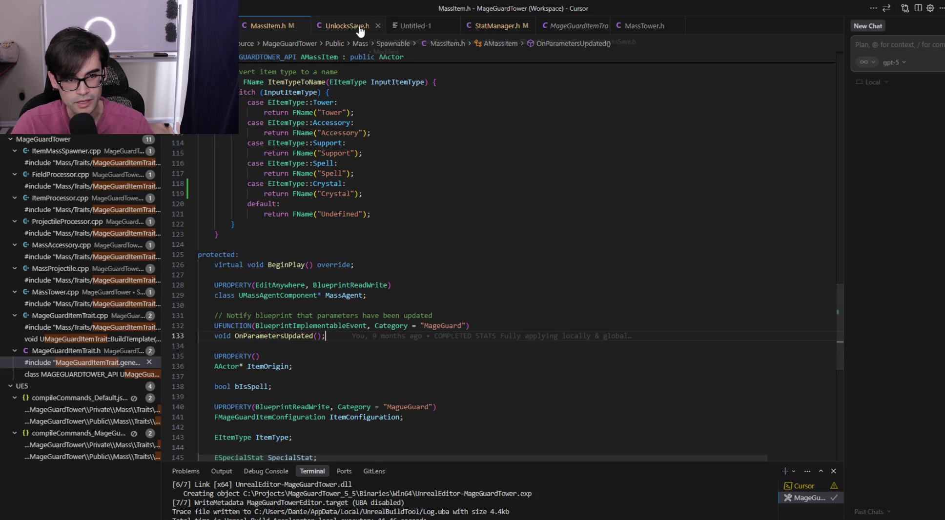
key(alt+Tab)
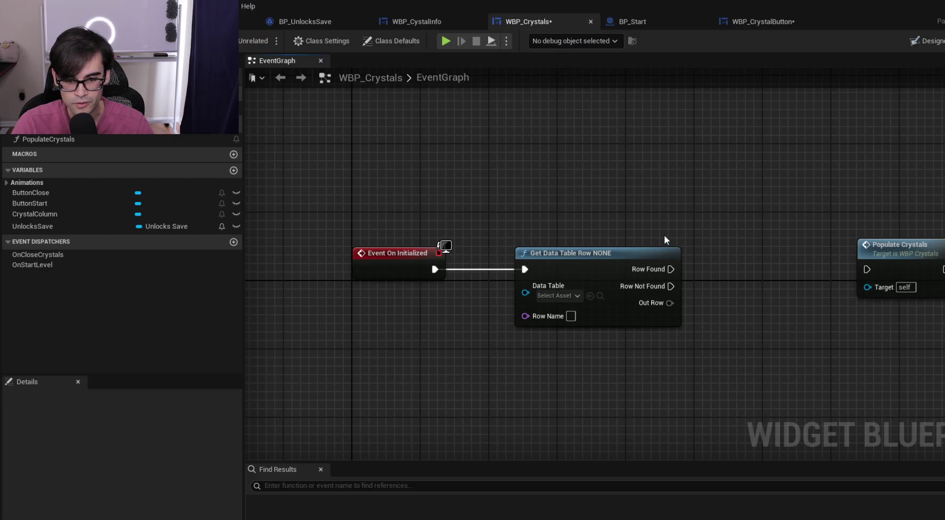
Set Get Data Table Row's Data Table to DT_ItemInfo and its Row Name to Crystal
drag(664, 236, 586, 230)
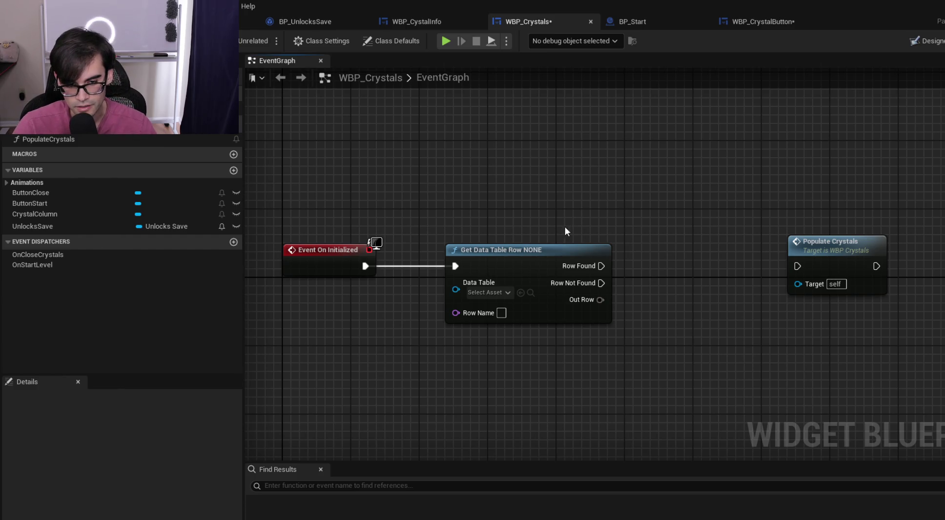
click(497, 293)
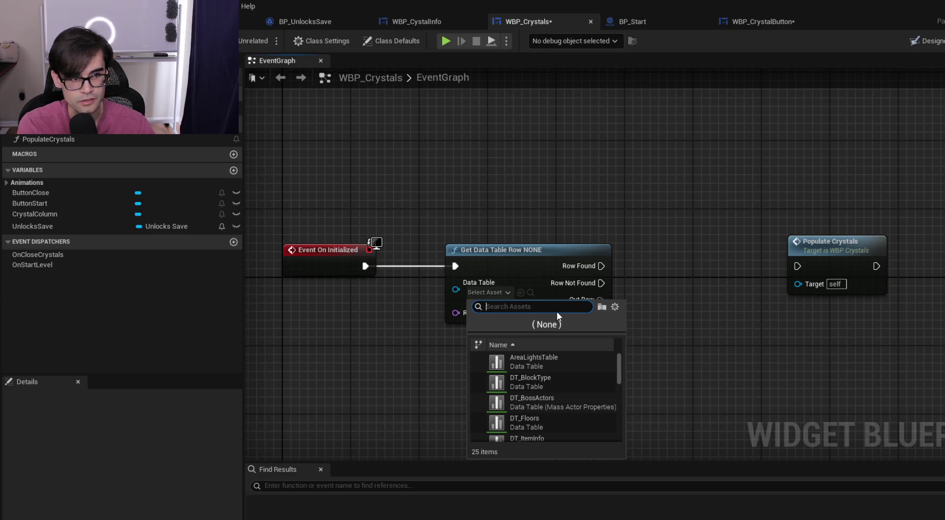
text(itemif)
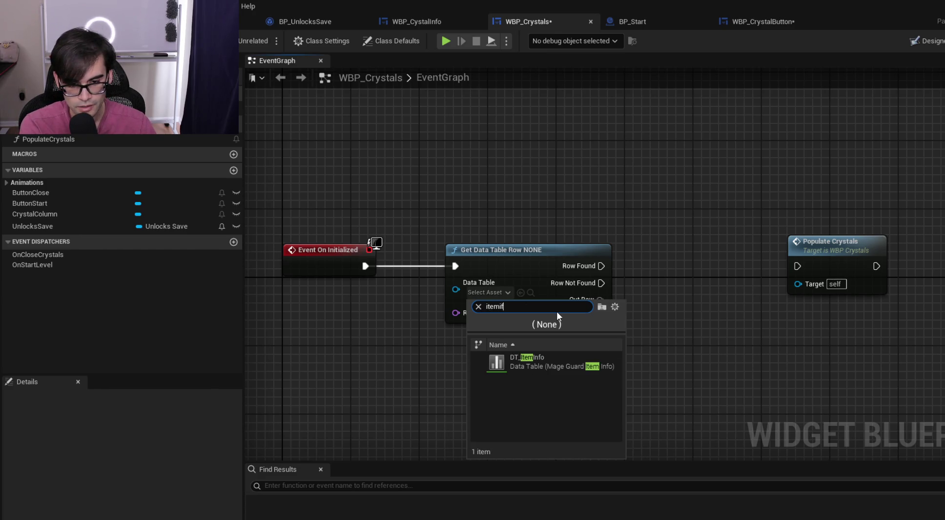
key(BackSpace)
text(nfo)
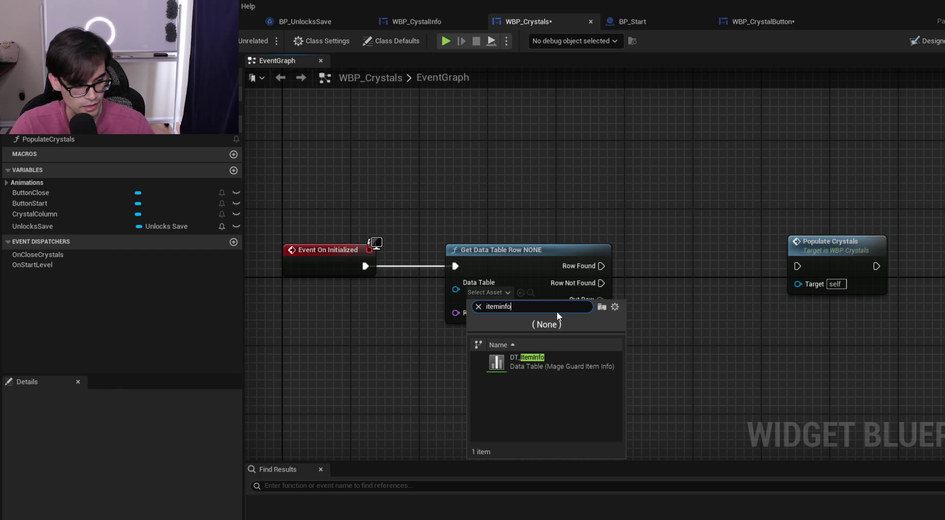
click(539, 362)
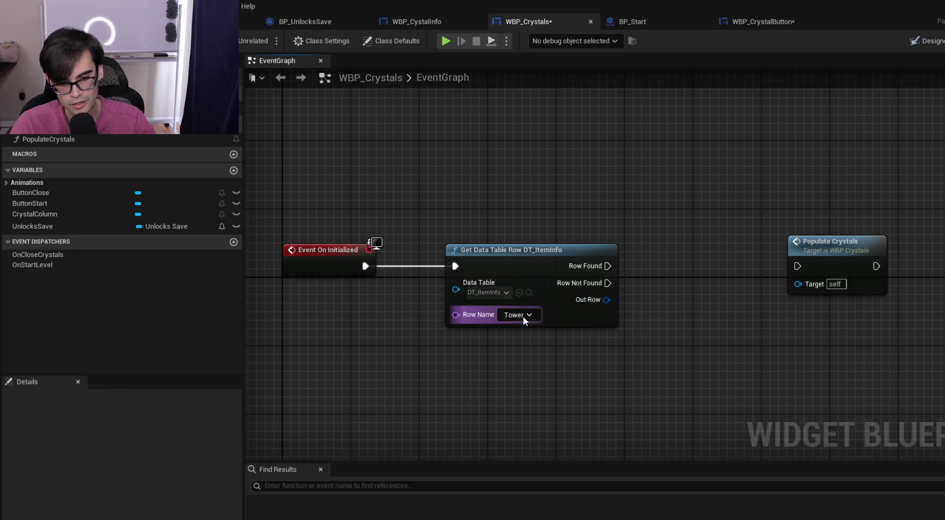
click(523, 316)
click(522, 369)
drag(500, 259, 483, 254)
click(426, 232)
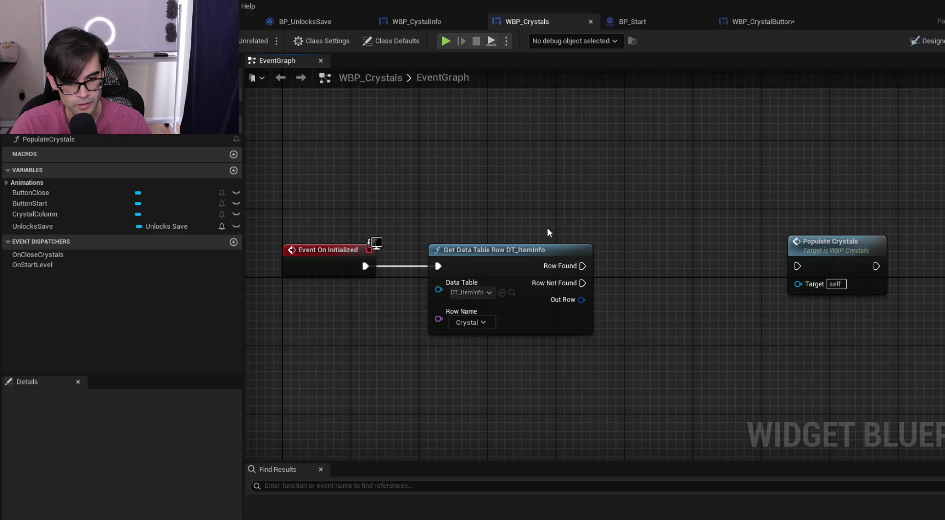
Connect Get Data Table Row's Row Found pin to Populate Crystals and reposition it
drag(477, 220, 573, 222)
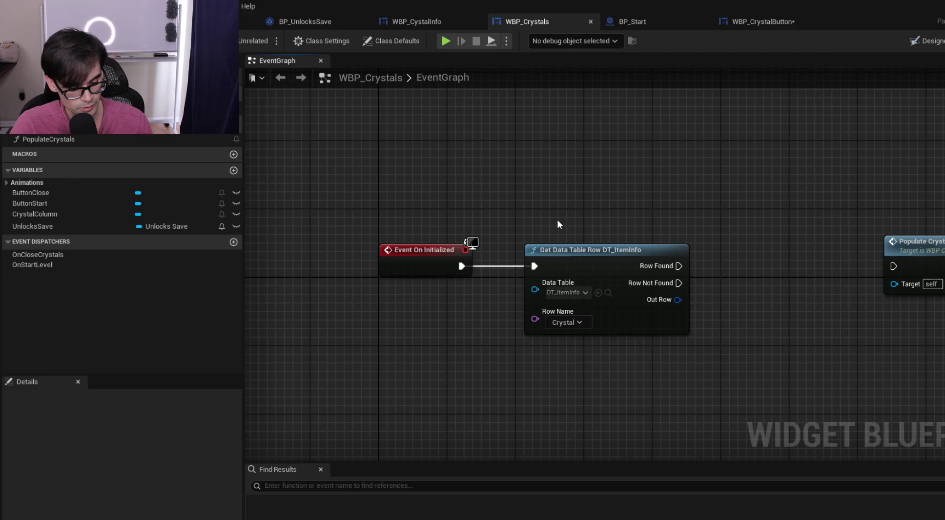
drag(690, 211, 539, 201)
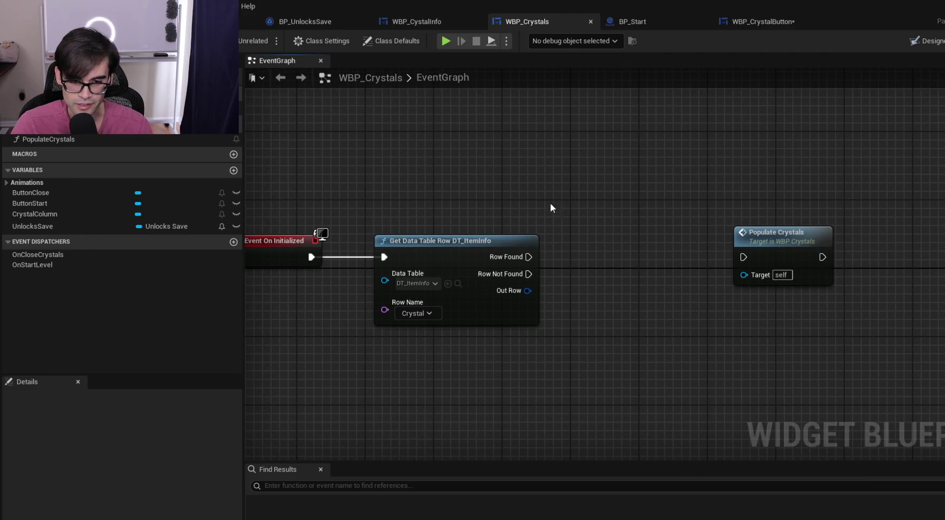
drag(758, 238, 688, 237)
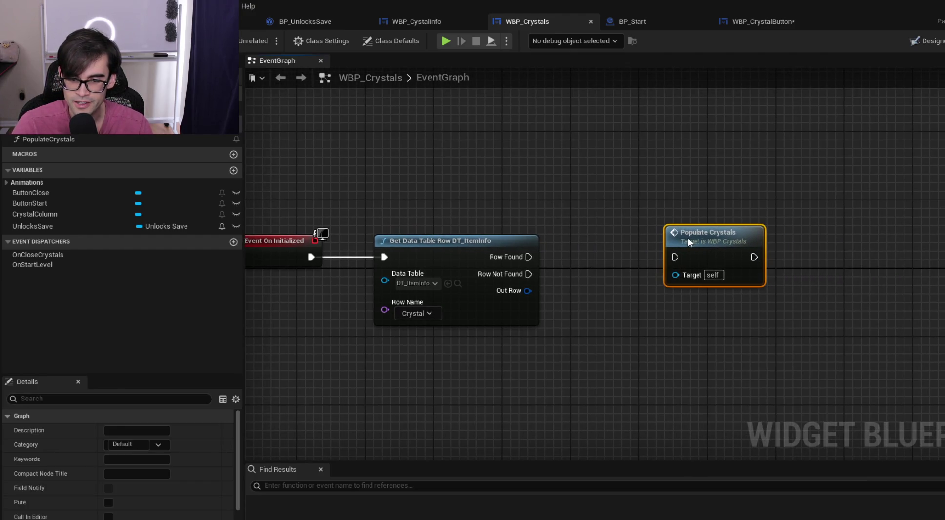
mouse_move(529, 256)
mouse_down()
mouse_move(680, 258)
mouse_move(740, 239)
mouse_up()
drag(655, 214, 851, 302)
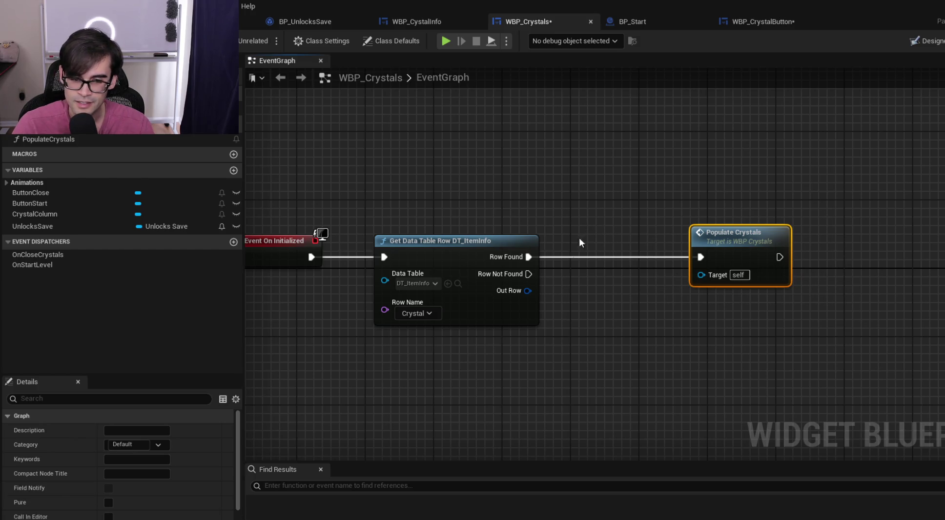
drag(656, 254, 751, 253)
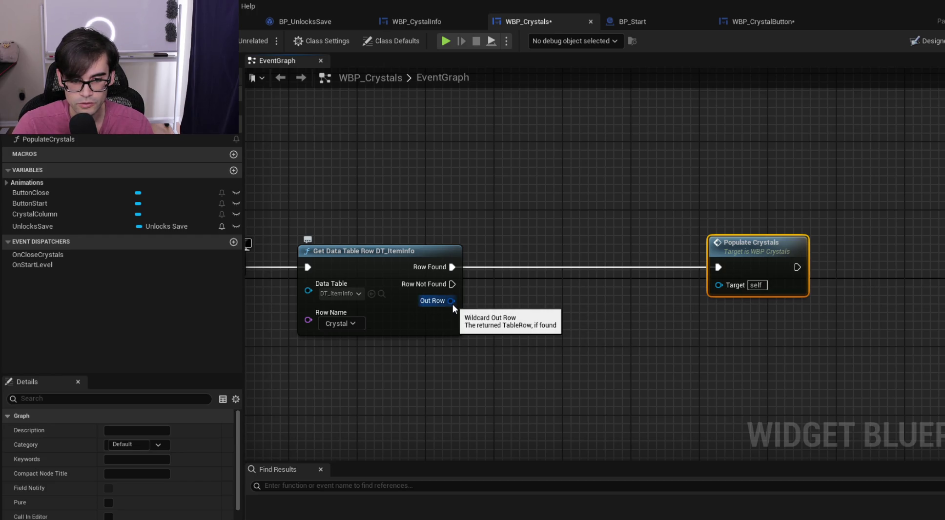
Browse the Out Row actions without adding anything, then view DT_ItemInfo's Crystal row
drag(452, 304, 526, 310)
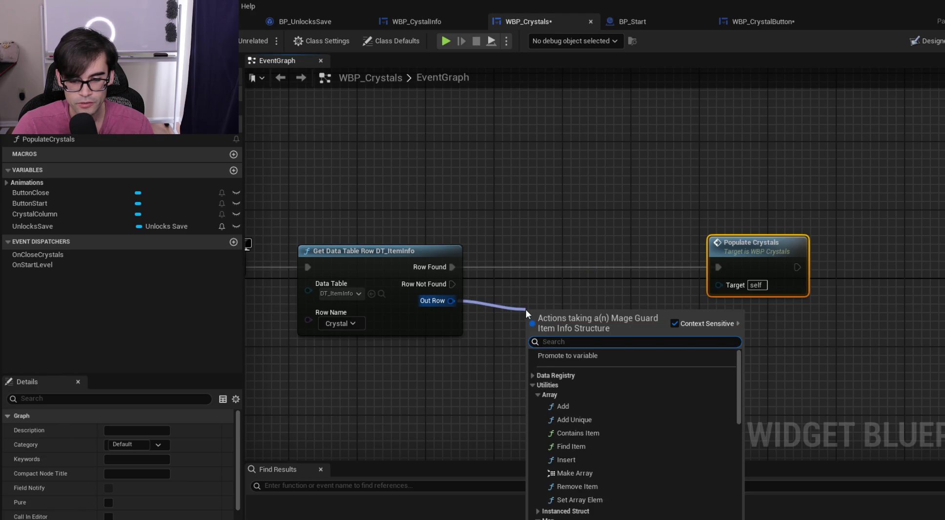
click(533, 375)
click(533, 374)
click(547, 192)
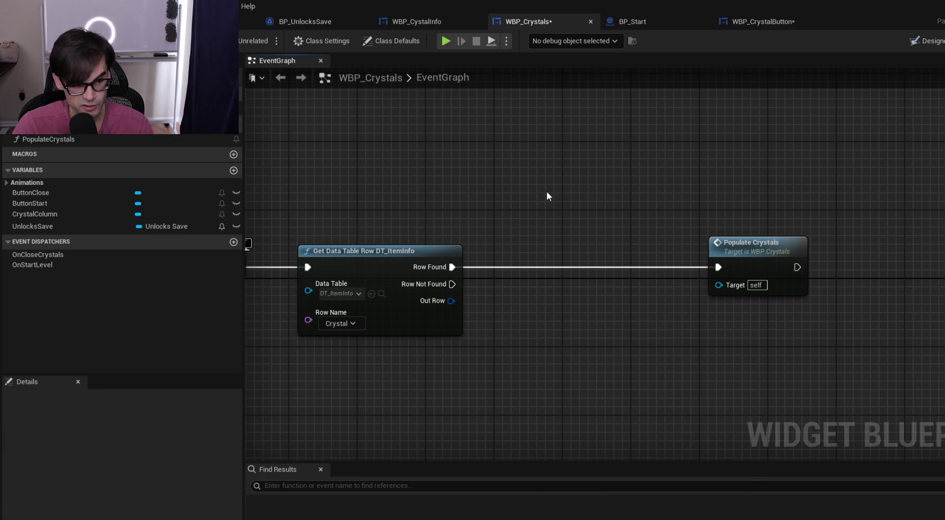
click(235, 20)
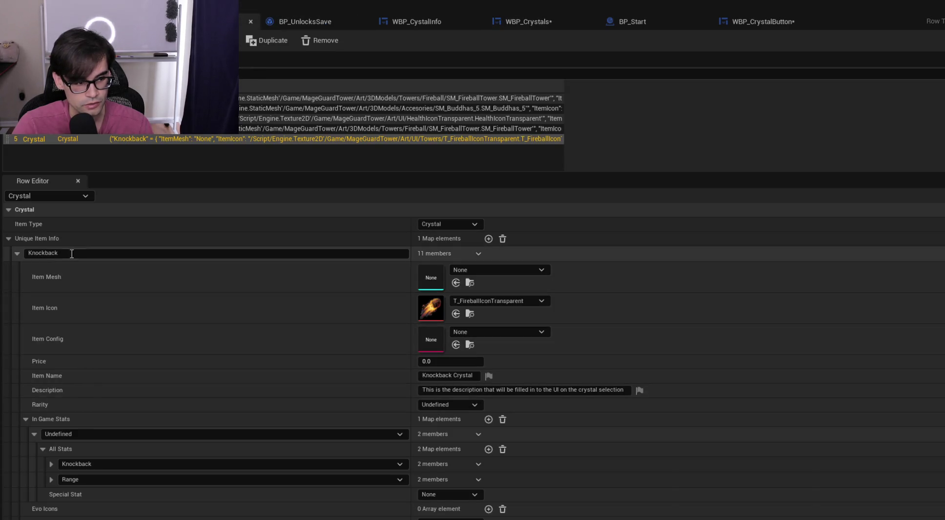
Toggle the Knockback entry's details, then return to the WBP_Crystals event graph
click(16, 251)
click(15, 251)
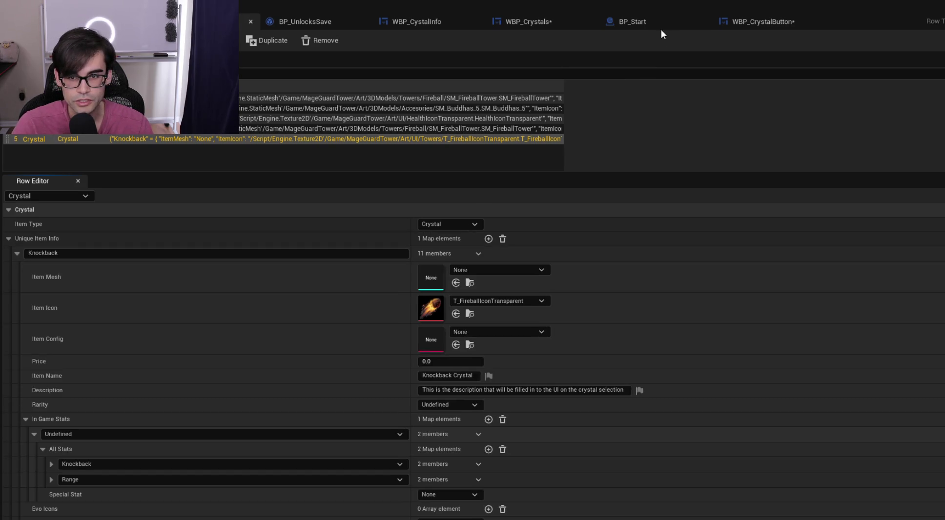
click(530, 22)
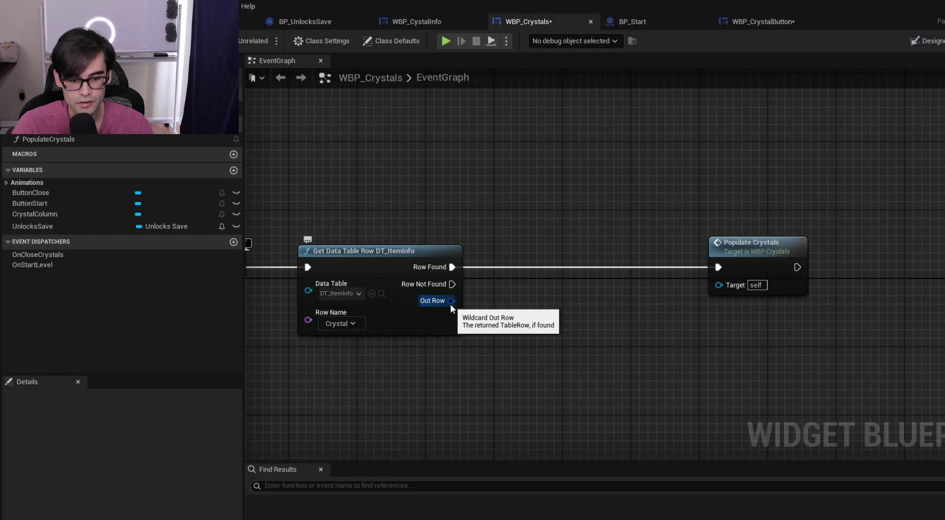
Drag from Out Row to add a Break Mage Guard Item Info node, then select Populate Crystals
drag(451, 304, 517, 310)
text(cast)
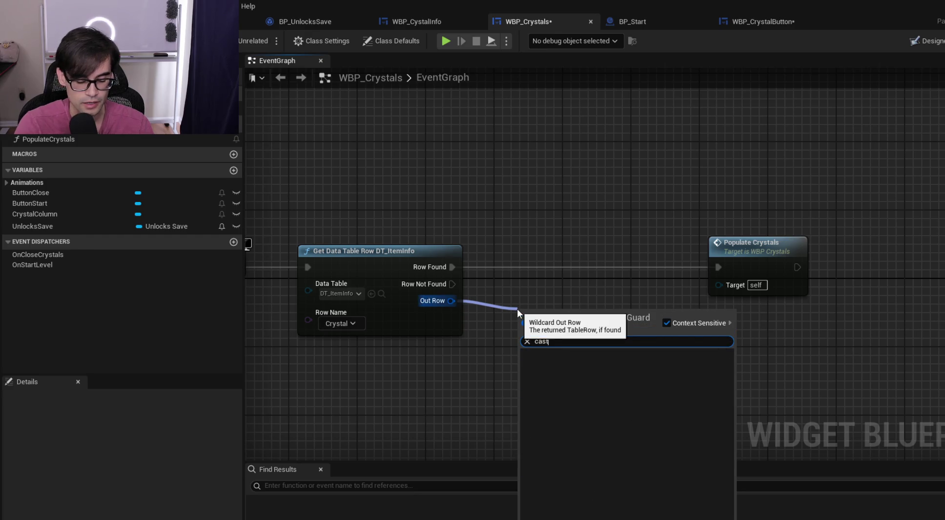
key(BackSpace)
key(BackSpace)
key(BackSpace)
text(break)
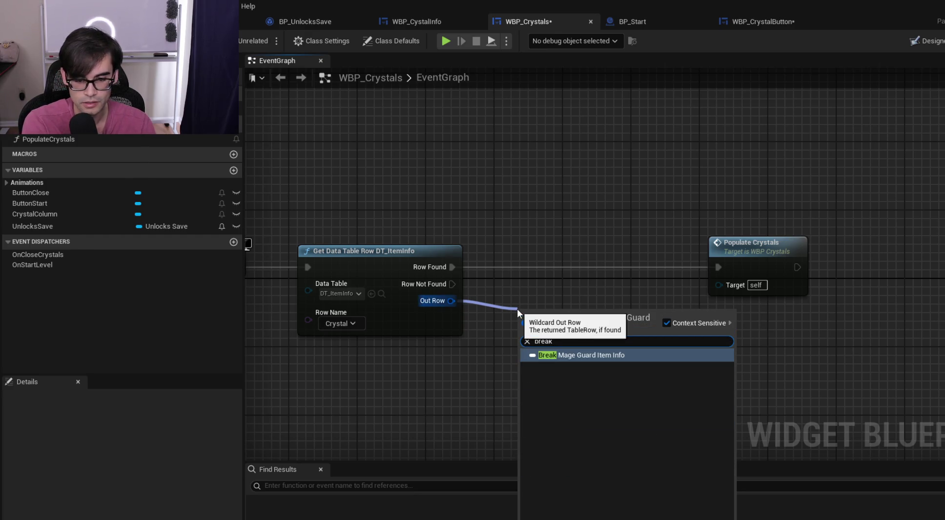
key(Return)
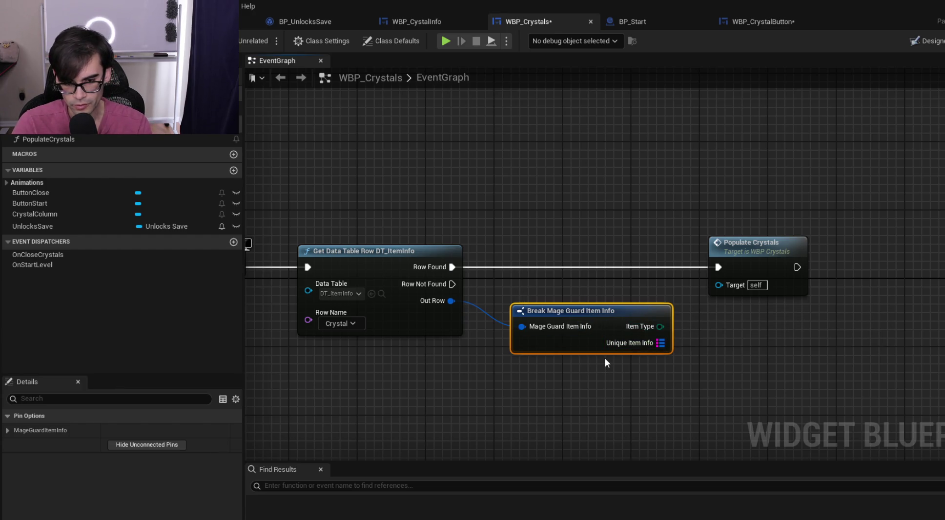
click(749, 249)
scroll(132, 489, down, 3)
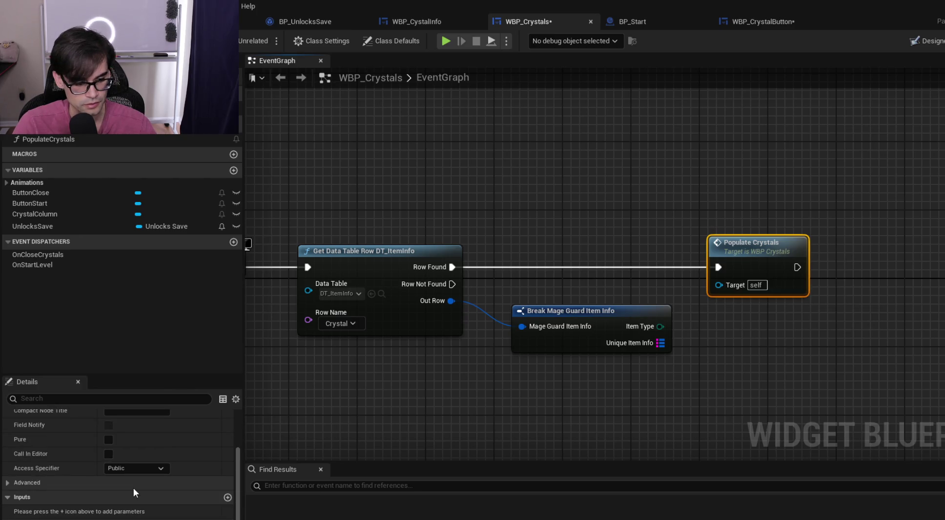
Add a NewParam input of type Mage Guard Item Info to Populate Crystals
click(228, 497)
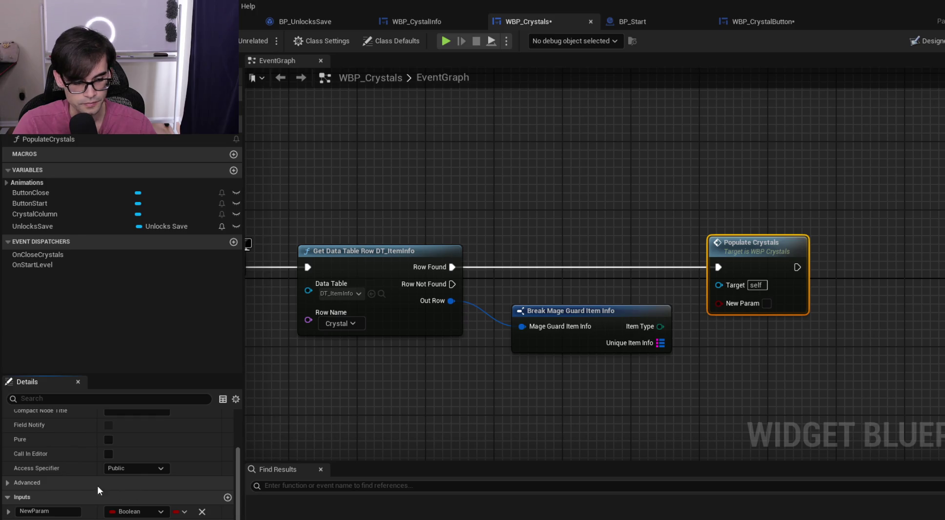
click(137, 513)
text(mageguarditem)
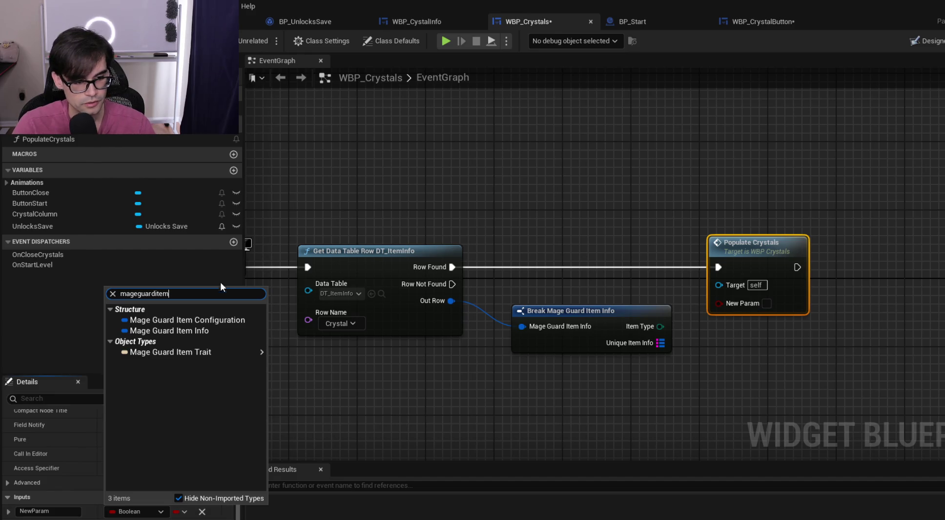
click(198, 332)
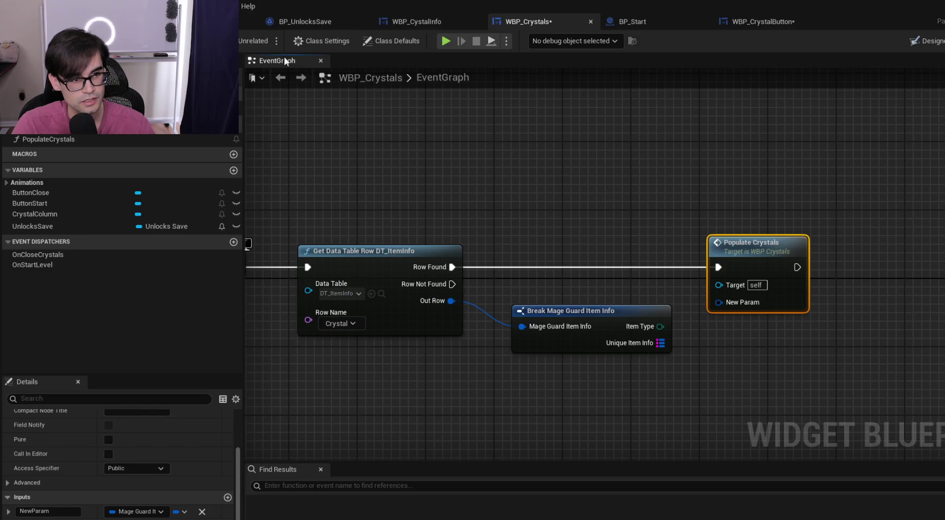
click(248, 22)
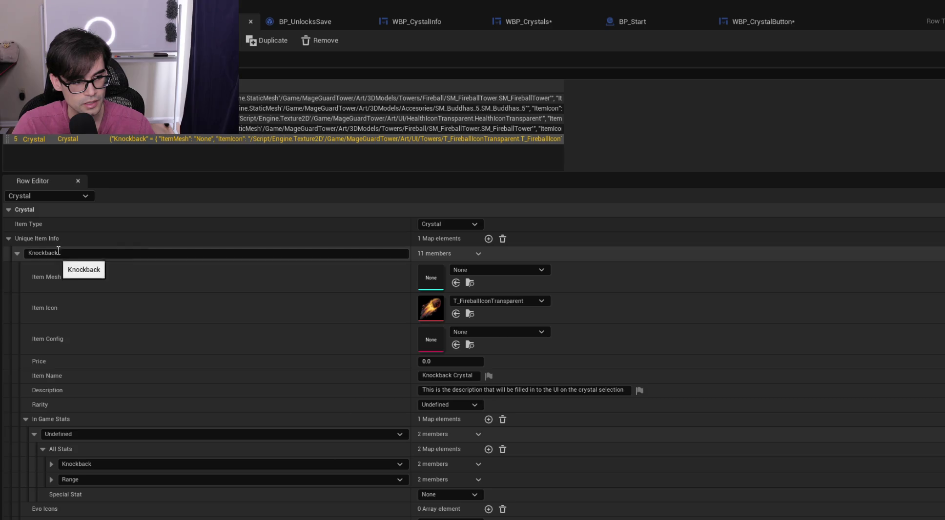
Collapse the Crystal row's Knockback entry, then view FMageGuardItemInfo in MassItem.h in Cursor
click(17, 254)
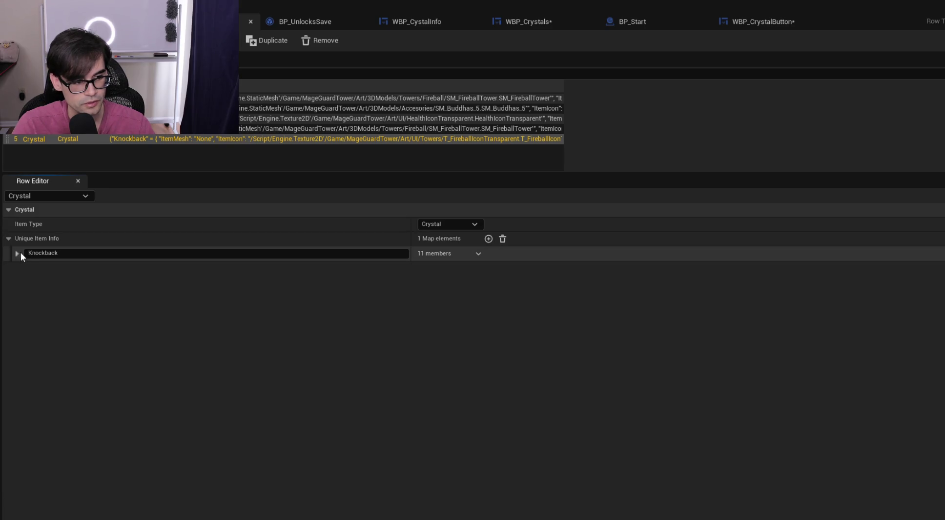
click(17, 254)
click(17, 254)
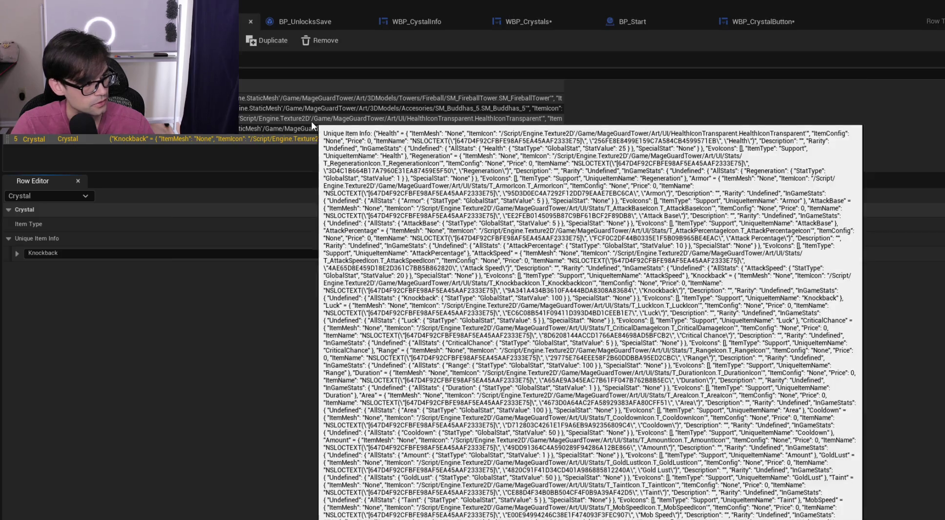
key(alt+Tab)
scroll(623, 312, up, 10)
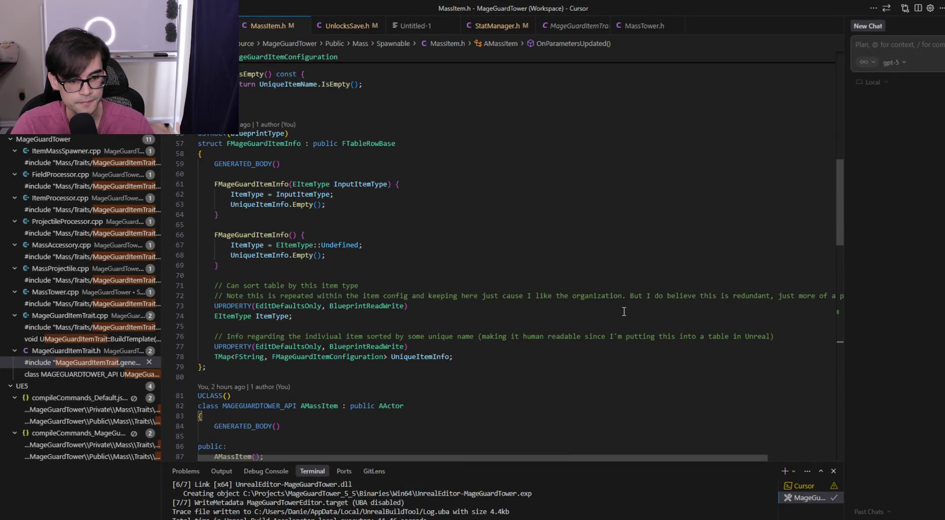
Inspect FMageGuardItemInfo's ItemType and UniqueItemInfo declarations in MassItem.h, then return to Unreal
click(268, 143)
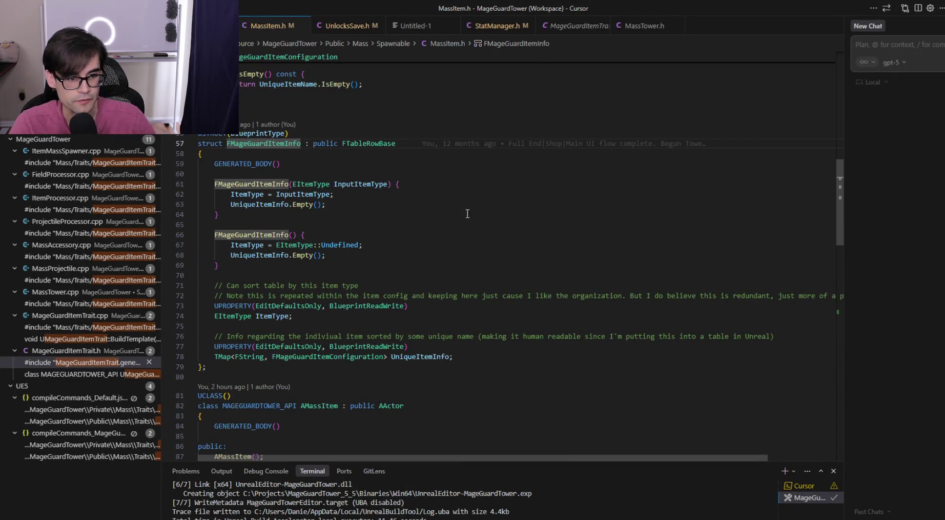
click(271, 316)
click(445, 357)
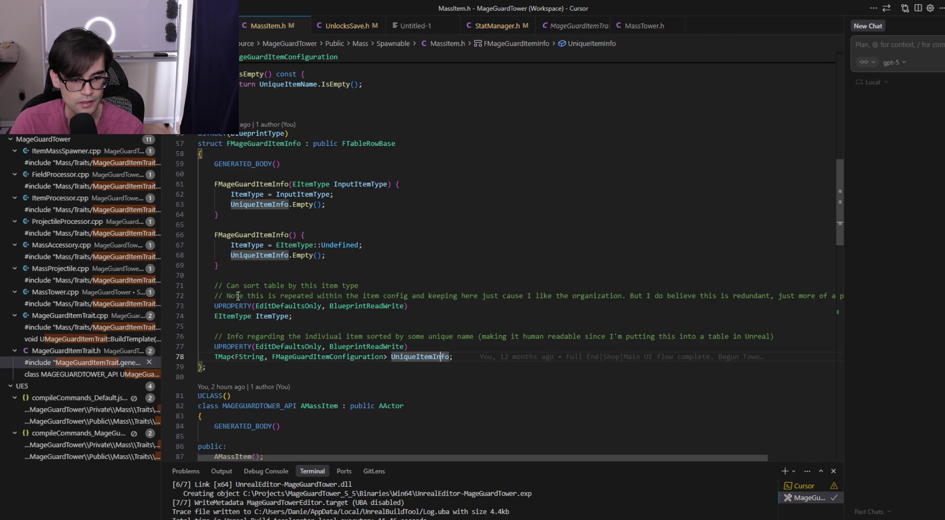
click(272, 317)
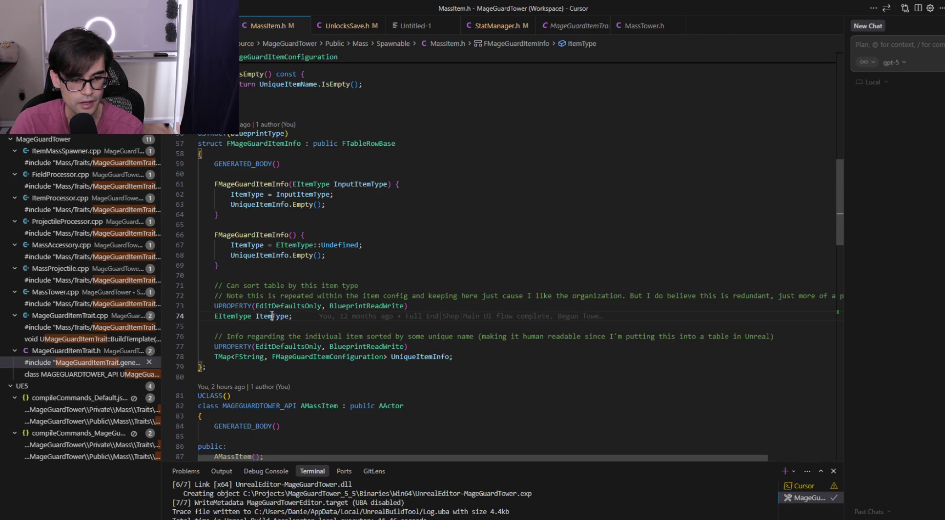
drag(644, 318, 637, 272)
click(637, 315)
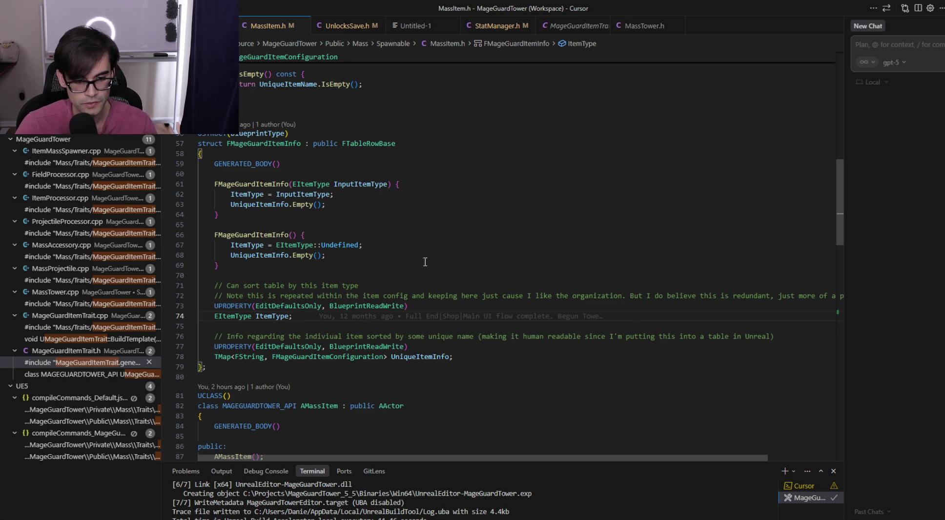
click(454, 357)
key(alt+Tab)
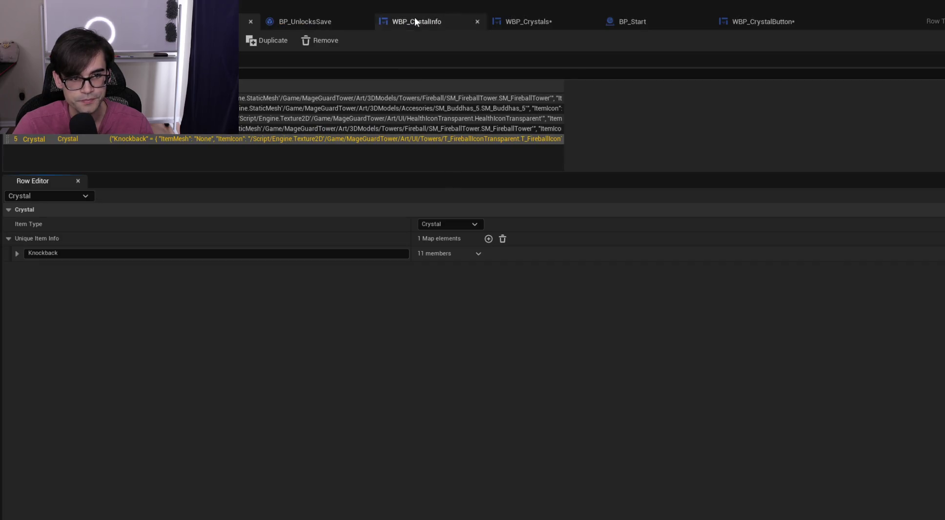
In the WBP_Crystals event graph, check that Populate Crystals' parameter stays a single, non-array type
click(767, 20)
click(635, 20)
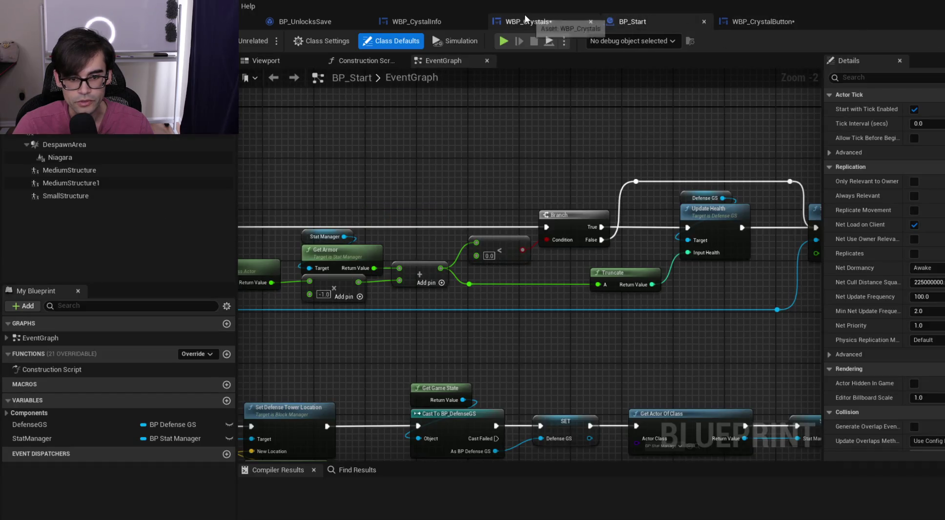
click(526, 19)
drag(624, 315, 590, 306)
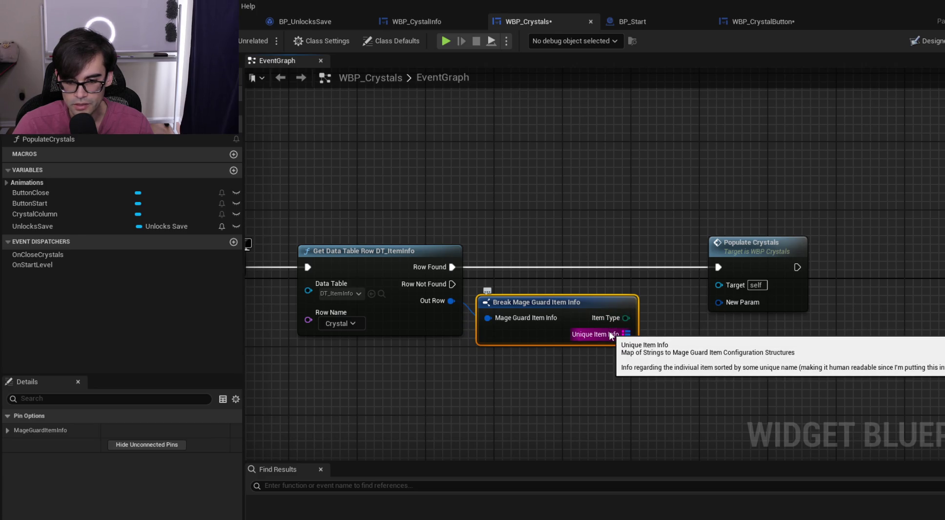
click(742, 246)
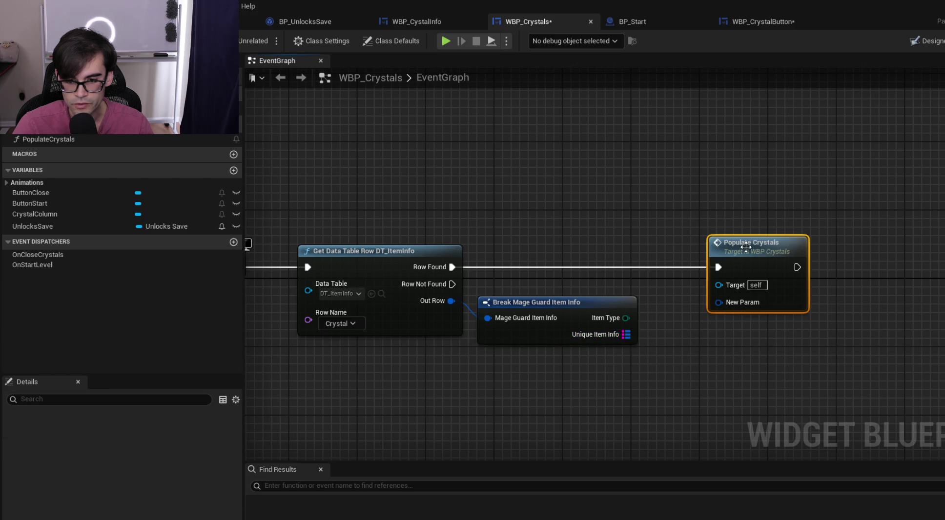
scroll(150, 439, down, 5)
click(185, 512)
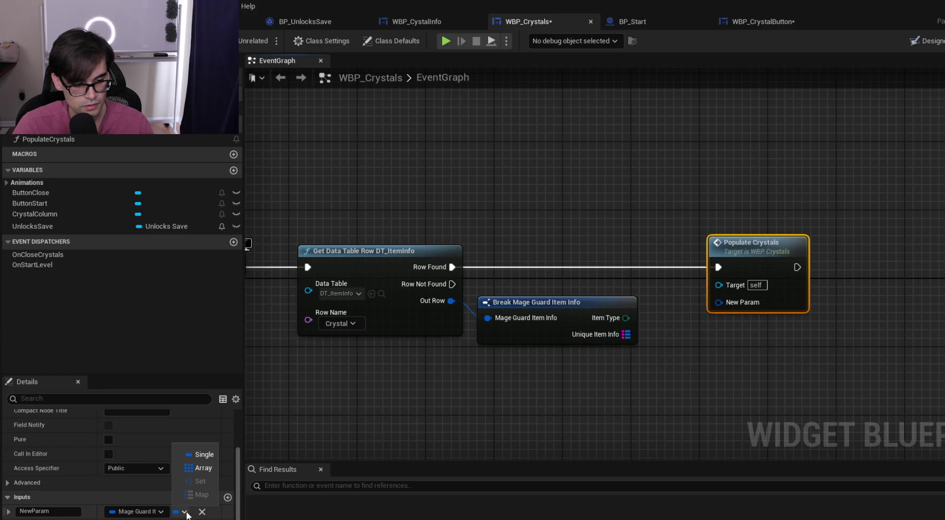
click(451, 433)
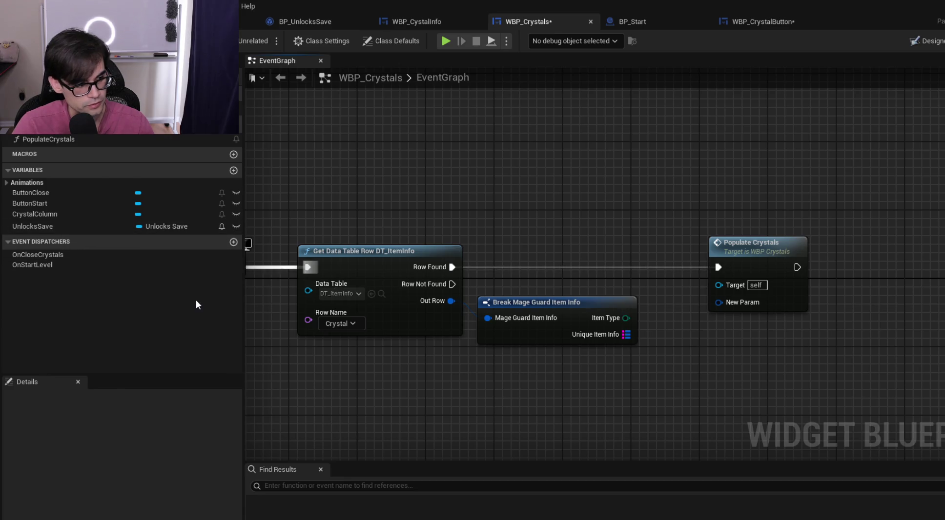
Rename the input to InputMageGuardInfo, wire Out Row into it and delete the Break node
click(756, 243)
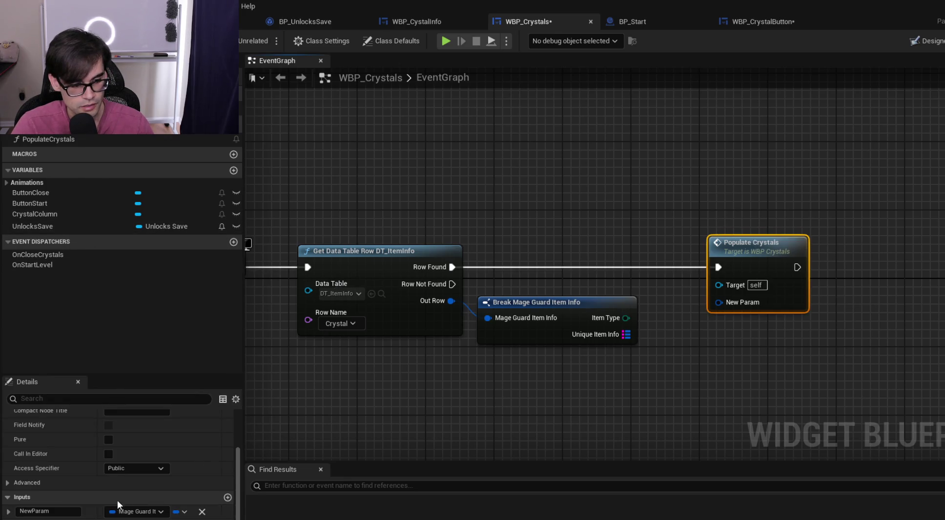
click(60, 511)
text(InputMageGuardInfo)
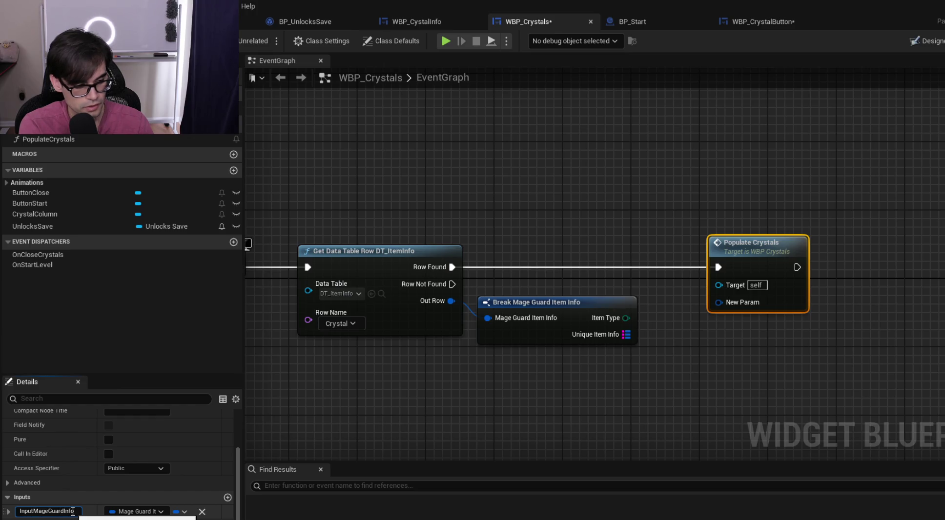
key(Return)
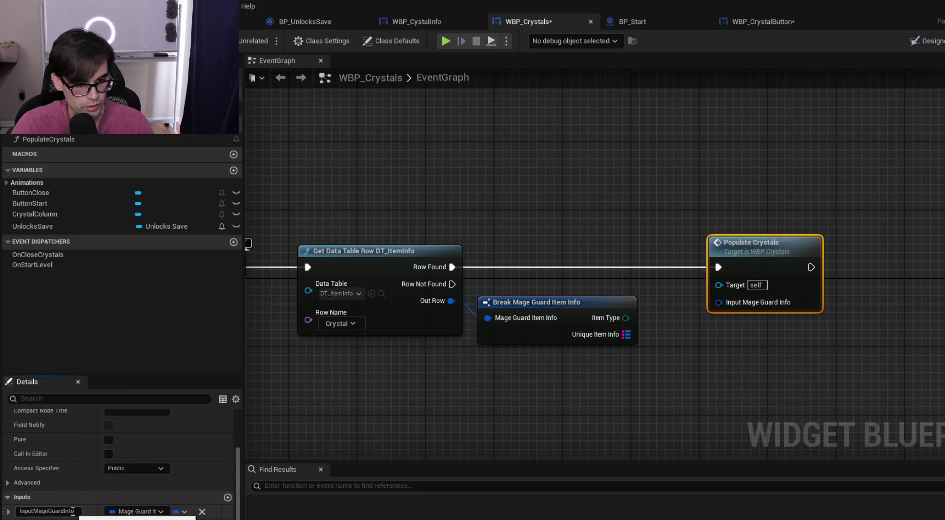
drag(557, 301, 598, 335)
drag(450, 305, 719, 303)
key(Delete)
mouse_move(759, 259)
mouse_down()
mouse_move(590, 260)
mouse_move(576, 251)
mouse_up()
Pan through PopulateCrystals' Create Widget, Branch and Set Horizontal Alignment nodes in the function graph
double_click(576, 251)
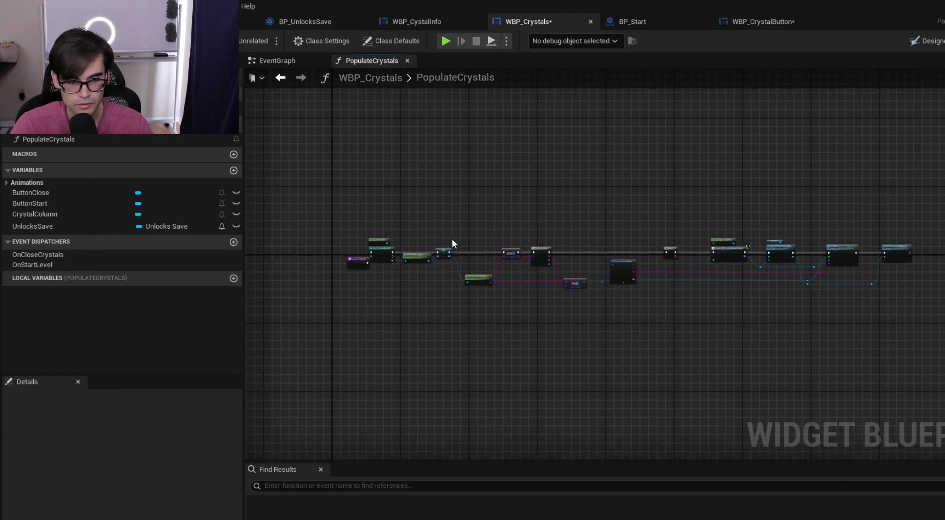
mouse_move(813, 291)
mouse_down()
mouse_move(633, 177)
mouse_move(451, 198)
mouse_up()
mouse_move(847, 198)
mouse_down()
mouse_move(679, 227)
mouse_move(515, 240)
mouse_move(550, 213)
mouse_move(671, 203)
mouse_up()
mouse_move(451, 217)
mouse_down()
mouse_move(413, 178)
mouse_move(322, 174)
mouse_up()
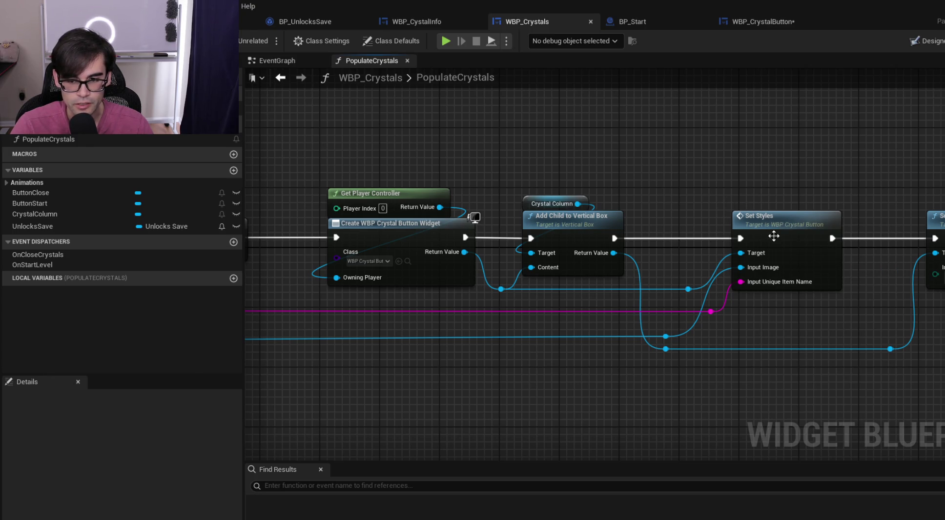
drag(853, 191, 759, 189)
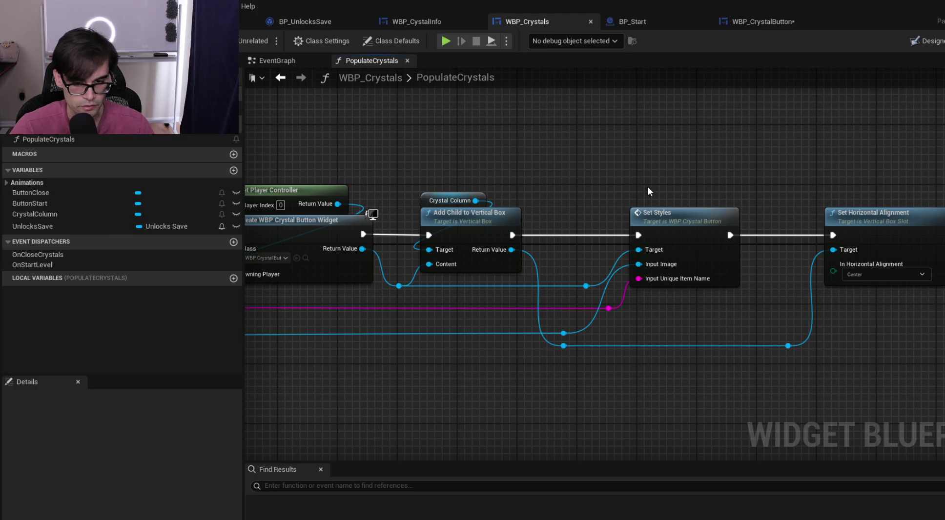
drag(631, 183, 801, 177)
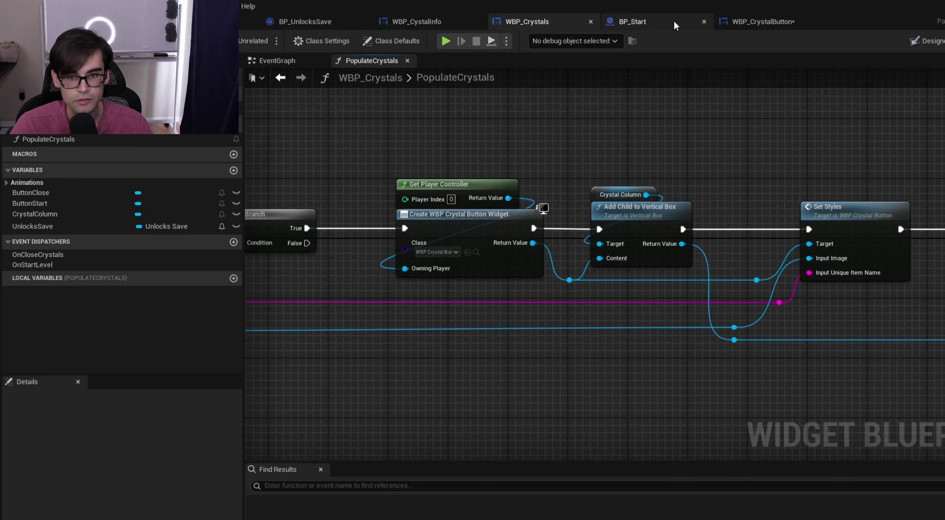
click(766, 21)
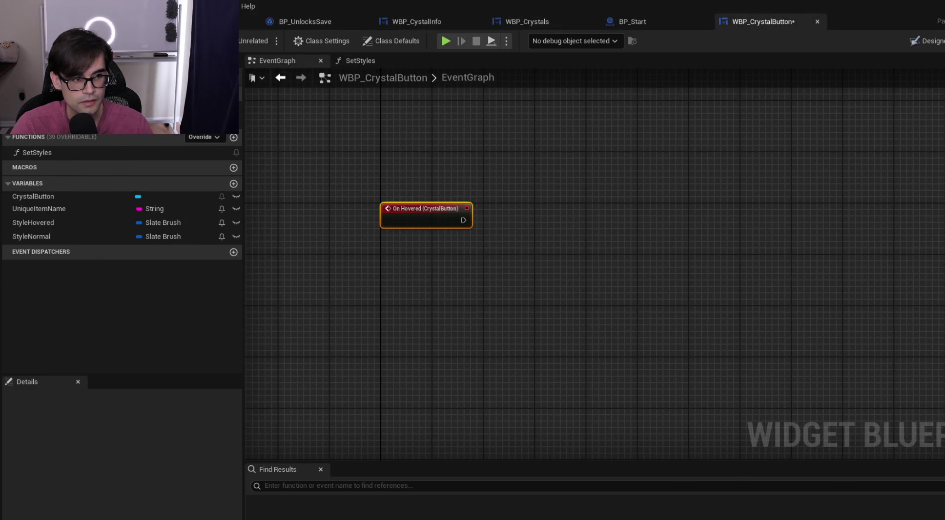
Create a SetCrystalInfo function and add a new Boolean variable to WBP_CrystalButton
click(233, 137)
text(Set)
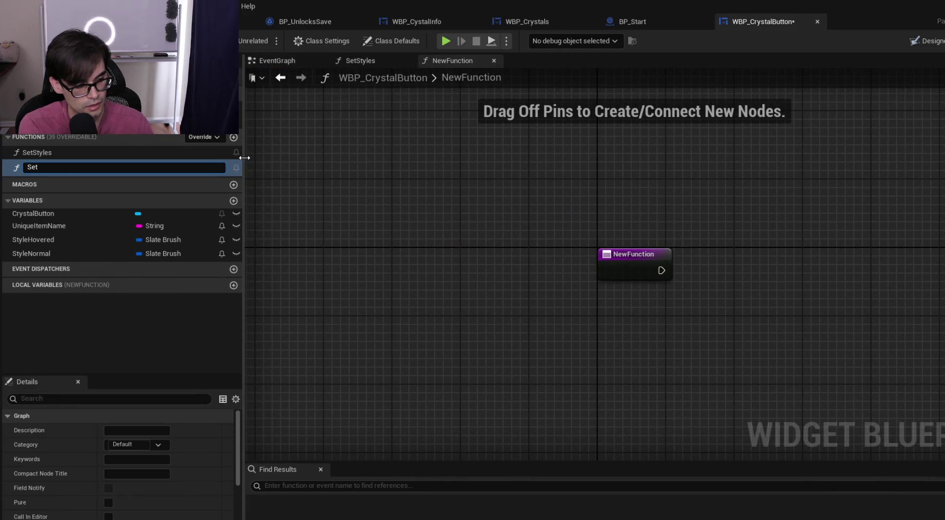
text(Cry)
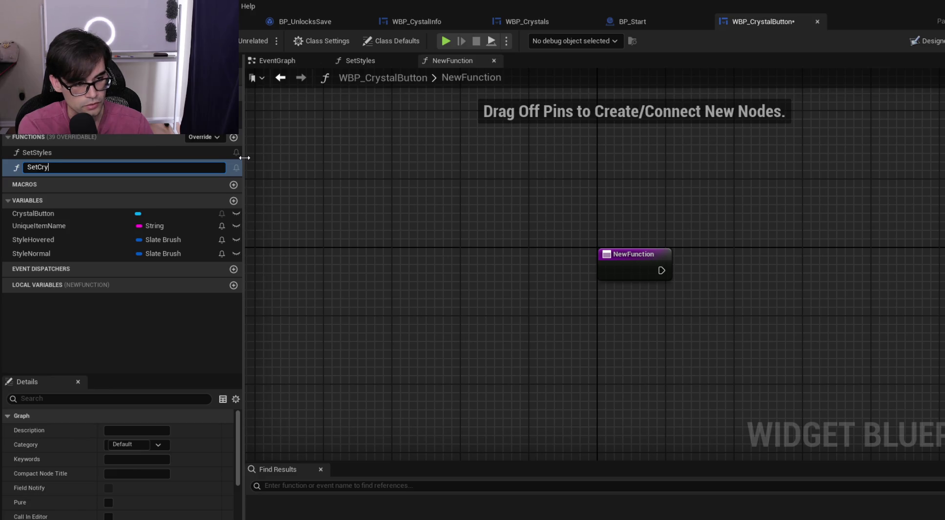
text(stalInfo)
key(Return)
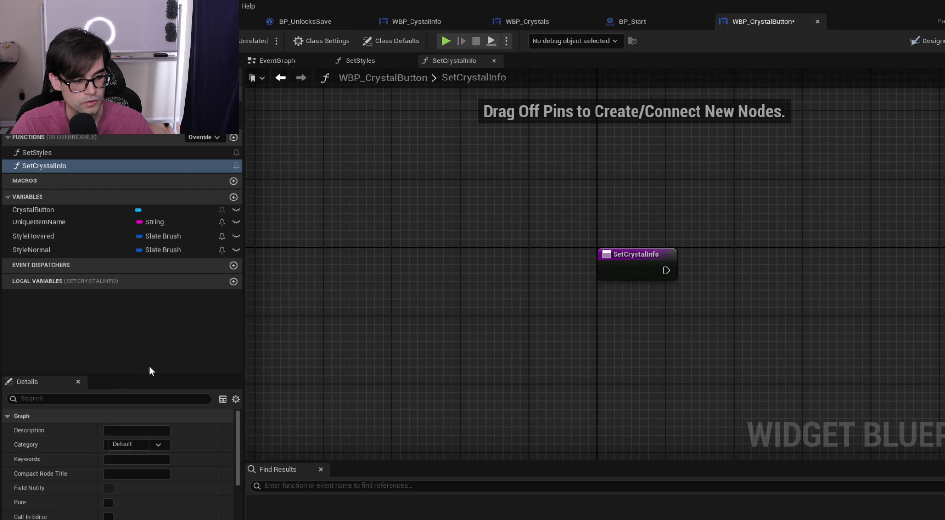
click(233, 197)
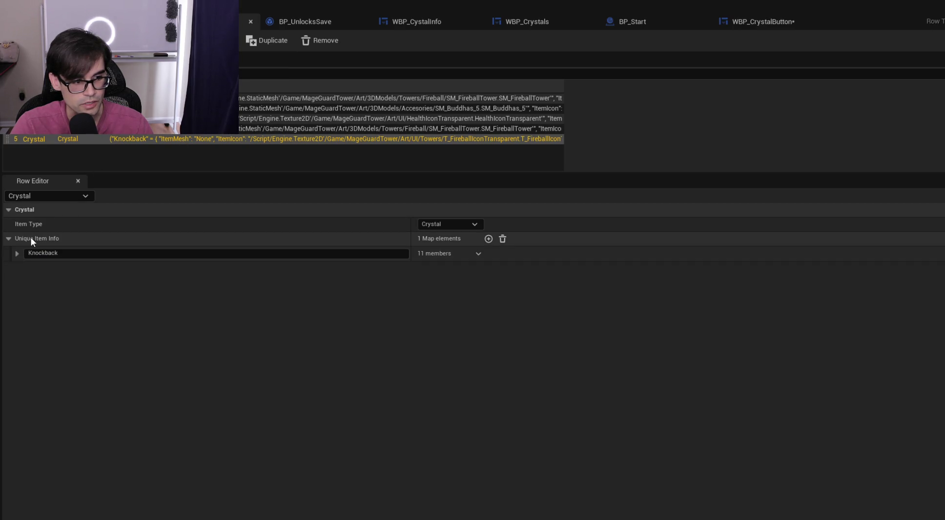
mouse_move(31, 238)
key(alt+Tab)
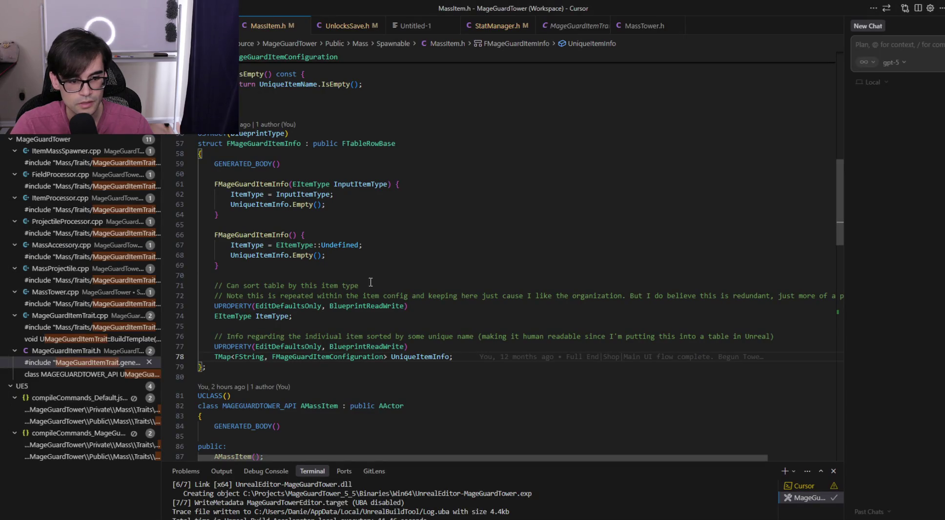
click(302, 356)
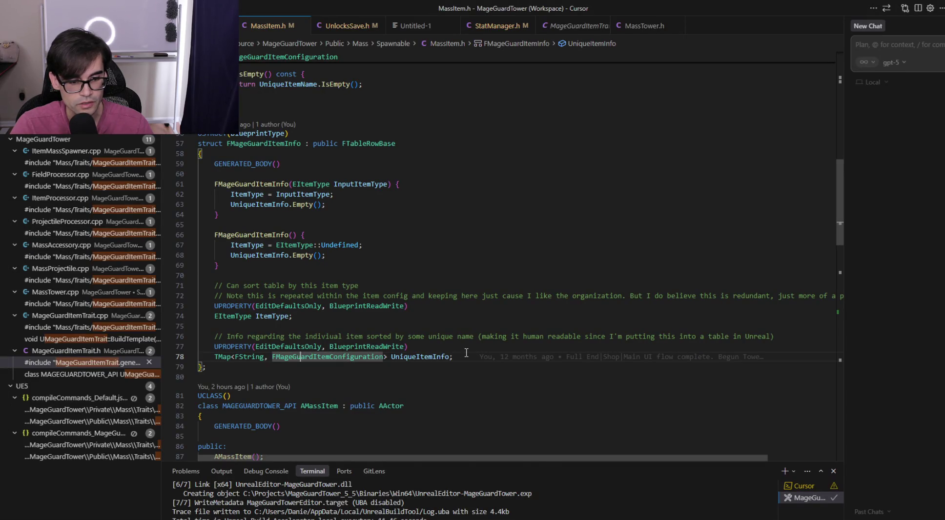
scroll(467, 352, down, 5)
scroll(467, 352, down, 2)
scroll(466, 352, up, 4)
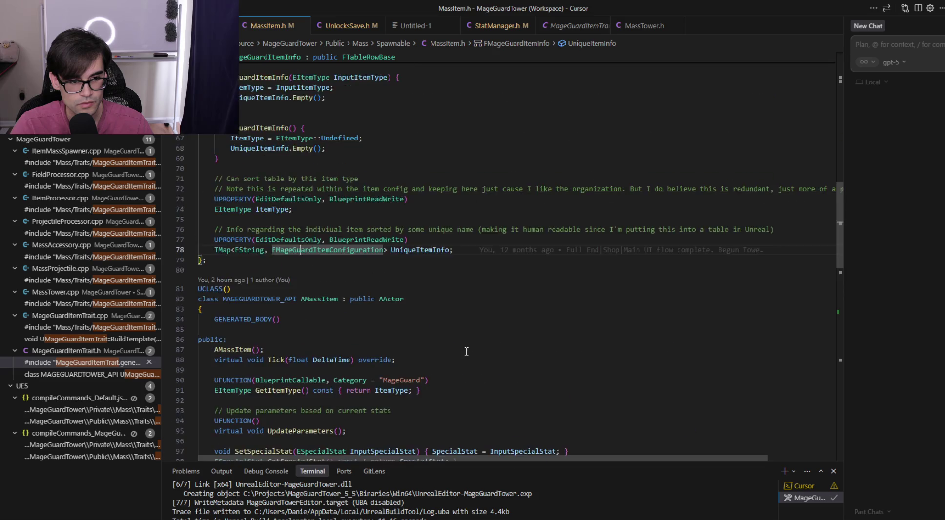
scroll(466, 351, down, 2)
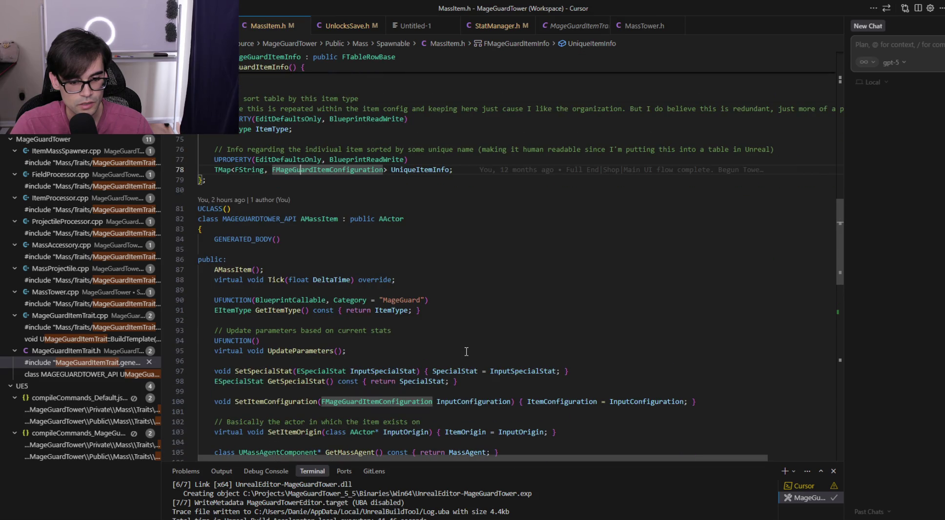
scroll(466, 348, up, 4)
key(alt+Tab)
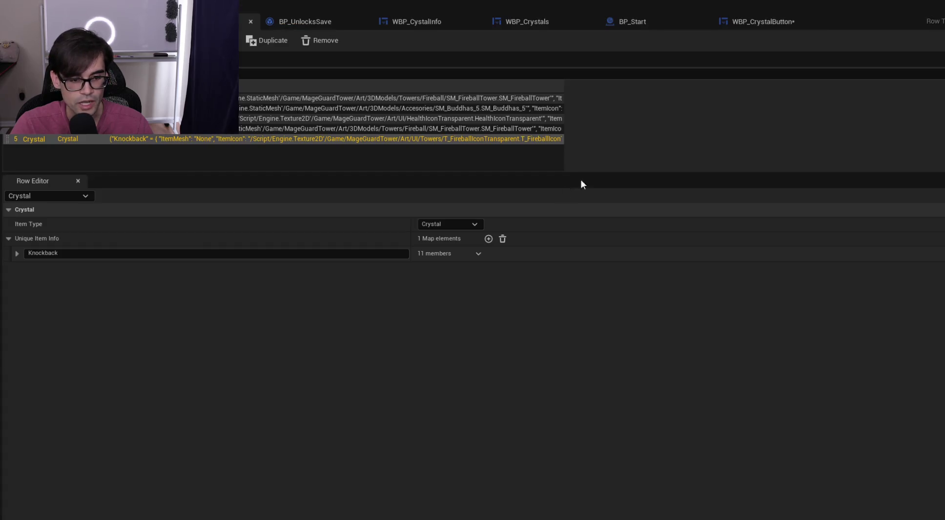
Make the new variable a Mage Guard Item Configuration named CrystalCongifuration
click(757, 23)
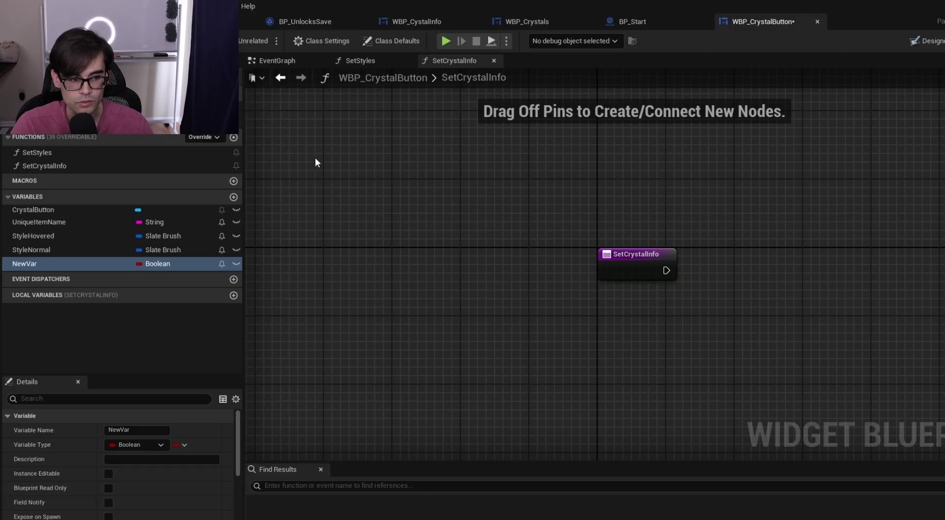
click(159, 445)
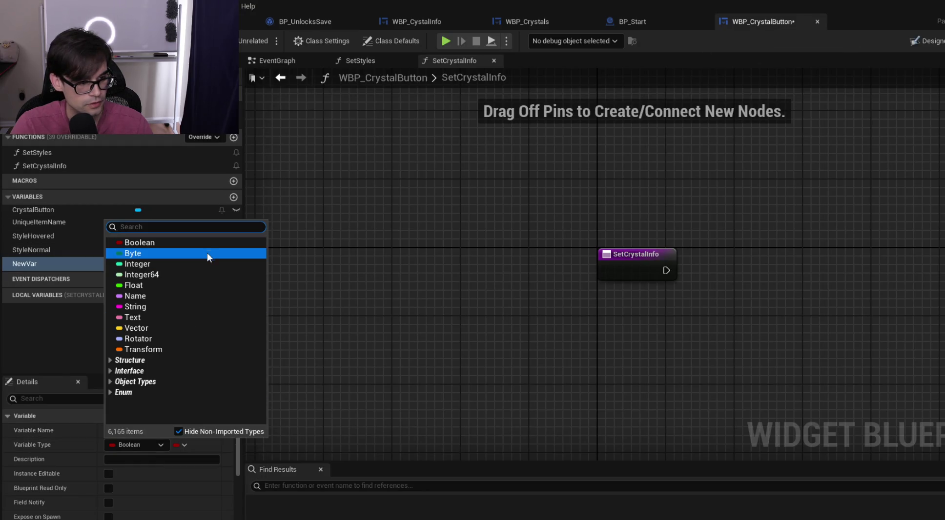
text(mageguarditemconfi)
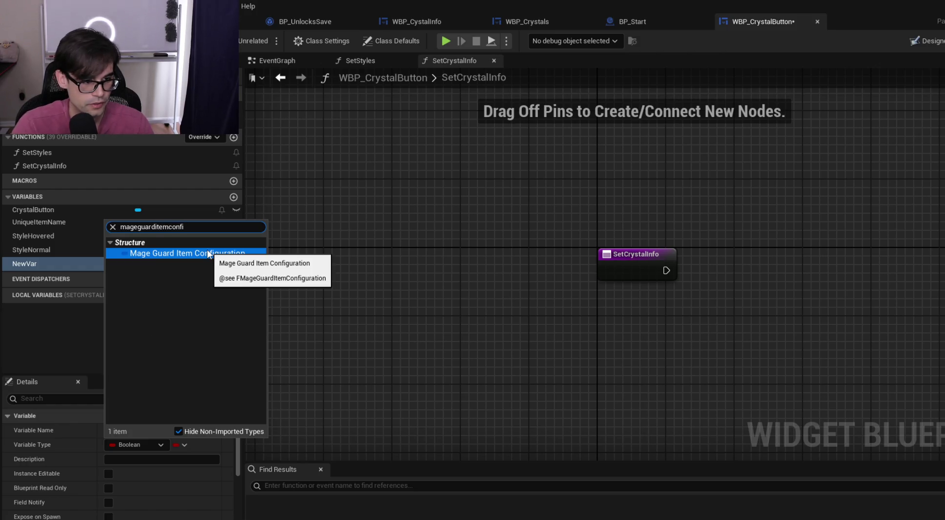
key(Escape)
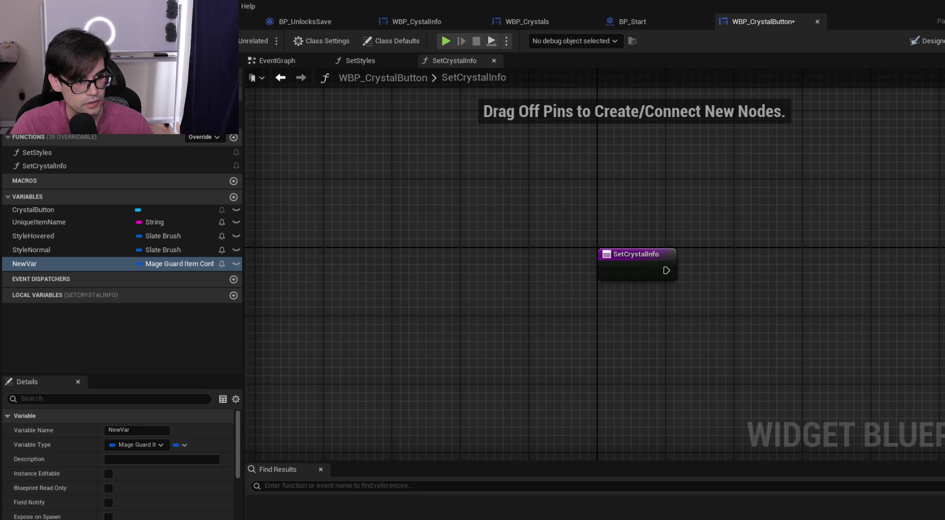
click(33, 265)
text(CrystlalCongifuration)
key(Return)
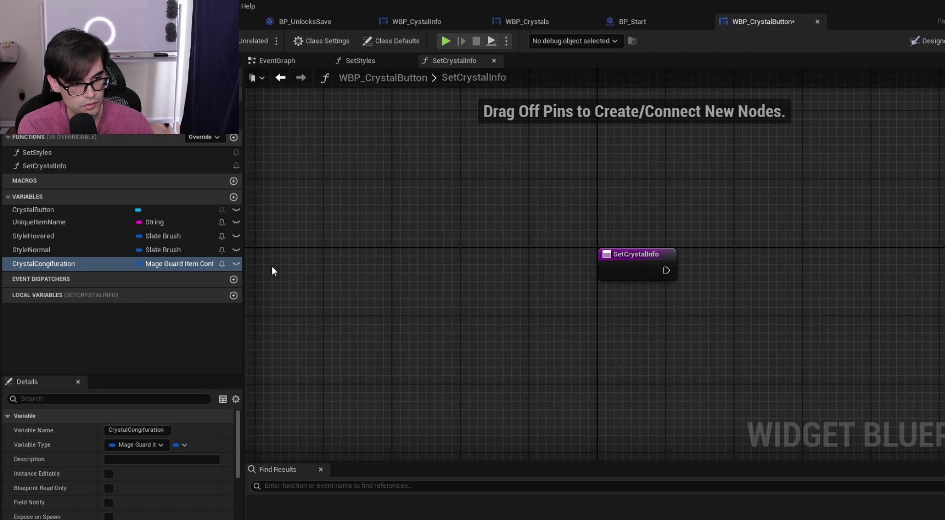
Add a Mage Guard Item Configuration input parameter to the SetCrystalInfo function
click(614, 254)
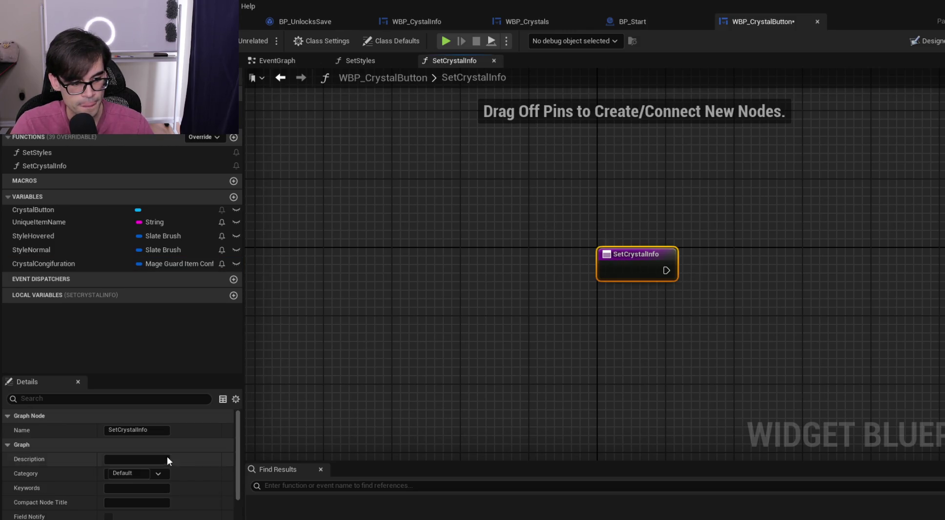
scroll(171, 466, down, 5)
click(227, 498)
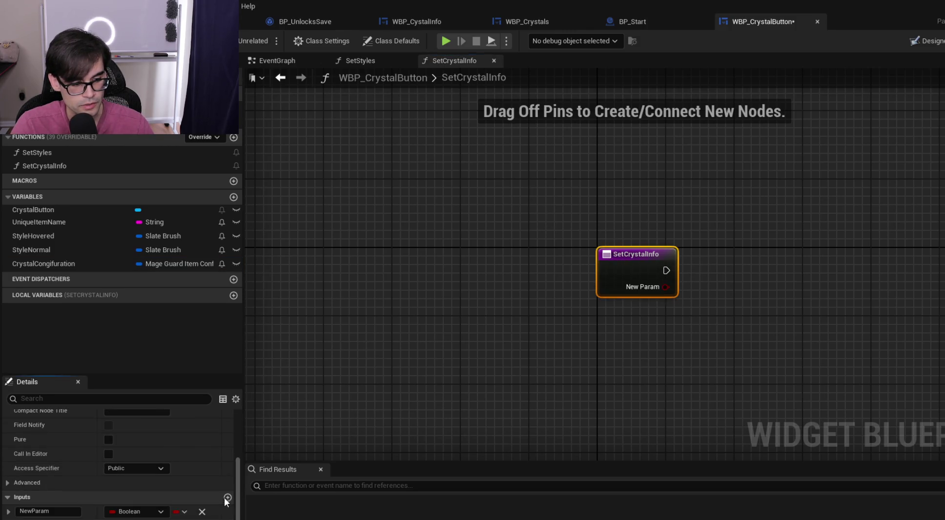
click(146, 510)
text(magegaurditemconf)
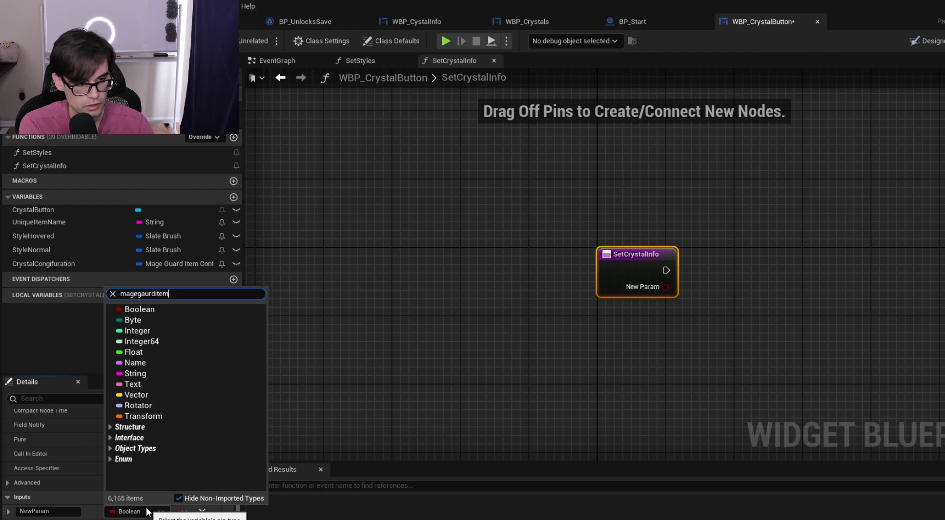
key(BackSpace)
key(BackSpace)
key(BackSpace)
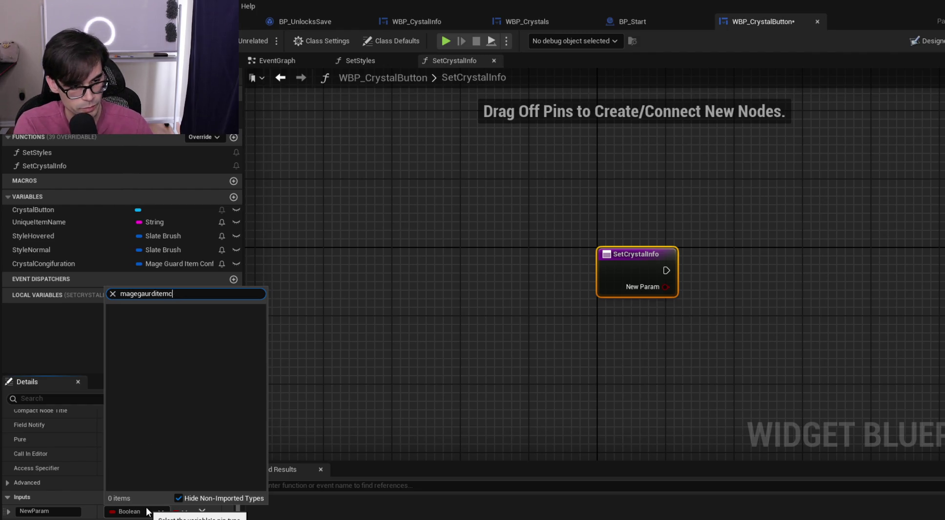
key(BackSpace)
text(uarditemcon)
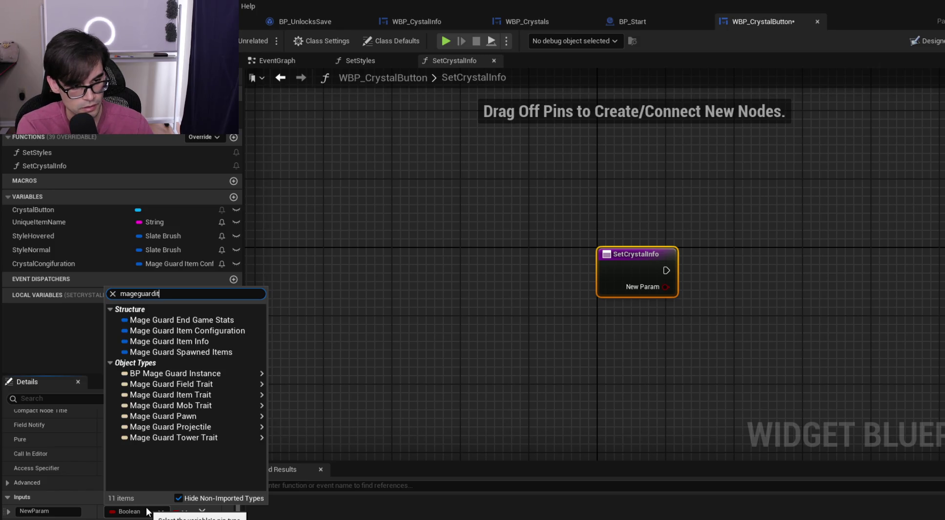
click(204, 321)
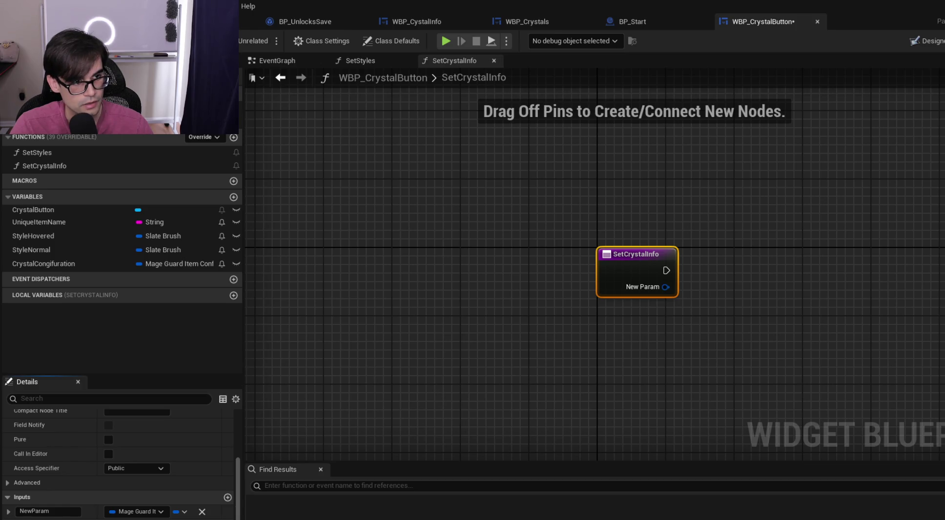
Rename the SetCrystalInfo input parameter to InputConfig
drag(564, 252, 409, 231)
double_click(60, 510)
key(BackSpace)
text(CON)
key(Return)
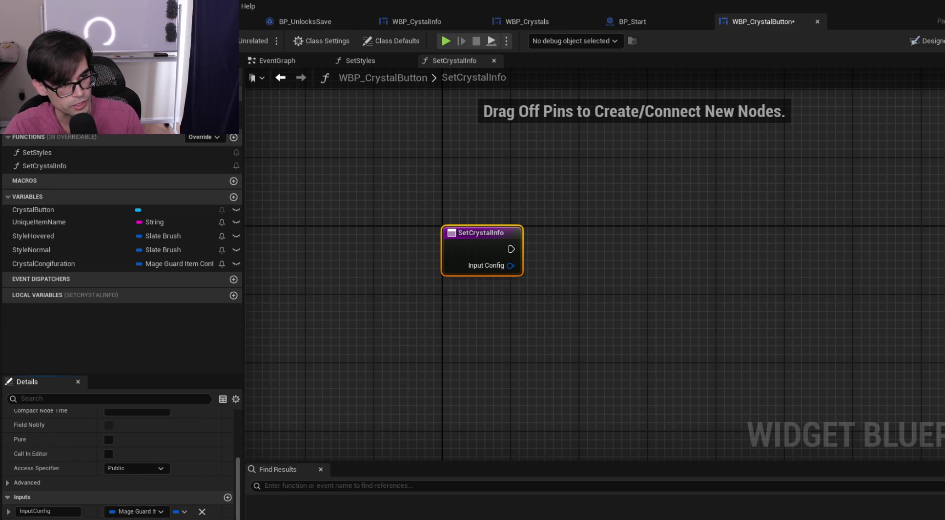